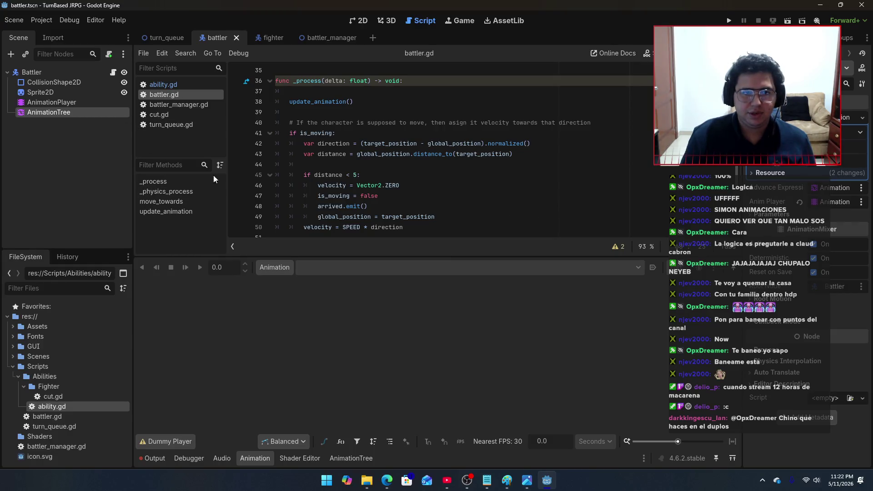
# - Cancel the accidental AnimationTree rename and switch from battler.gd to the 2D scene view
pyautogui.doubleClick(71, 113)
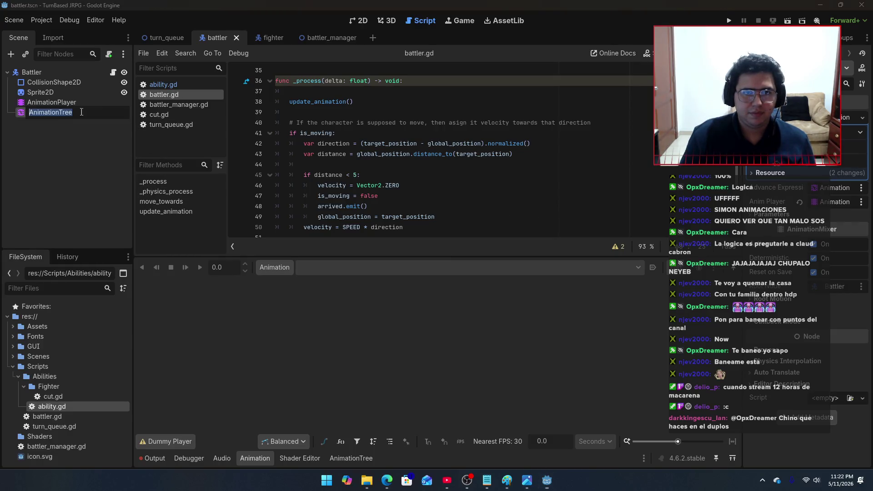
pyautogui.press('Return')
pyautogui.click(359, 21)
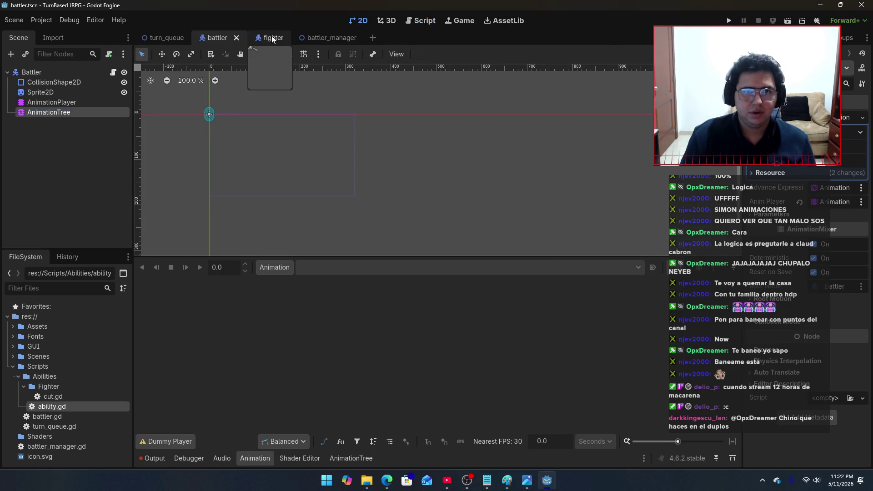
pyautogui.click(272, 37)
# - Show the fighter AnimationTree's state machine graph, toggle the Walk condition off and on, and save
pyautogui.click(66, 113)
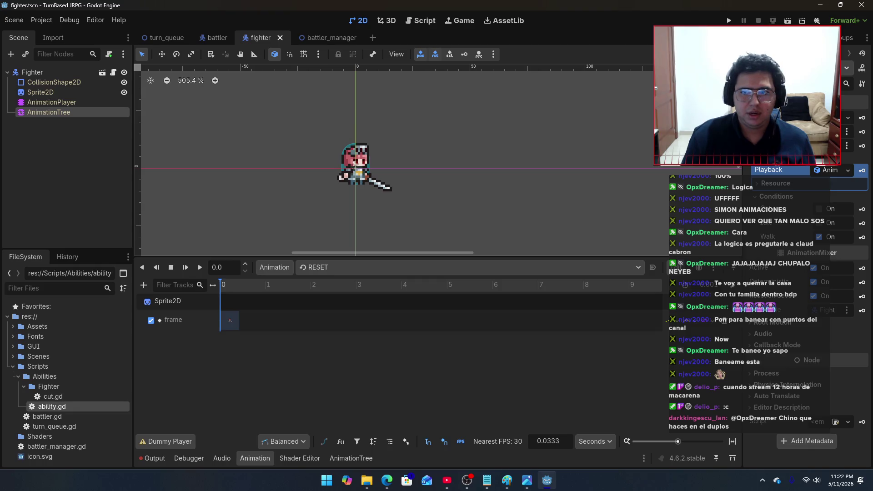
pyautogui.click(818, 236)
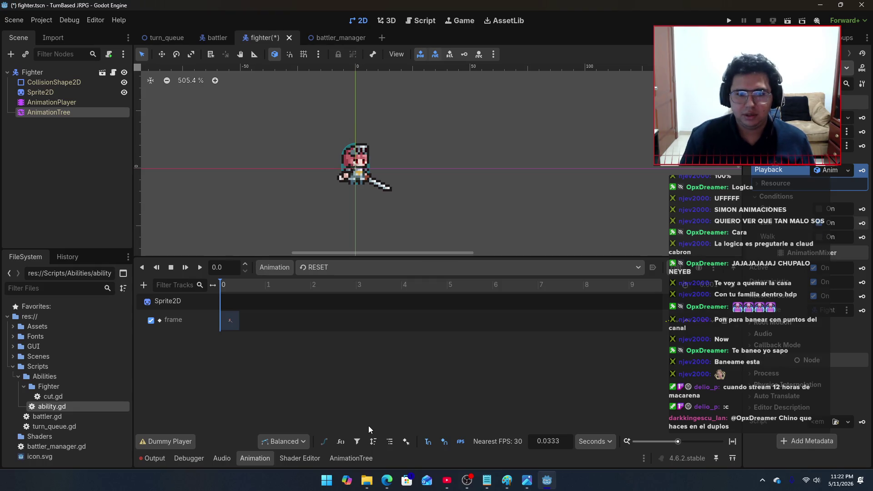
pyautogui.click(340, 458)
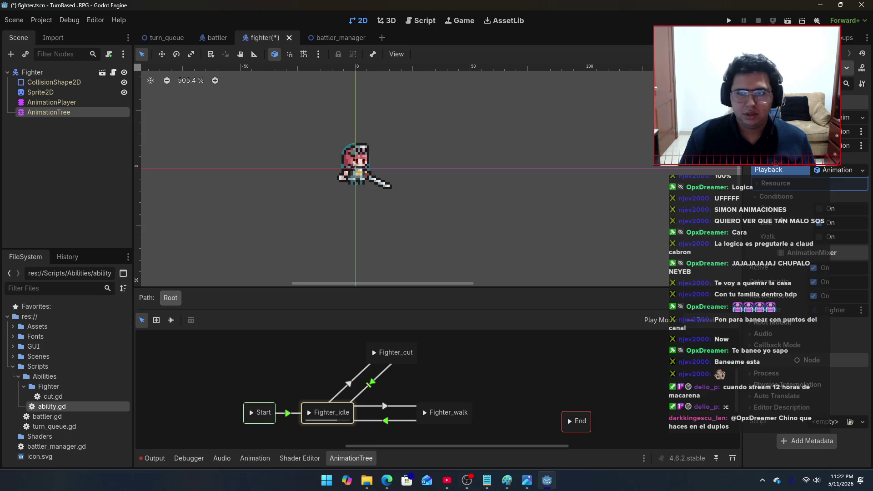
pyautogui.click(819, 237)
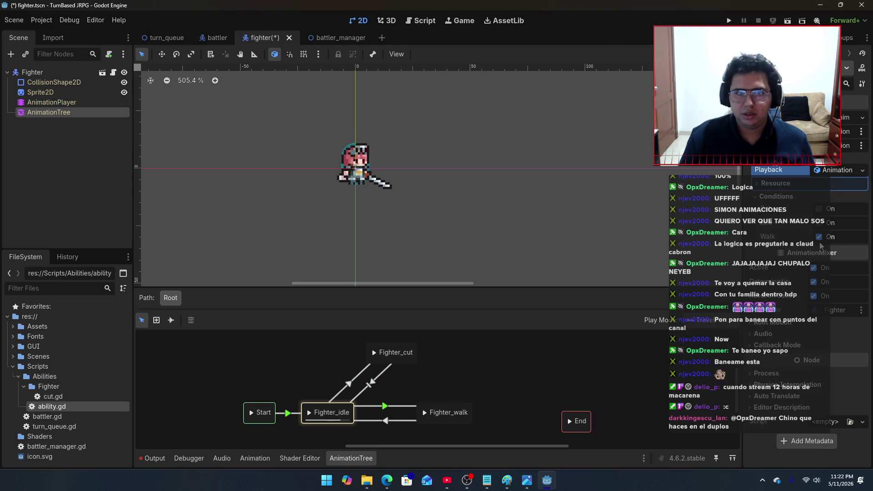
pyautogui.hotkey('ctrl', 's')
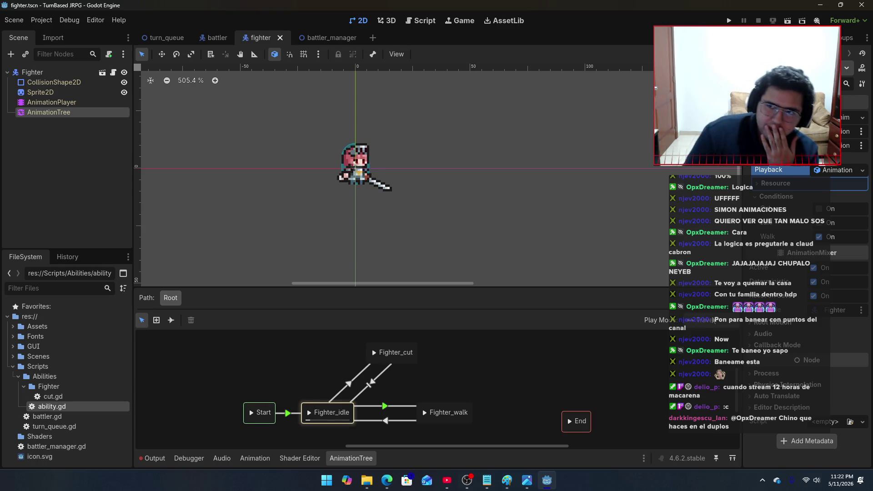
# - Test the Fighter_cut condition, leave the conditions off, save, and switch to ChatGPT
pyautogui.click(818, 237)
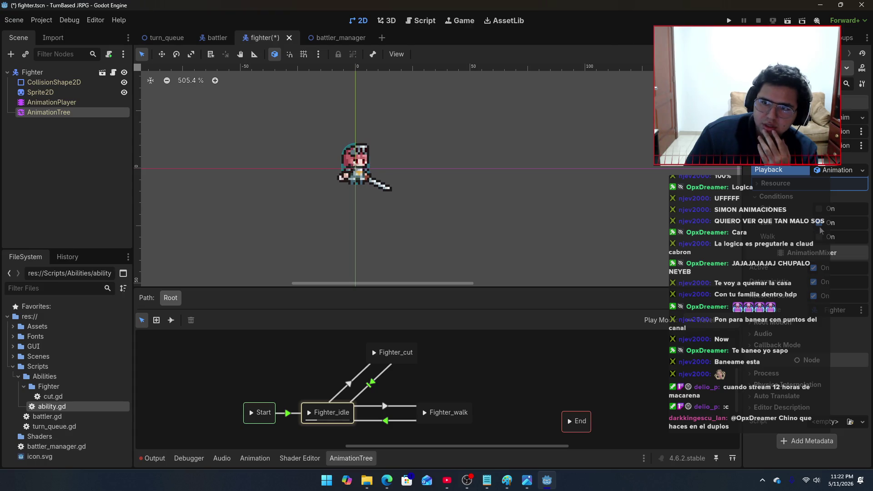
pyautogui.click(819, 227)
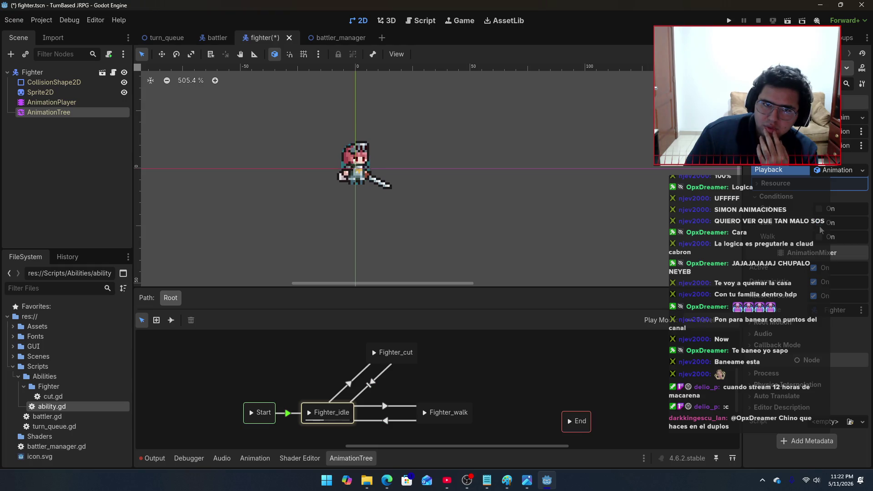
pyautogui.click(820, 212)
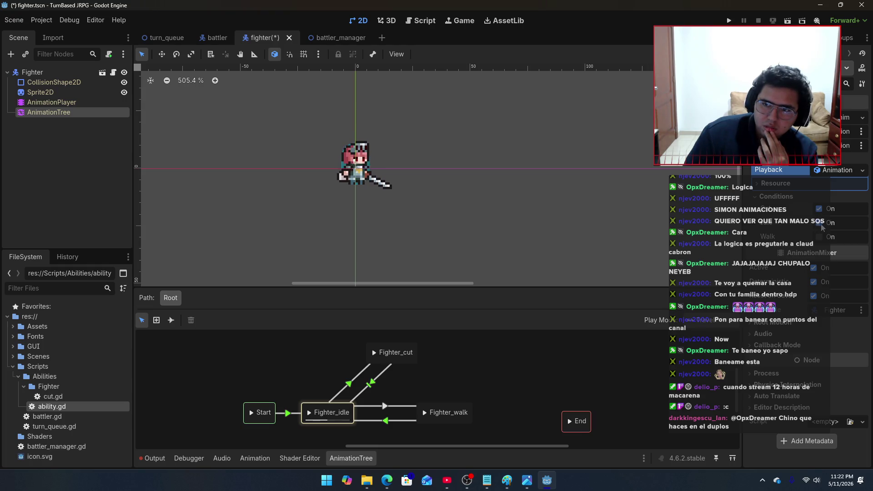
pyautogui.click(820, 226)
pyautogui.click(820, 226)
pyautogui.click(820, 226)
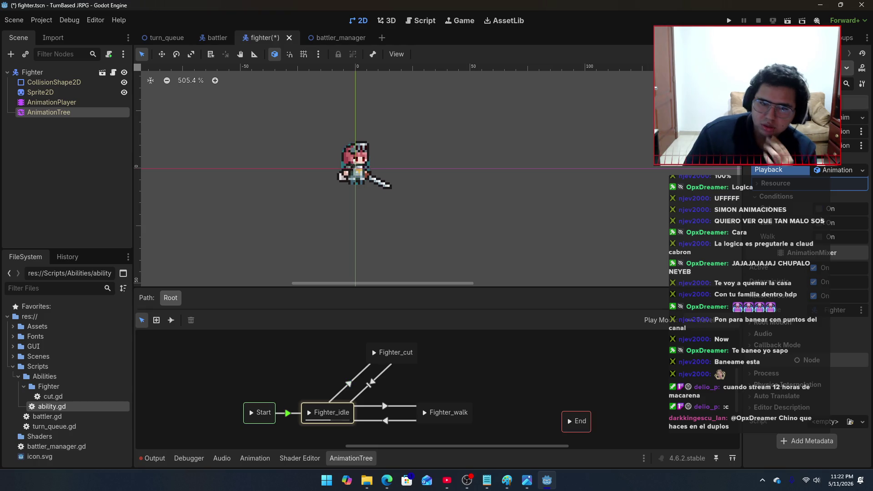
pyautogui.hotkey('ctrl', 's')
pyautogui.hotkey('alt', 'Tab')
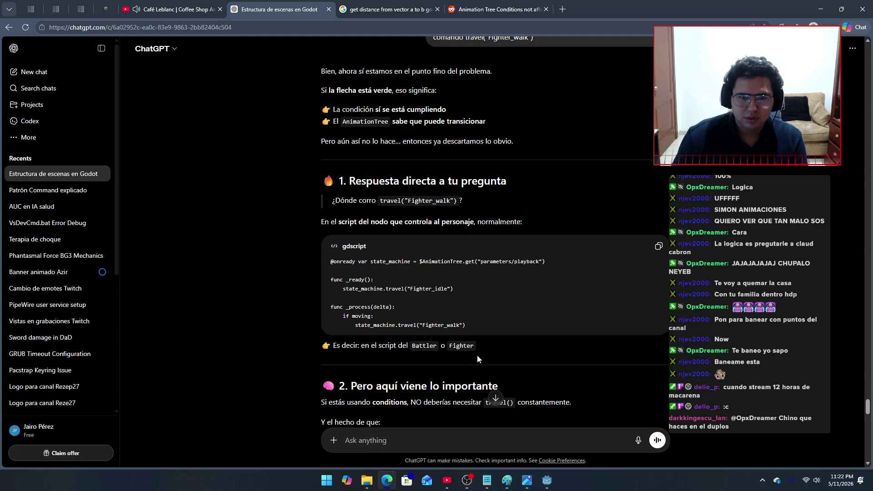
pyautogui.scroll(-2, 477, 359)
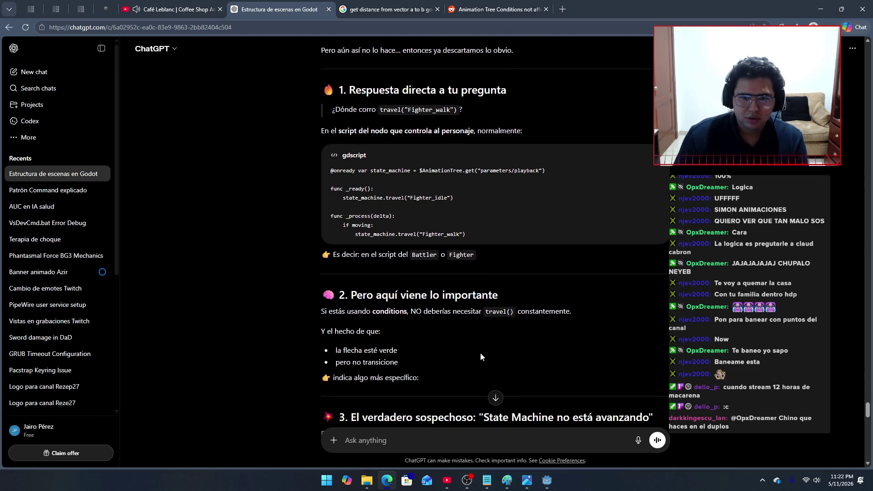
pyautogui.scroll(-1, 483, 344)
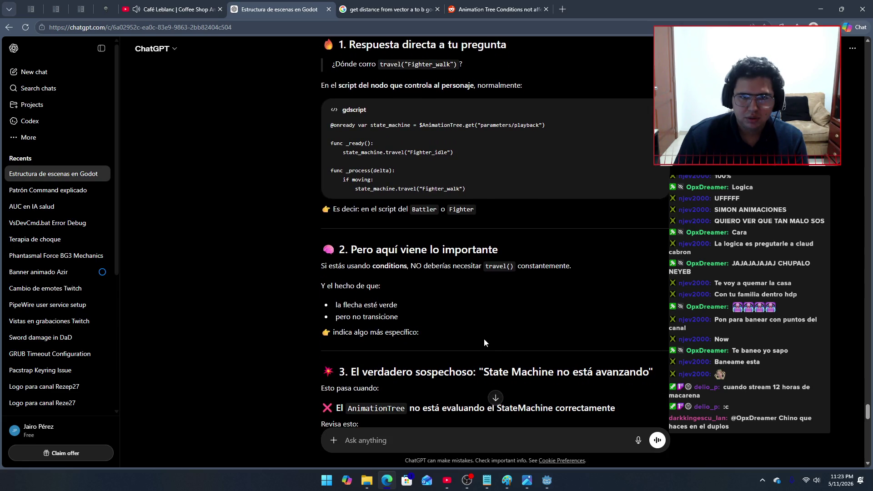
pyautogui.scroll(-1, 484, 340)
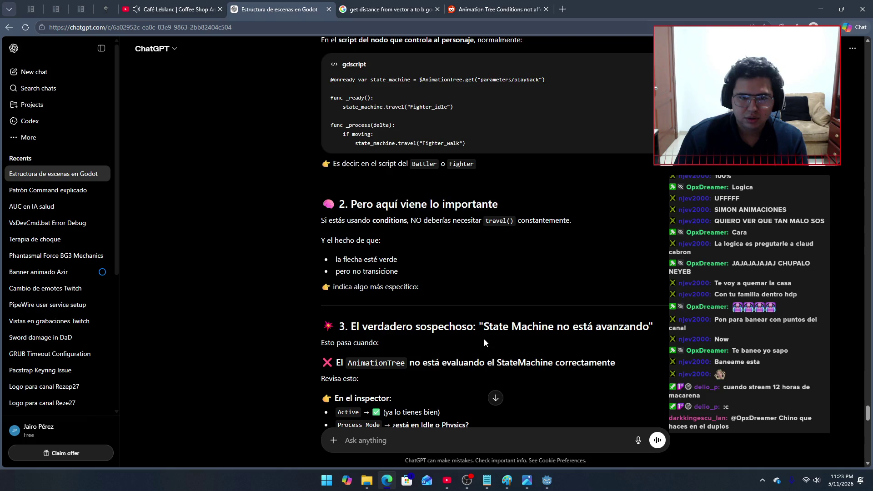
pyautogui.scroll(-3, 484, 341)
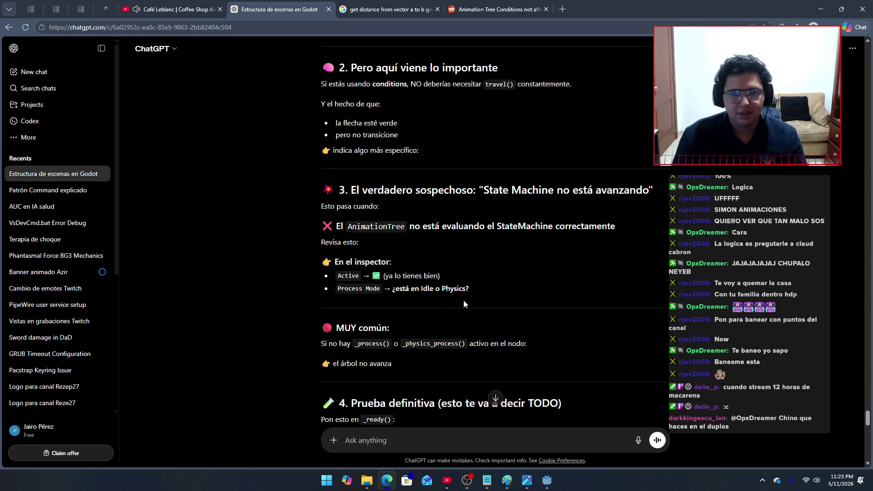
pyautogui.scroll(-2, 461, 304)
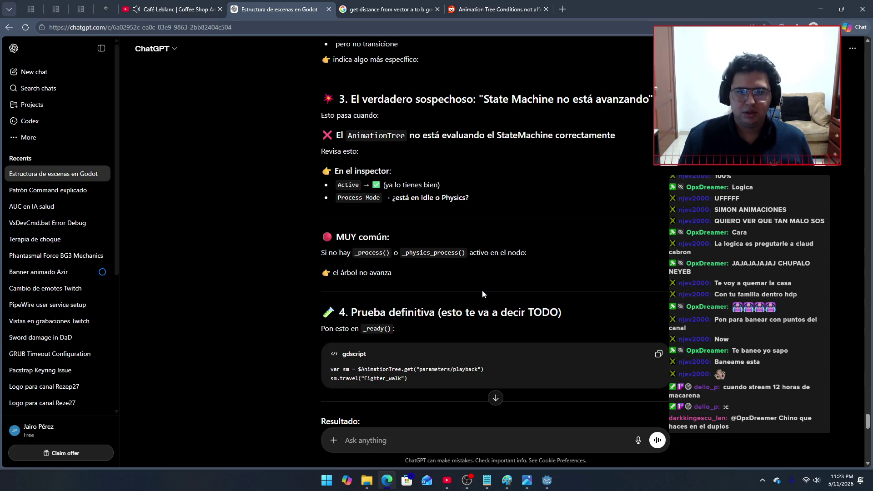
pyautogui.scroll(-1, 483, 291)
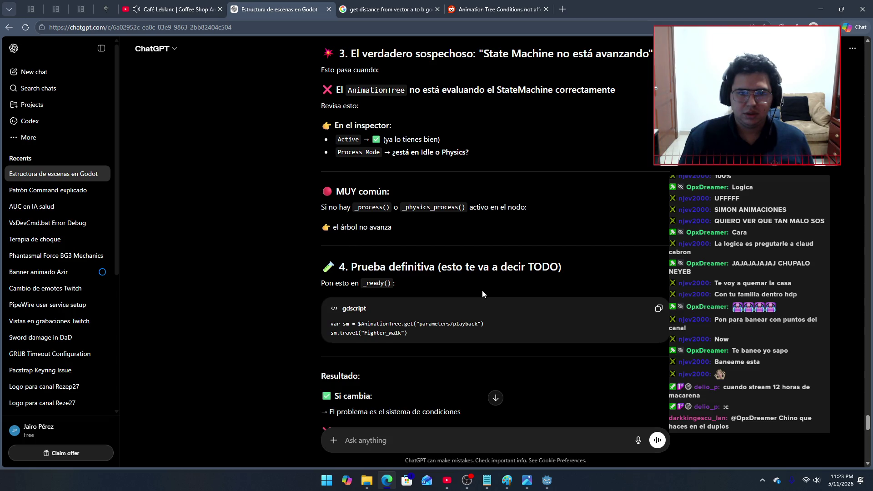
pyautogui.scroll(-2, 482, 291)
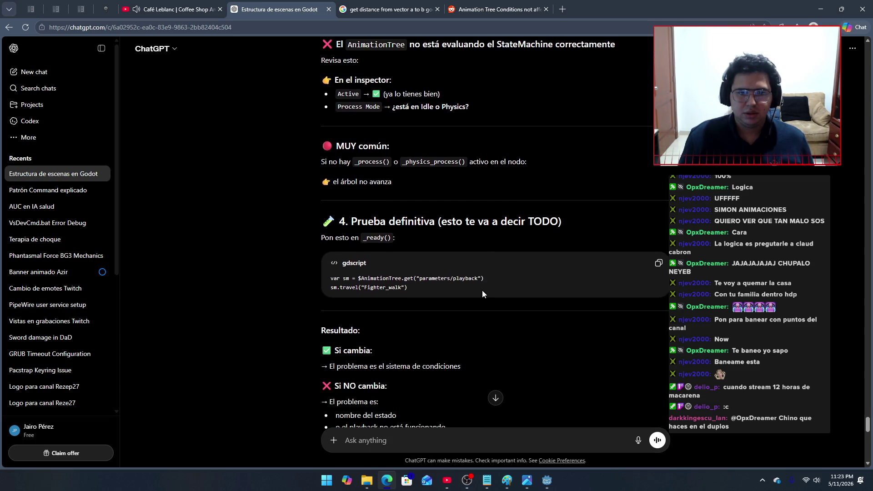
pyautogui.scroll(-2, 482, 291)
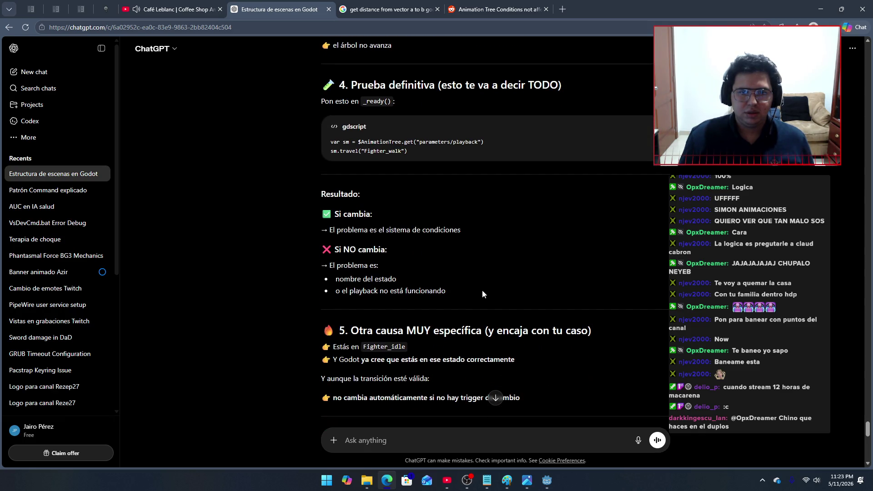
pyautogui.scroll(-1, 482, 294)
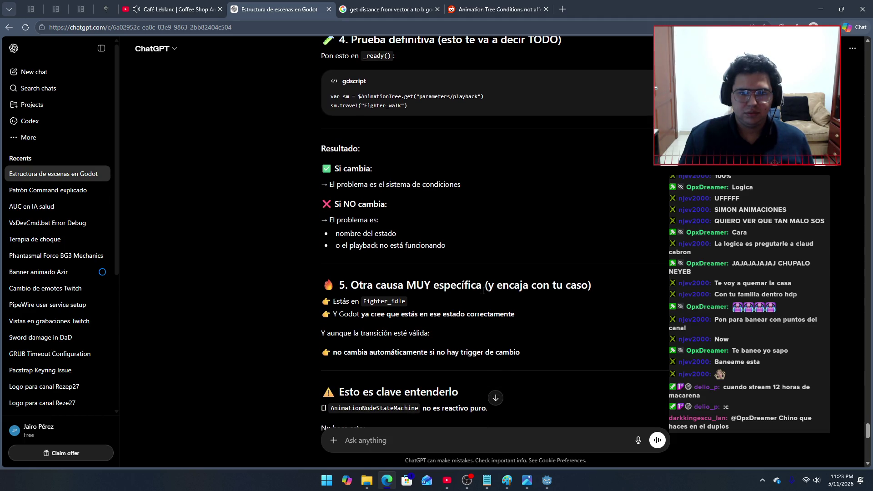
pyautogui.scroll(-3, 482, 291)
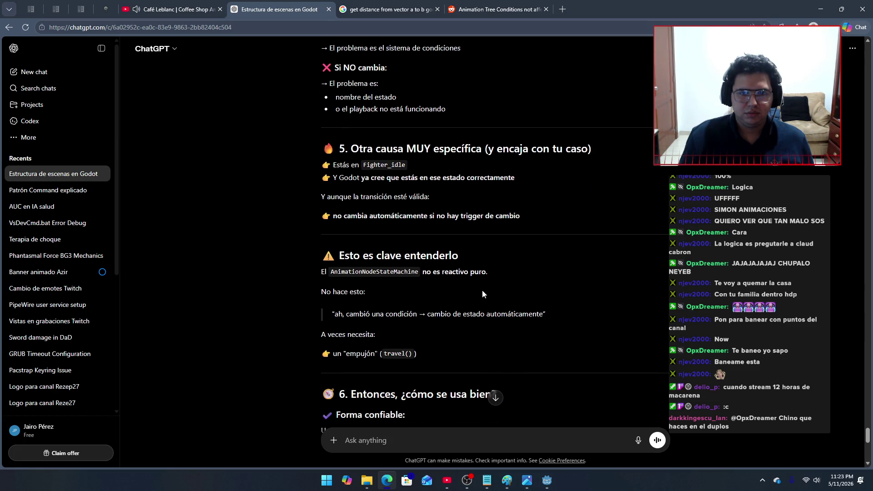
pyautogui.scroll(-1, 482, 293)
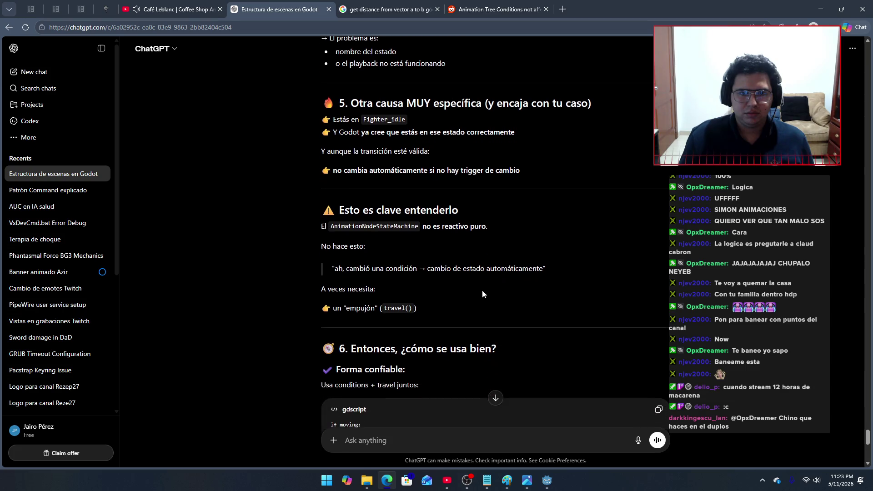
pyautogui.scroll(-1, 482, 293)
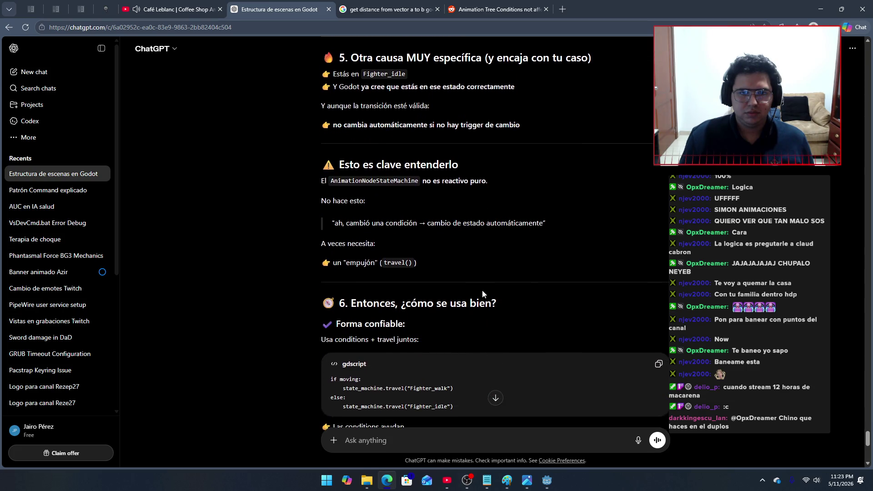
pyautogui.scroll(-1, 482, 293)
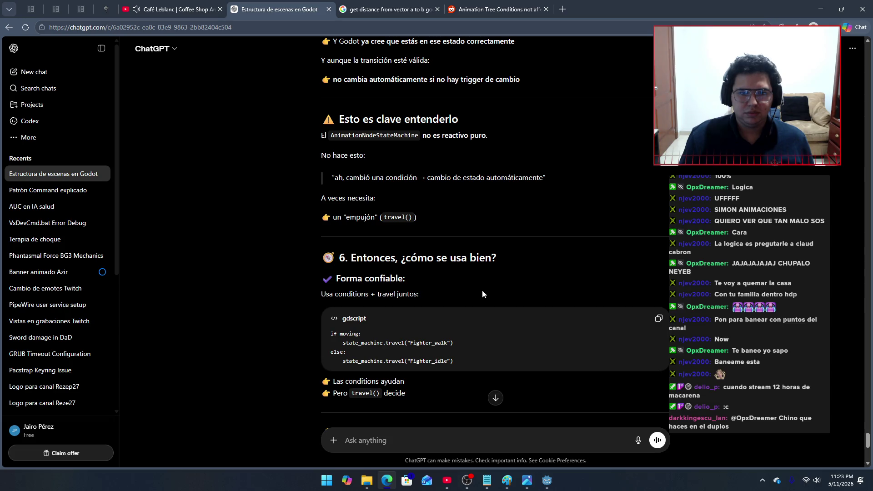
pyautogui.scroll(-3, 482, 291)
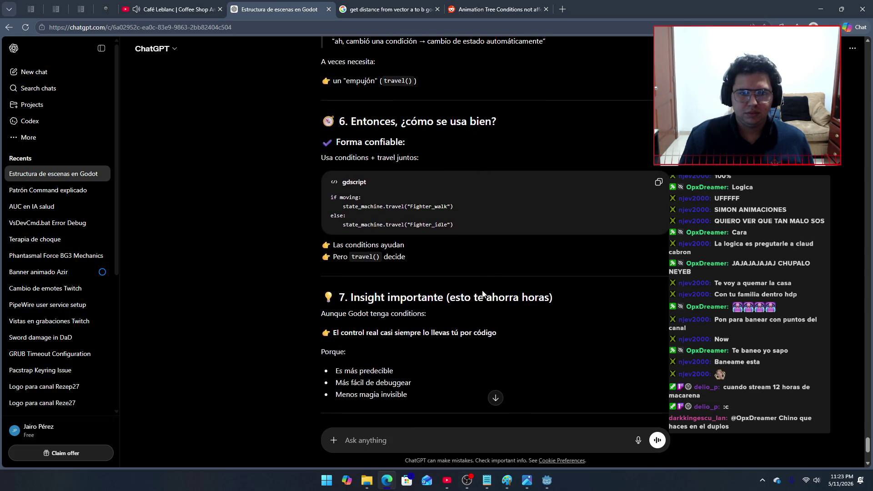
pyautogui.scroll(-1, 483, 290)
pyautogui.scroll(-1, 487, 304)
pyautogui.hotkey('alt', 'Tab')
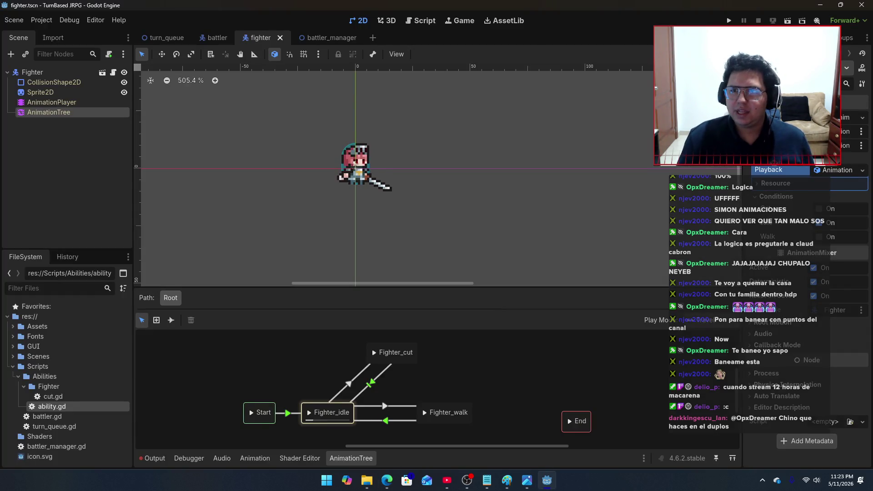
# - Bring up the fighter AnimationTree's Tree Root resource options in the Inspector
pyautogui.scroll(3, 842, 121)
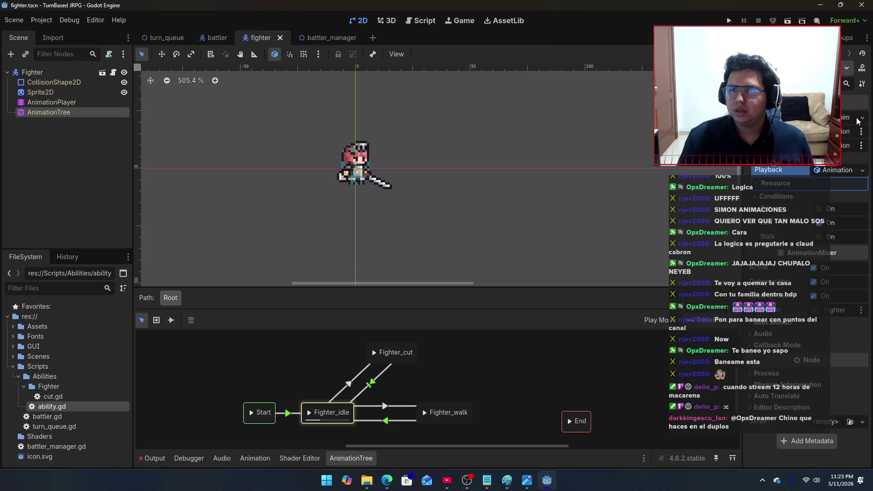
pyautogui.click(855, 118)
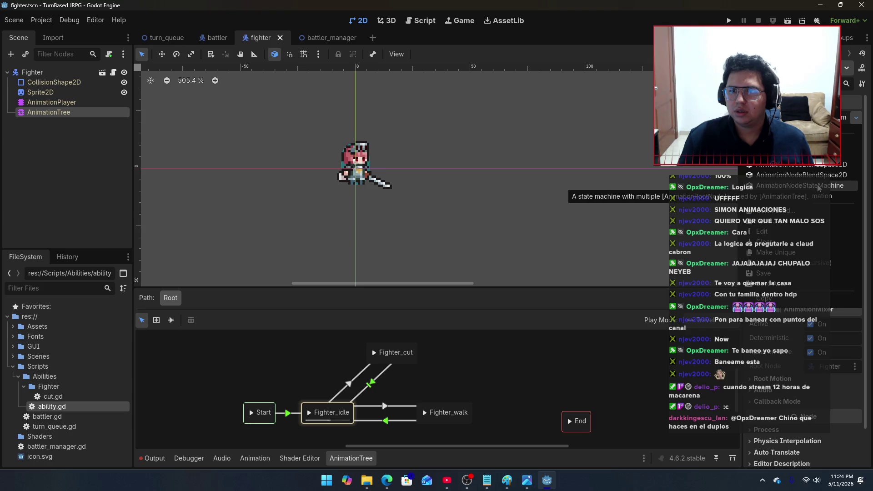
# - Make the tree root a new StateMachine, save, and add a Fighter_idle state
pyautogui.click(819, 186)
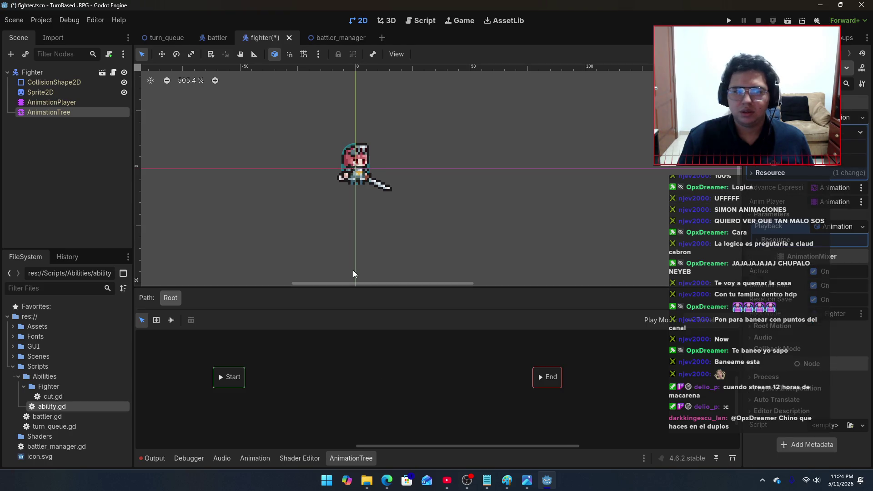
pyautogui.hotkey('ctrl', 's')
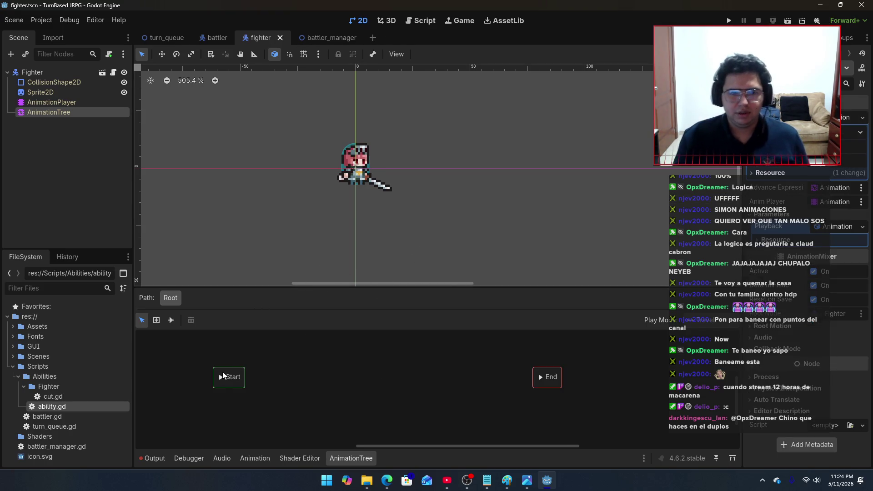
pyautogui.click(237, 377)
pyautogui.rightClick(240, 379)
pyautogui.moveTo(280, 382)
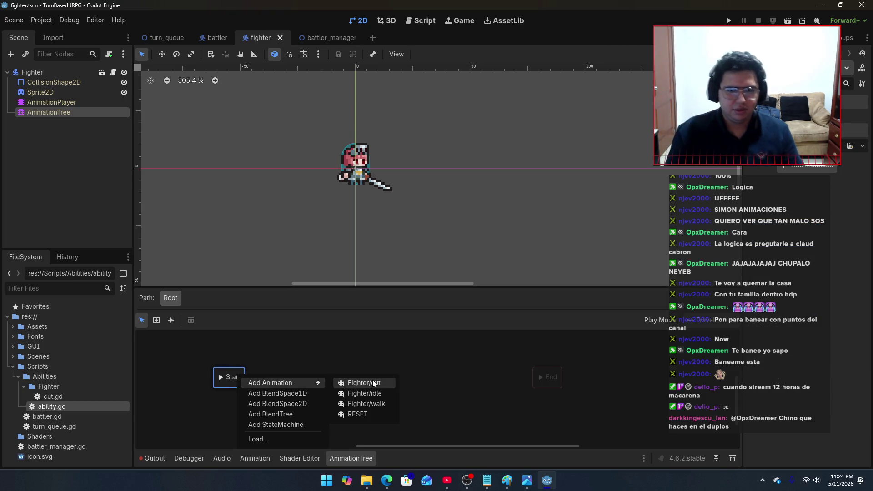
pyautogui.click(367, 394)
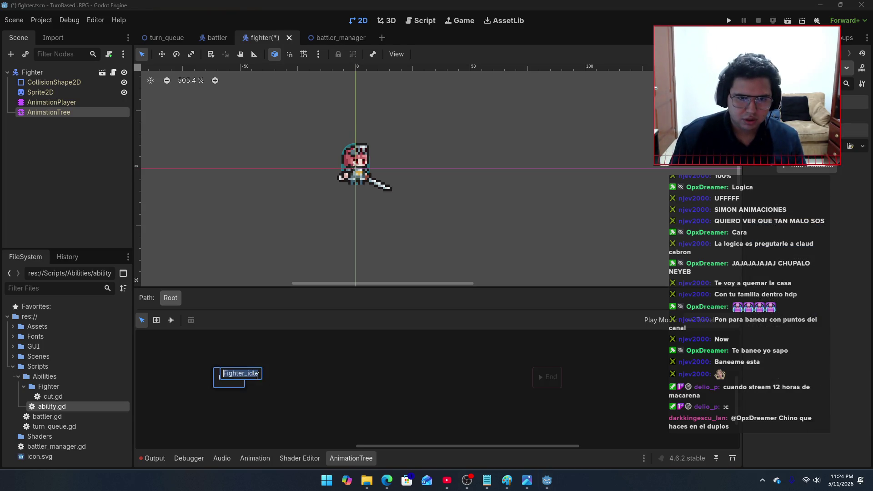
pyautogui.hotkey('ctrl', 'z')
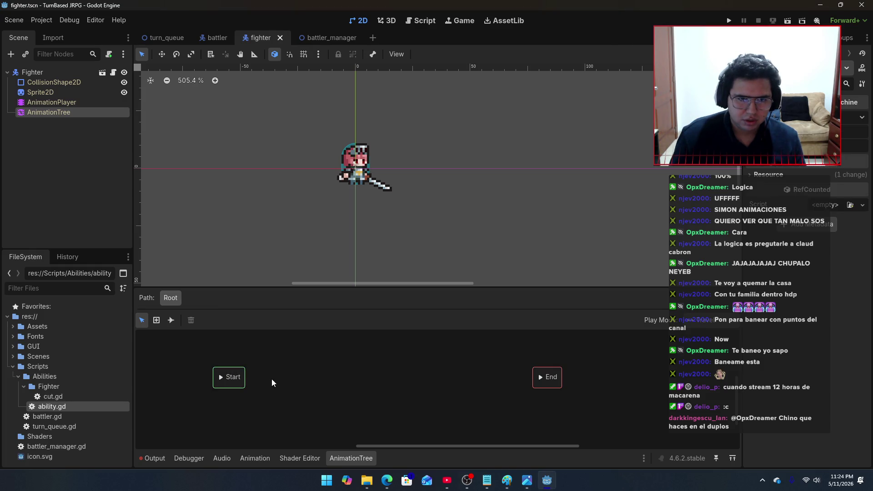
pyautogui.rightClick(295, 379)
pyautogui.moveTo(336, 387)
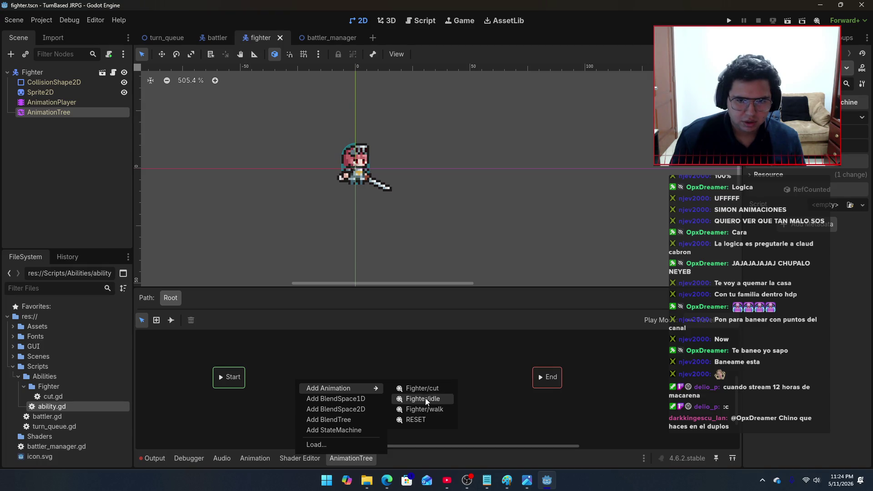
pyautogui.click(424, 399)
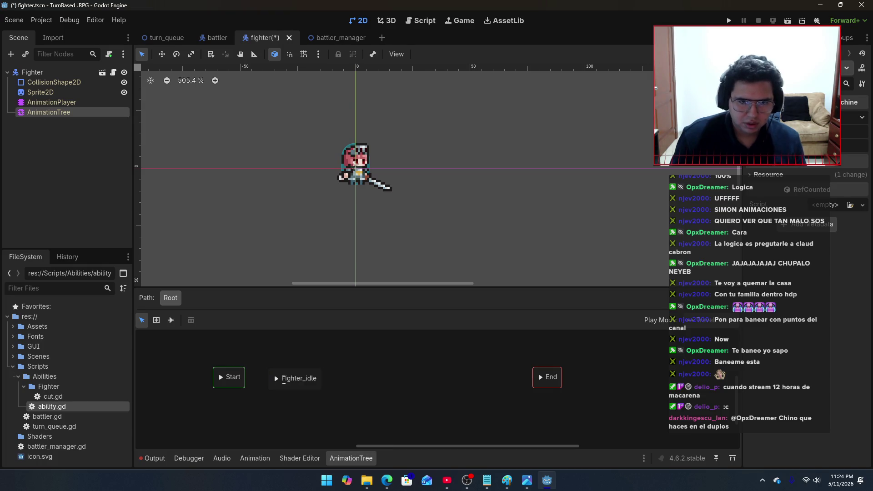
# - Add the Fighter/walk animation as a Fighter_walk state
pyautogui.click(170, 320)
pyautogui.click(368, 370)
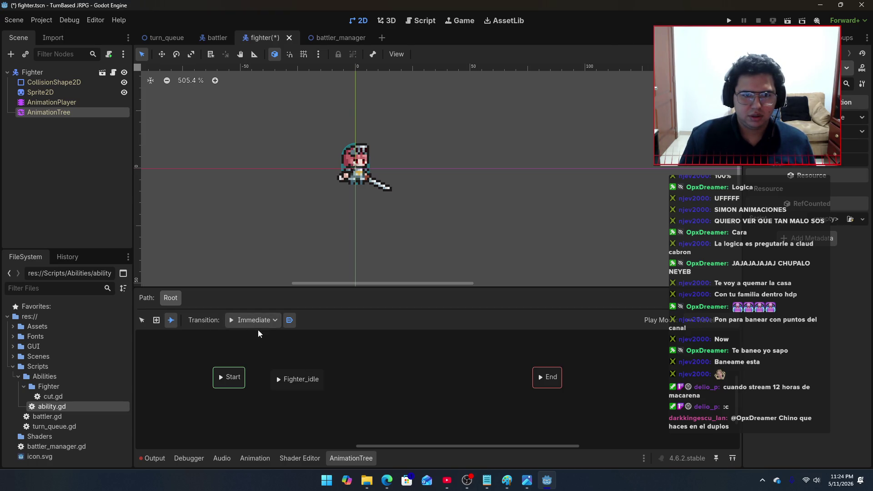
pyautogui.rightClick(327, 388)
pyautogui.click(327, 389)
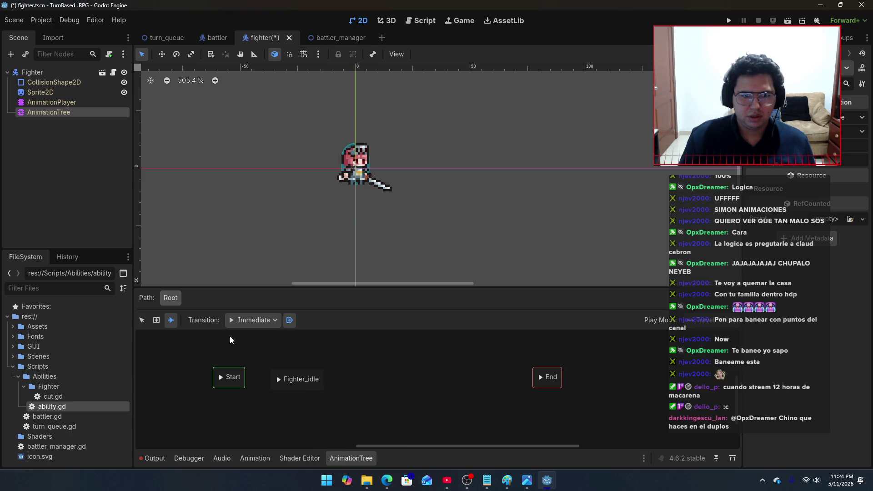
pyautogui.click(156, 319)
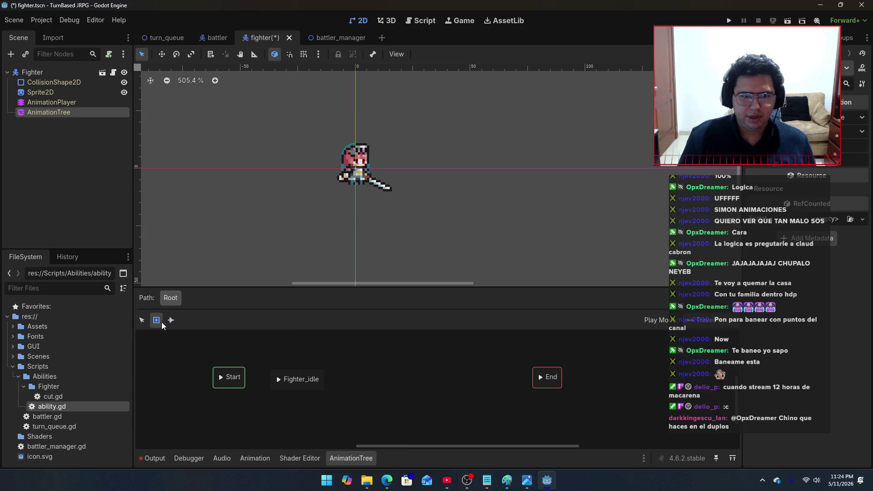
pyautogui.click(371, 379)
pyautogui.moveTo(461, 386)
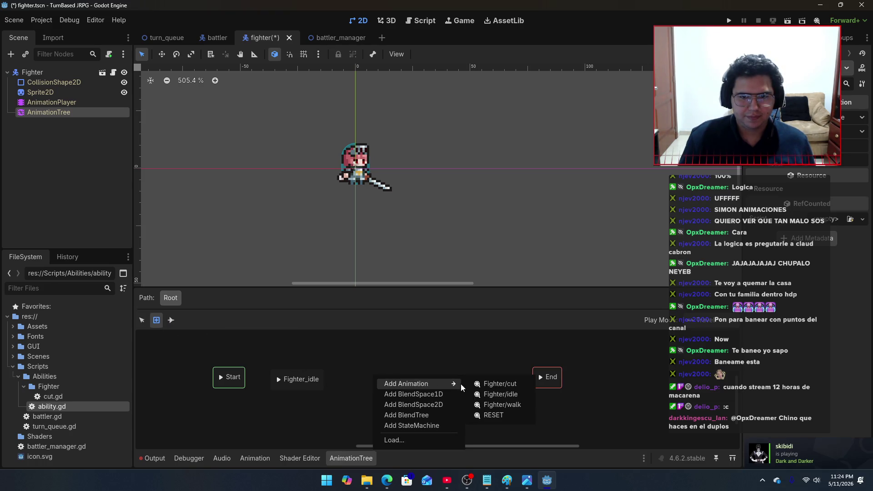
pyautogui.click(490, 396)
# - Add a Fighter_cut state, placing walk right of idle and cut above idle
pyautogui.click(316, 349)
pyautogui.moveTo(358, 357)
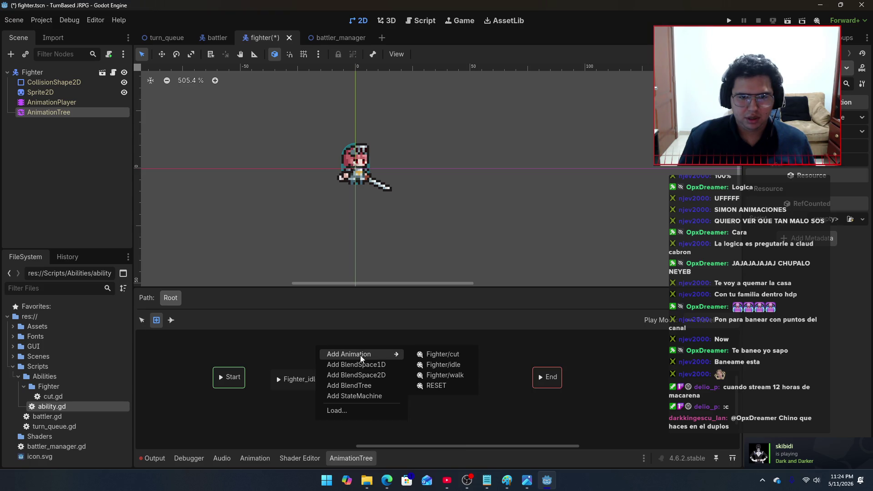
pyautogui.click(436, 356)
pyautogui.moveTo(367, 363); pyautogui.dragTo(391, 386)
pyautogui.moveTo(333, 357); pyautogui.dragTo(372, 359)
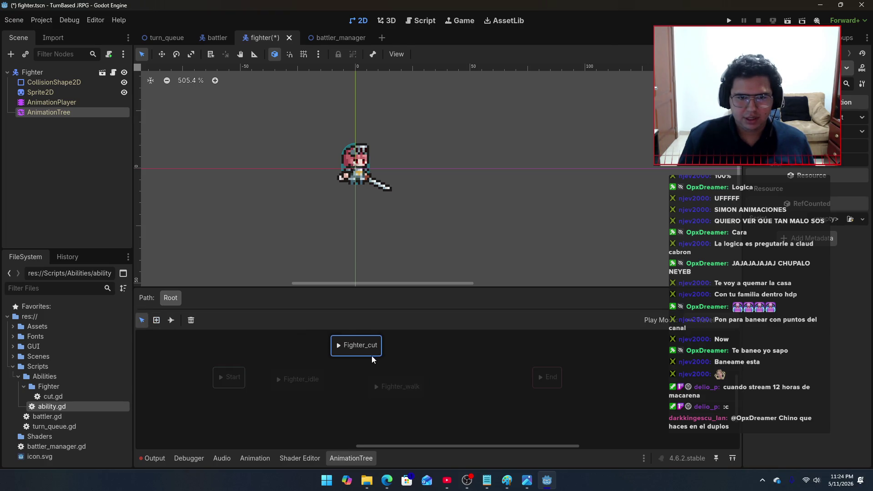
pyautogui.moveTo(316, 387); pyautogui.dragTo(381, 394)
# - Link idle to walk on condition 'walk' and walk back to idle on 'idle'
pyautogui.click(171, 320)
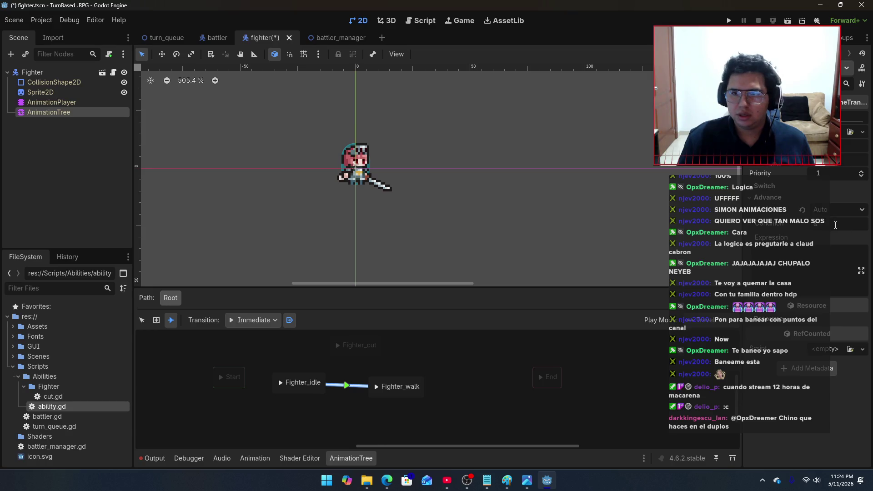
pyautogui.click(832, 224)
pyautogui.write('walk')
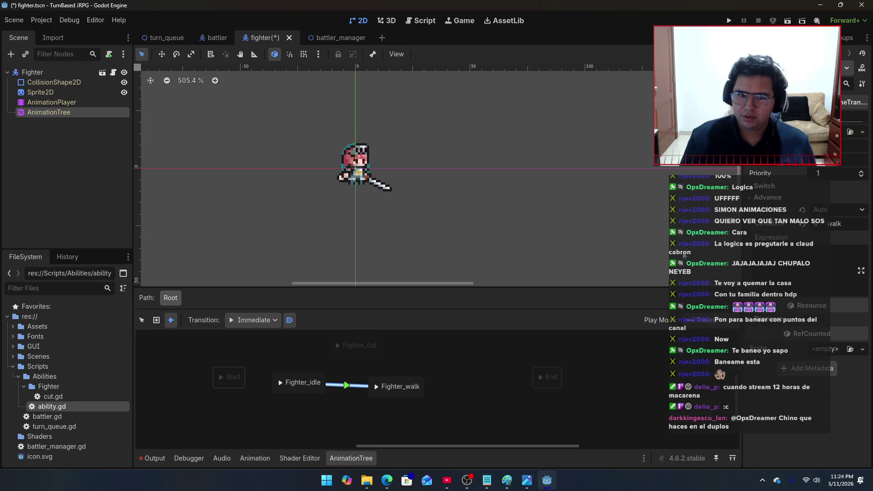
pyautogui.moveTo(376, 397); pyautogui.dragTo(278, 380)
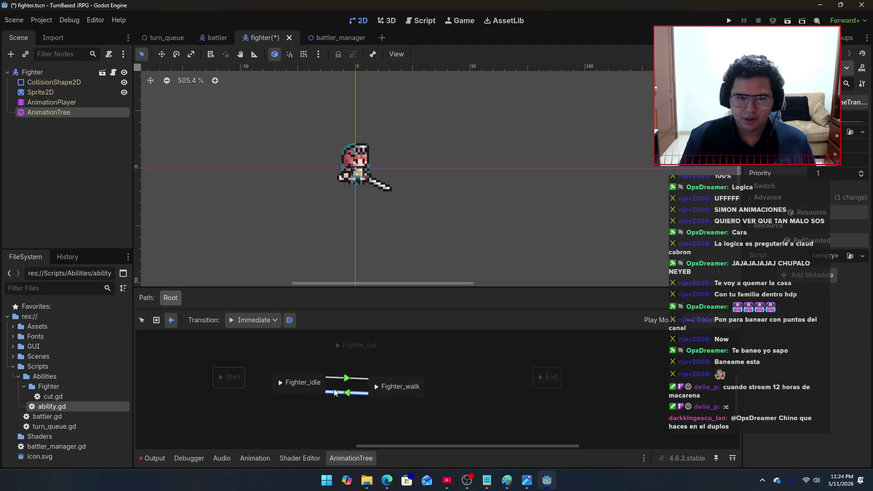
pyautogui.click(771, 197)
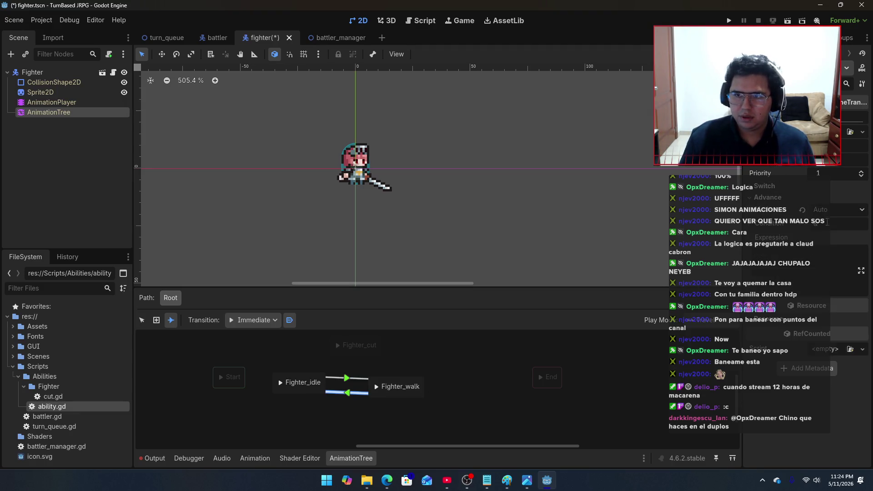
pyautogui.click(828, 223)
pyautogui.write('idle')
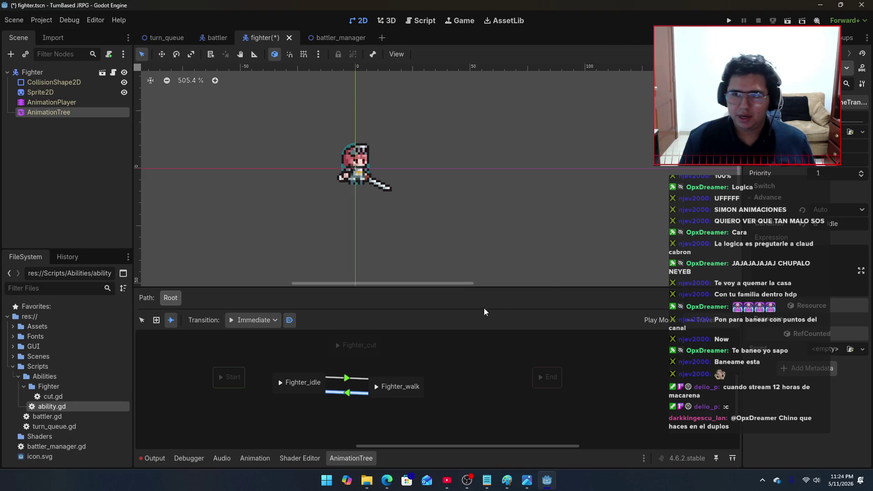
# - Link idle to cut and cut back to idle with switch mode At End, condition 'idle'
pyautogui.moveTo(318, 381); pyautogui.dragTo(353, 347)
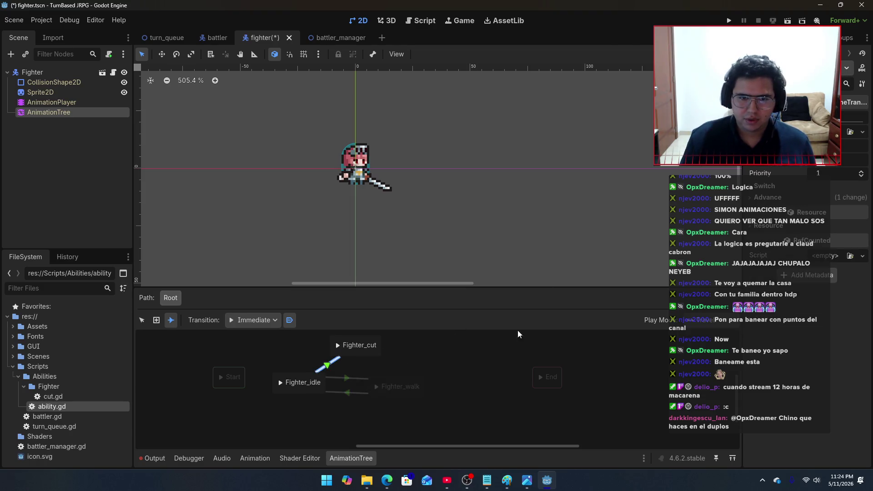
pyautogui.click(767, 198)
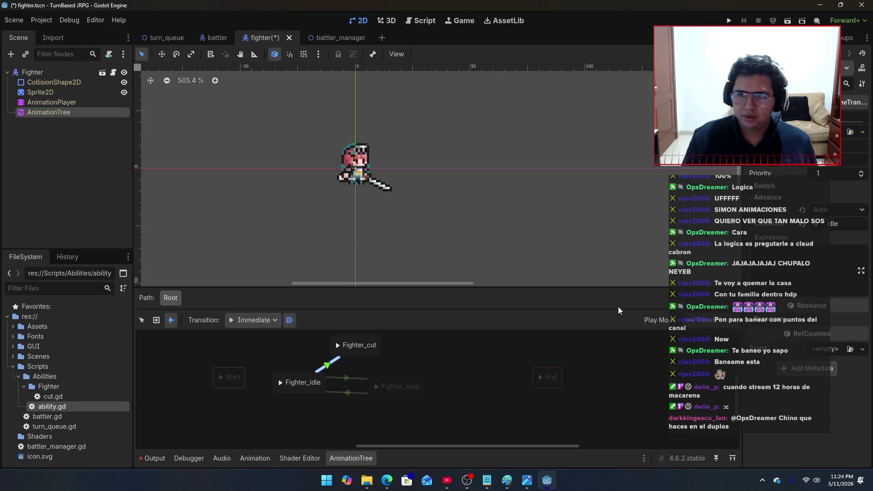
pyautogui.moveTo(305, 378); pyautogui.dragTo(308, 376)
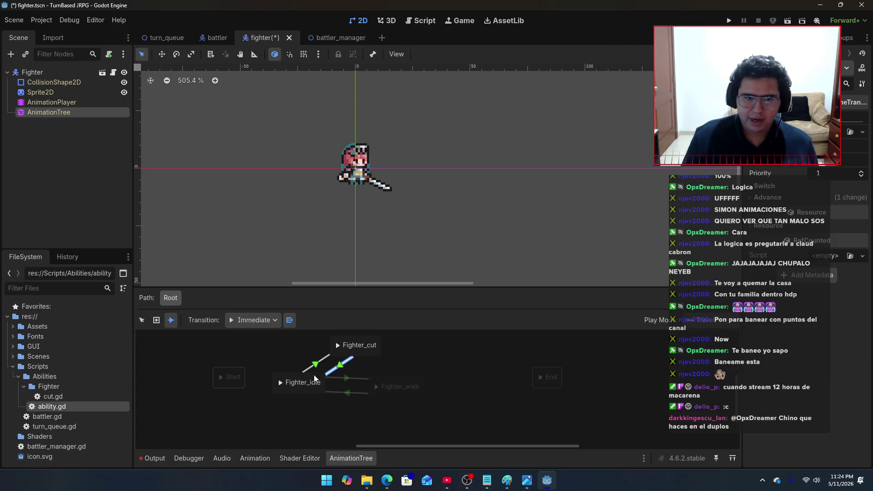
pyautogui.click(776, 187)
pyautogui.click(835, 197)
pyautogui.click(835, 234)
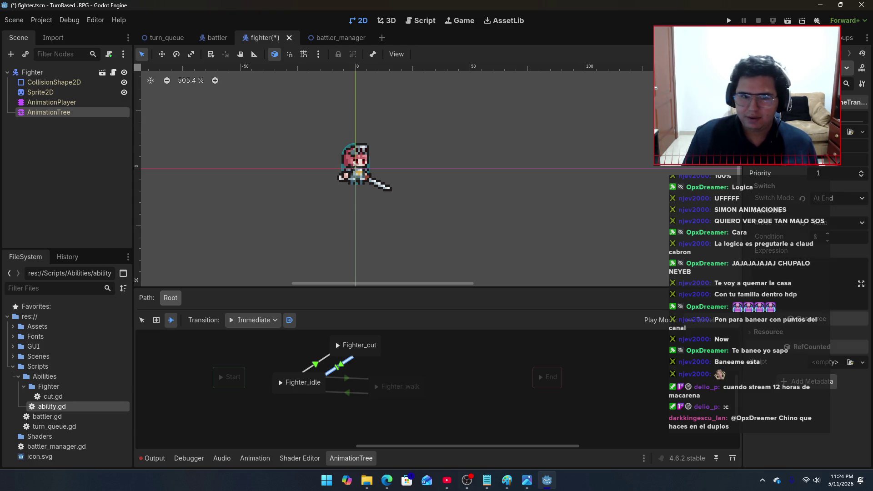
pyautogui.write('idle')
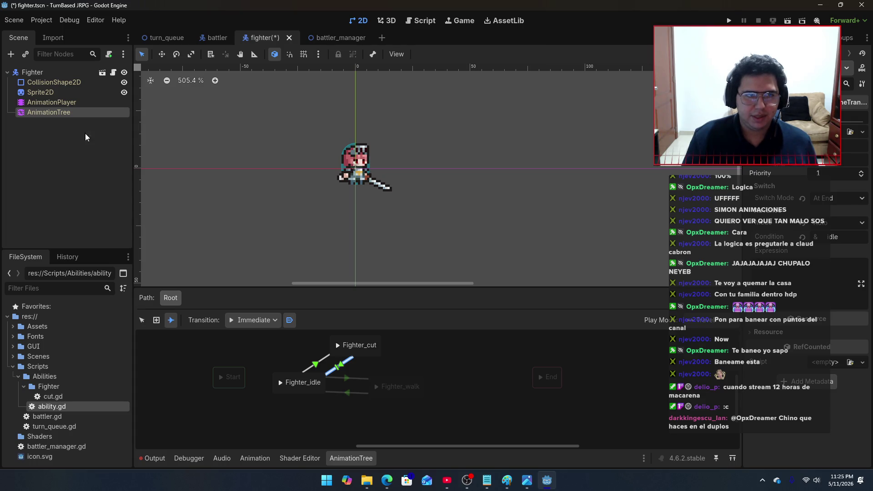
# - Set the idle-to-cut transition's condition to 'cut' and save the scene
pyautogui.click(142, 320)
pyautogui.click(320, 360)
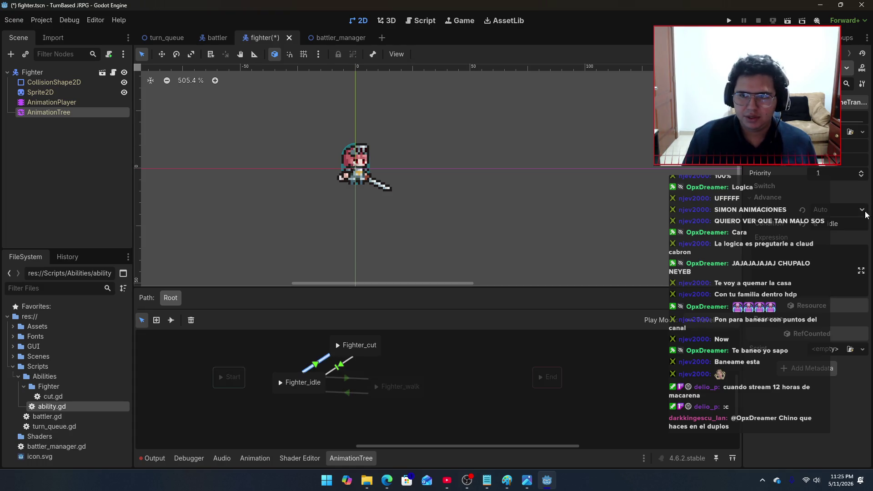
pyautogui.doubleClick(832, 223)
pyautogui.write('cut')
pyautogui.hotkey('ctrl', 's')
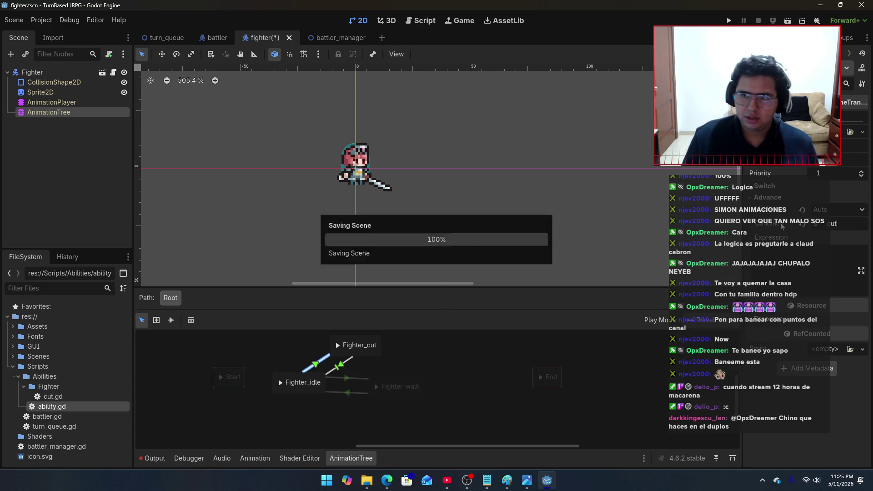
pyautogui.click(389, 404)
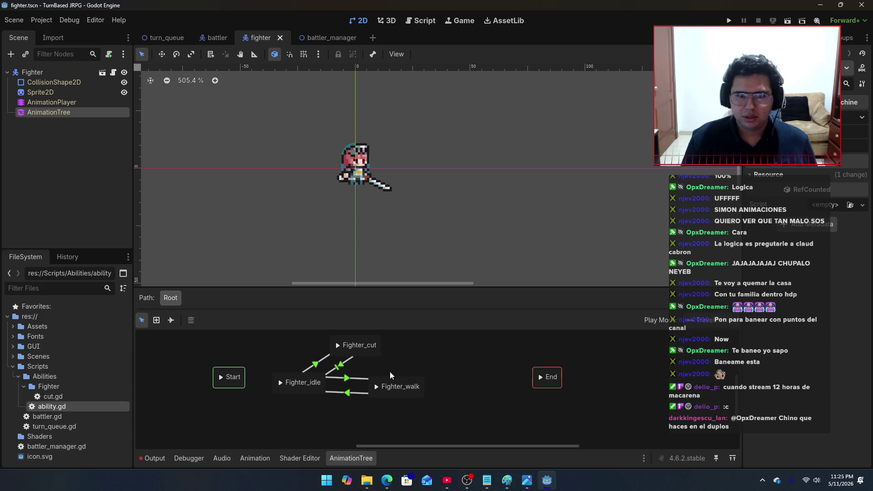
# - Turn off the idle condition, toggle other condition parameters, and save the fighter scene
pyautogui.click(91, 113)
pyautogui.click(816, 279)
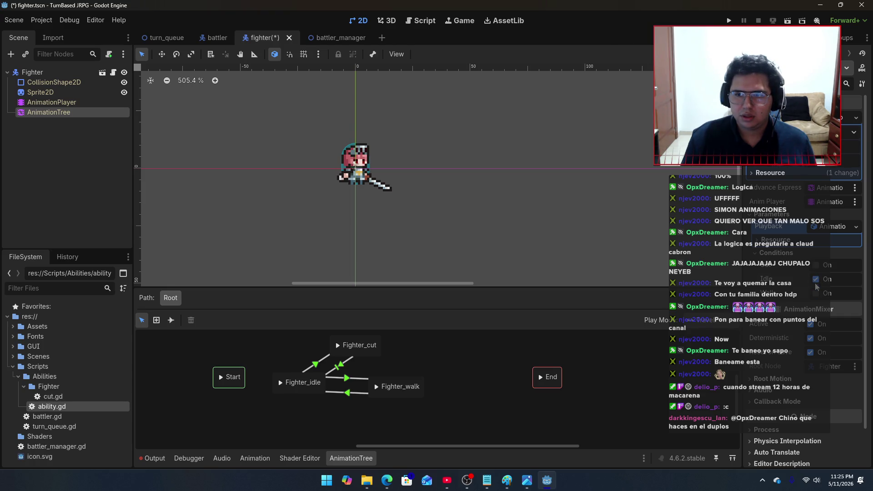
pyautogui.hotkey('ctrl', 's')
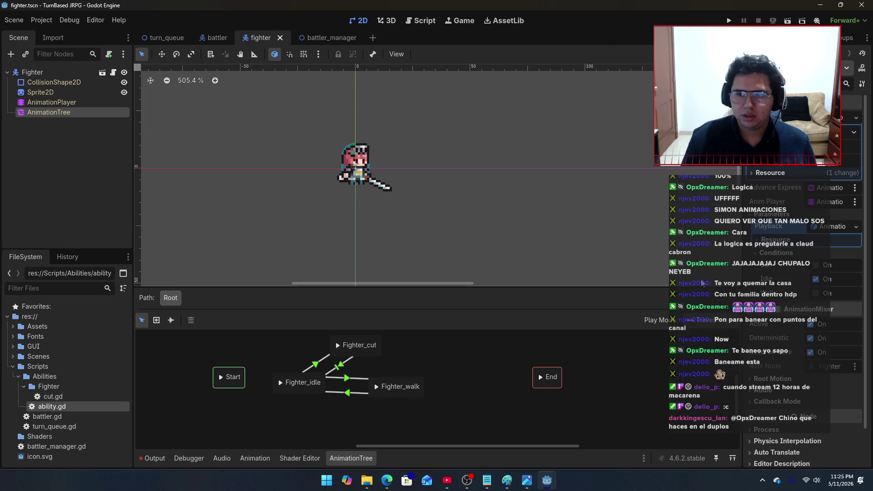
pyautogui.click(775, 239)
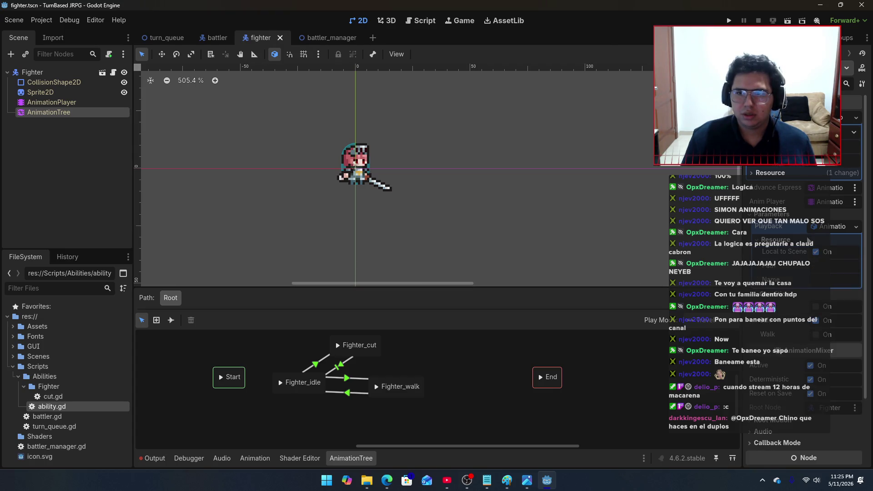
pyautogui.click(825, 234)
pyautogui.click(845, 228)
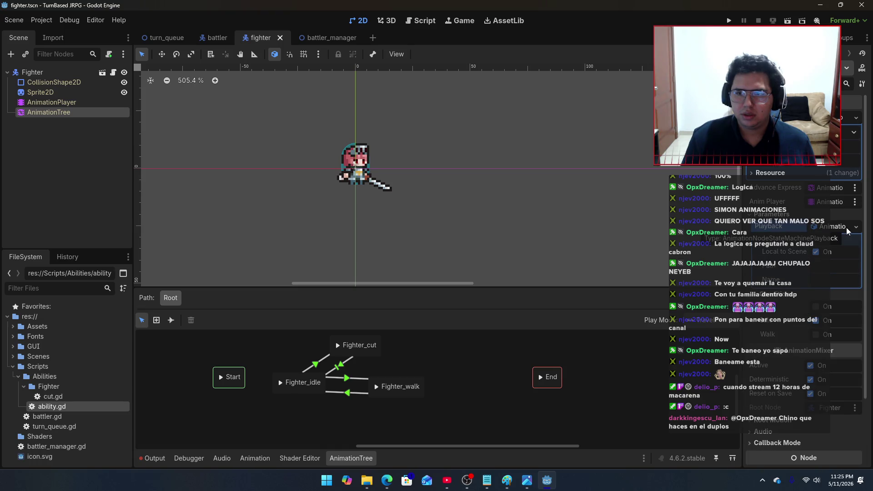
pyautogui.click(845, 227)
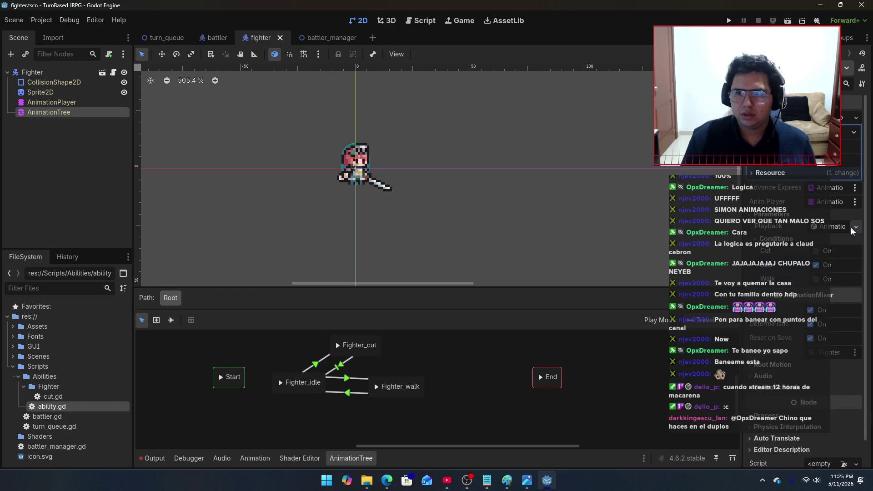
pyautogui.click(807, 258)
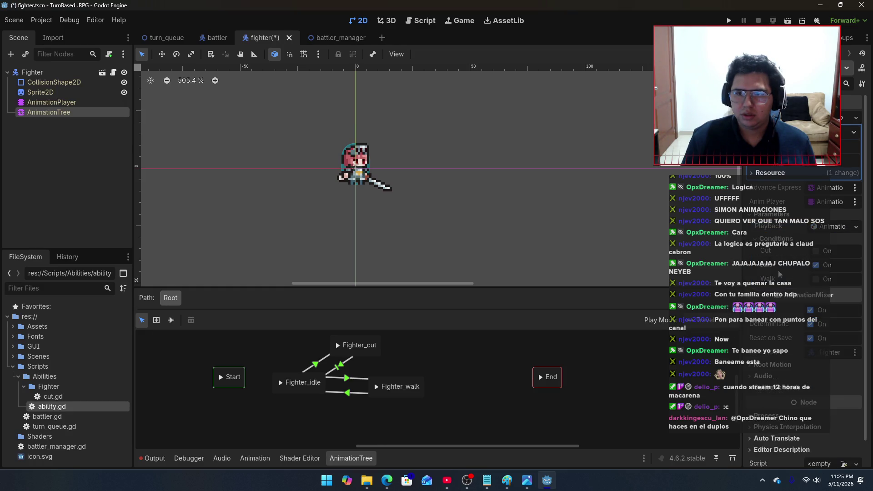
pyautogui.hotkey('ctrl', 's')
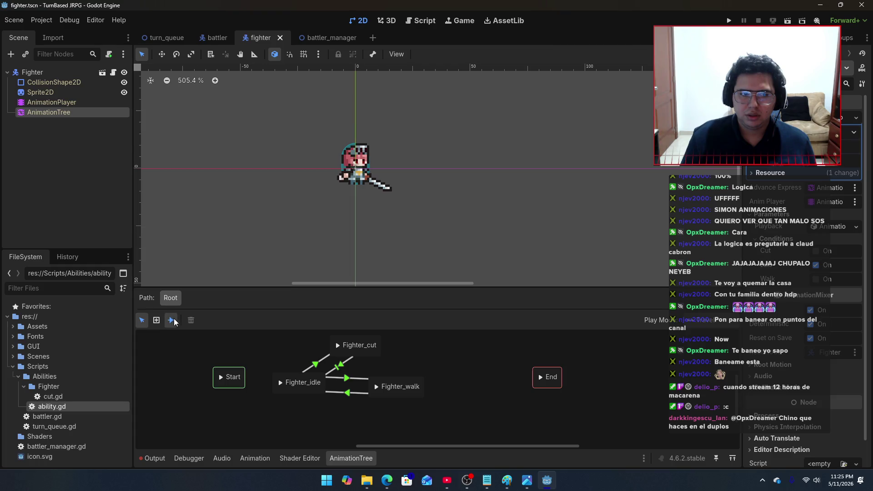
# - Add a transition from Start to Fighter_idle and save
pyautogui.click(171, 320)
pyautogui.moveTo(240, 376); pyautogui.dragTo(308, 380)
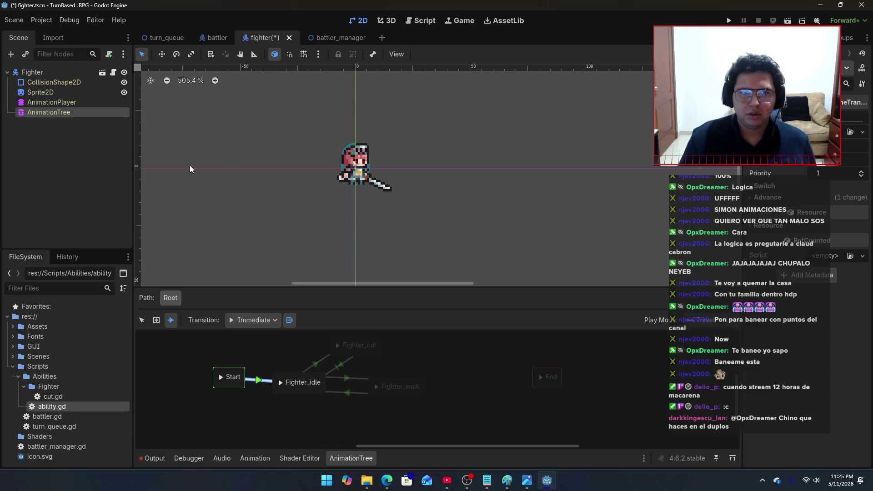
pyautogui.hotkey('ctrl', 's')
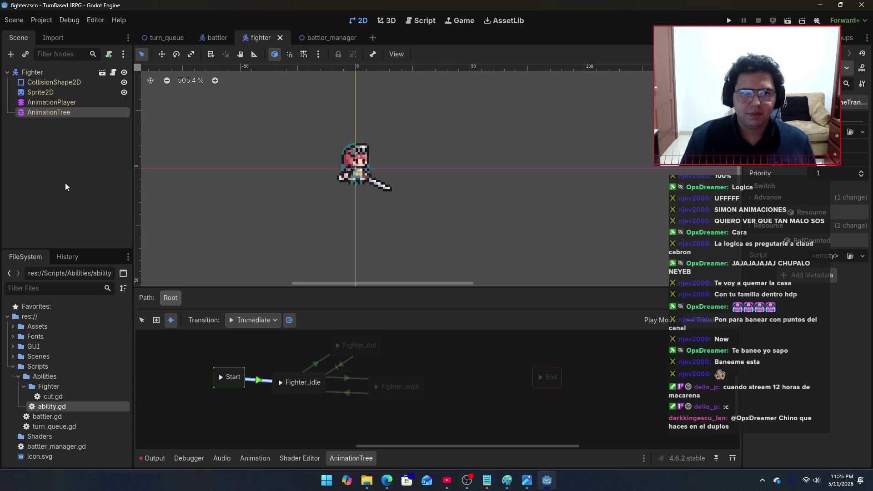
# - Toggle the Cut condition and widen the Inspector to expand the state machine resource details
pyautogui.click(85, 114)
pyautogui.click(815, 250)
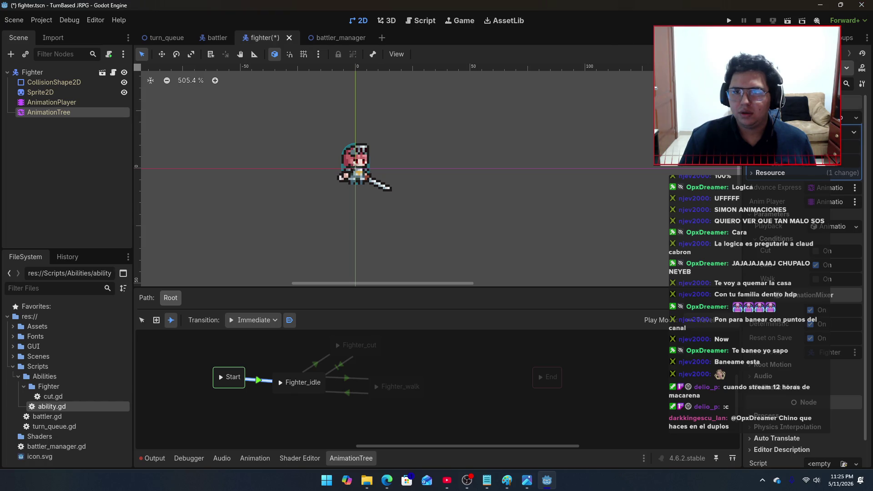
pyautogui.moveTo(745, 145); pyautogui.dragTo(615, 144)
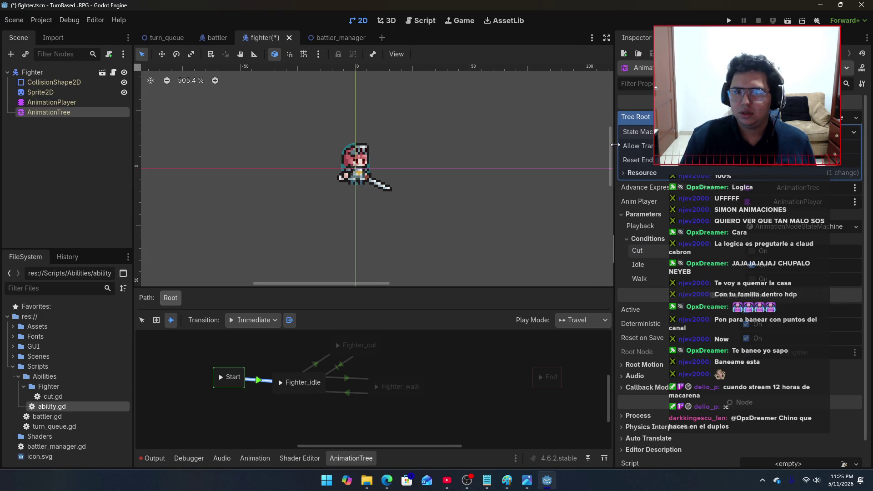
pyautogui.click(653, 173)
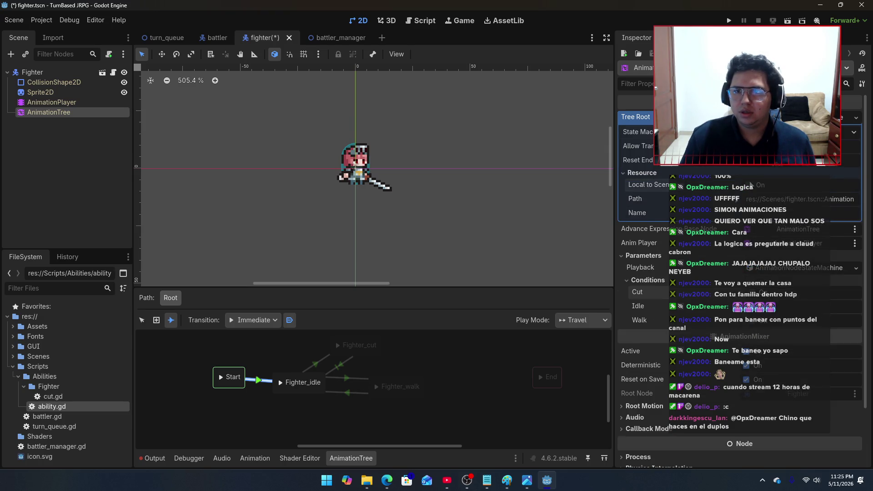
# - Save fighter, then inspect the battler AnimationTree's Parameters > Playback resource details
pyautogui.hotkey('ctrl', 's')
pyautogui.click(216, 37)
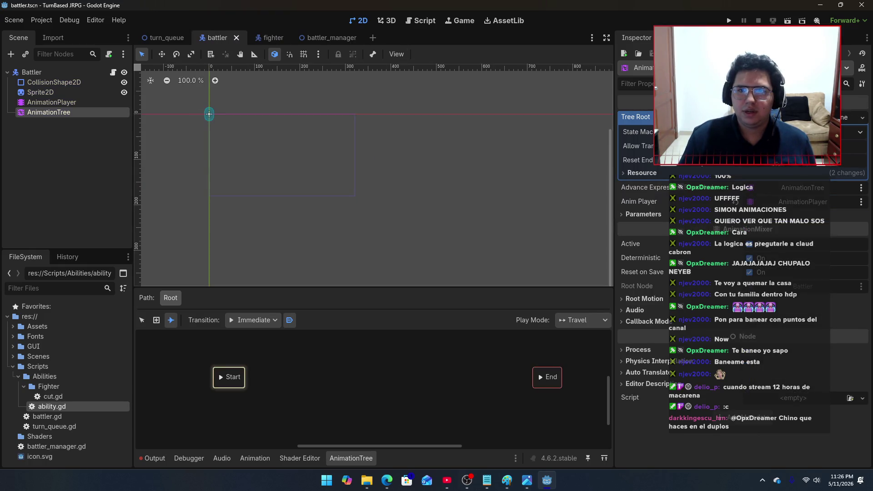
pyautogui.click(641, 173)
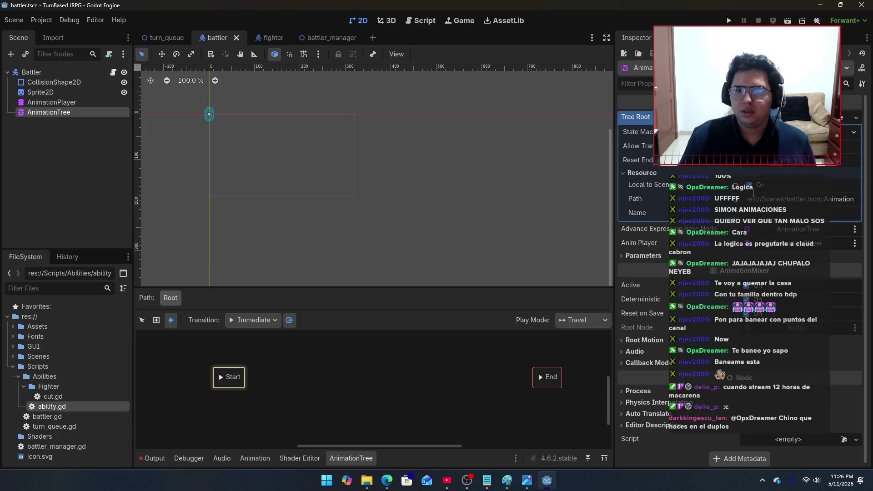
pyautogui.click(651, 175)
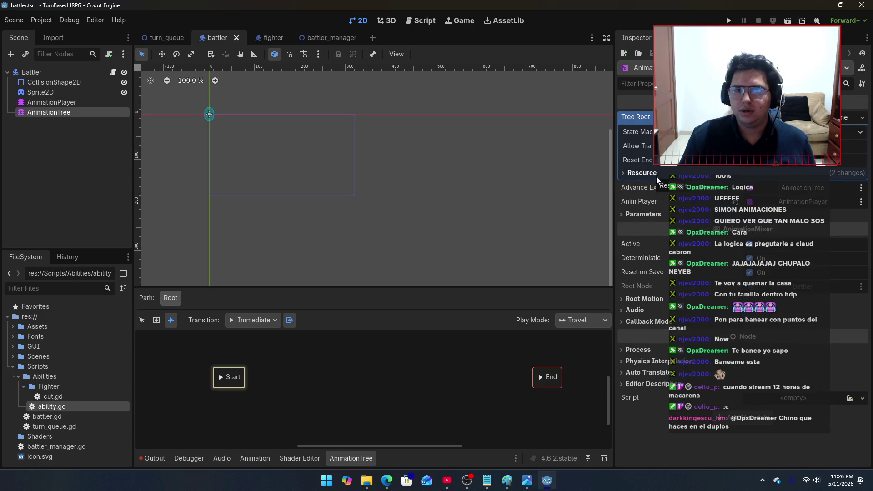
pyautogui.click(640, 215)
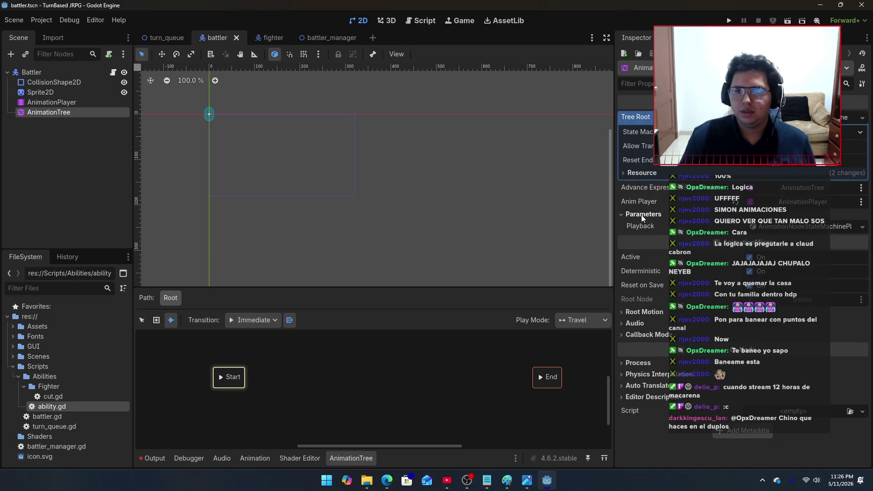
pyautogui.click(836, 230)
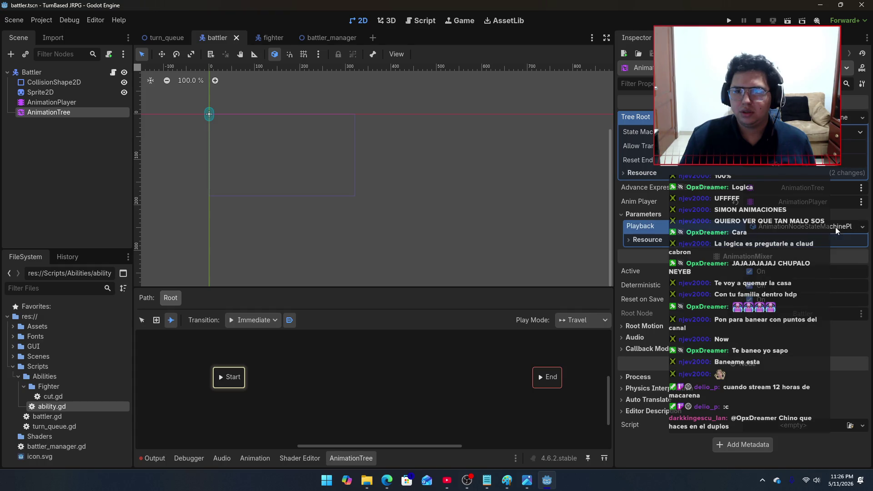
pyautogui.click(671, 242)
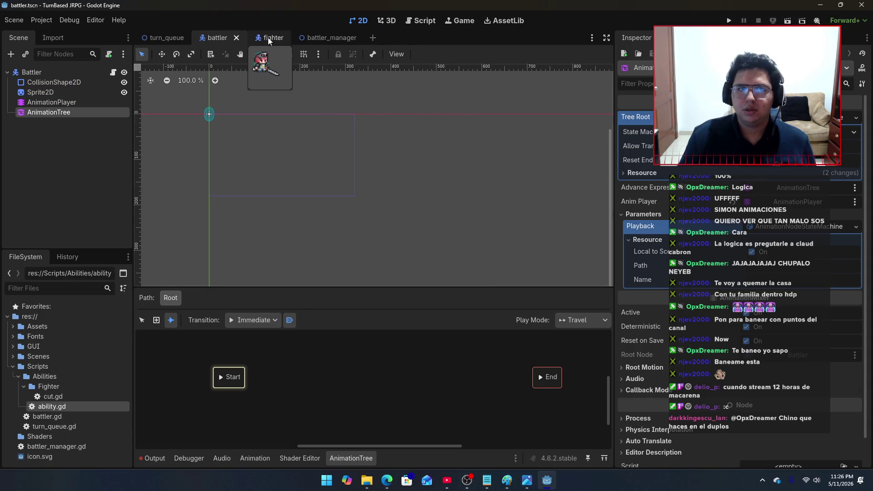
# - Tick Local to Scene on the fighter AnimationTree's Tree Root state machine resource
pyautogui.click(310, 39)
pyautogui.click(267, 40)
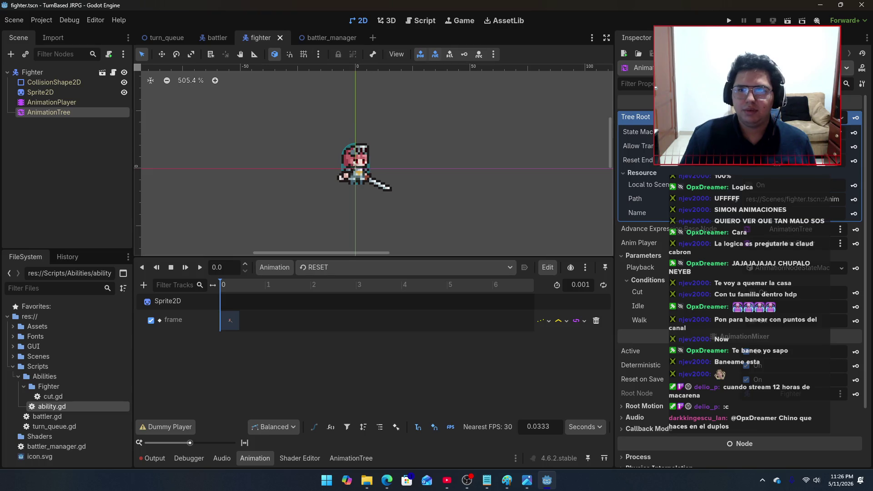
pyautogui.click(750, 116)
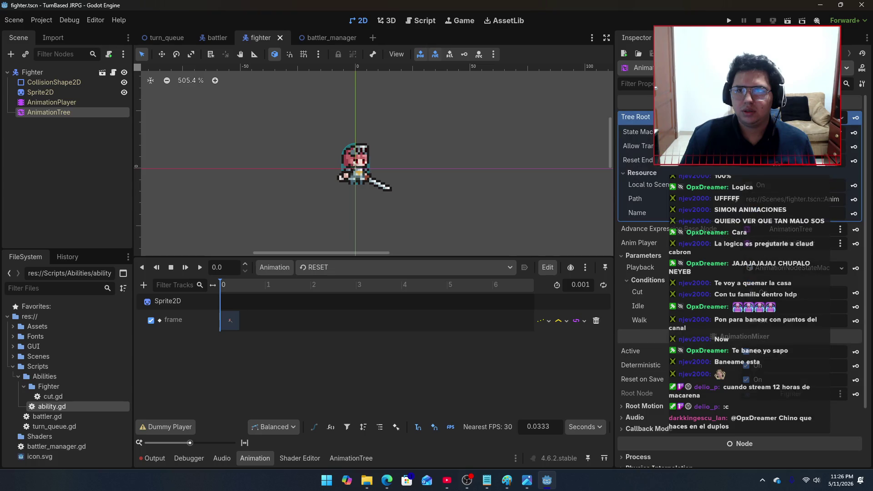
pyautogui.click(750, 185)
pyautogui.moveTo(788, 203); pyautogui.dragTo(858, 199)
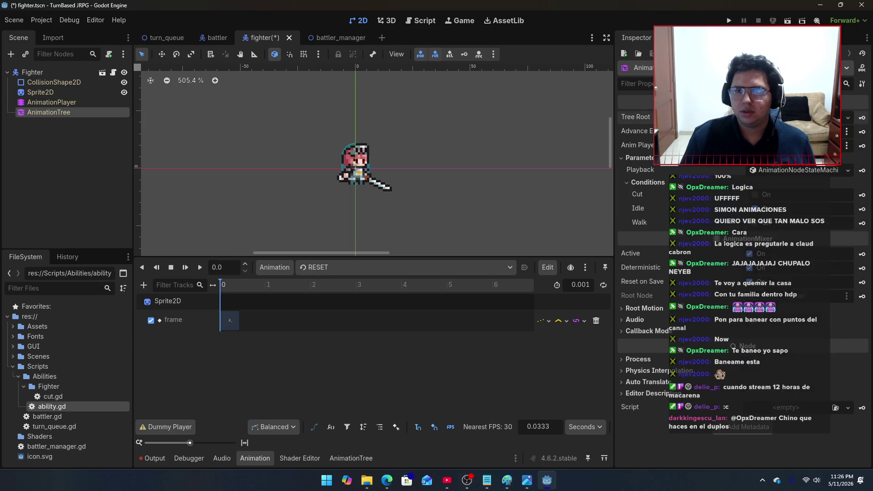
pyautogui.click(847, 117)
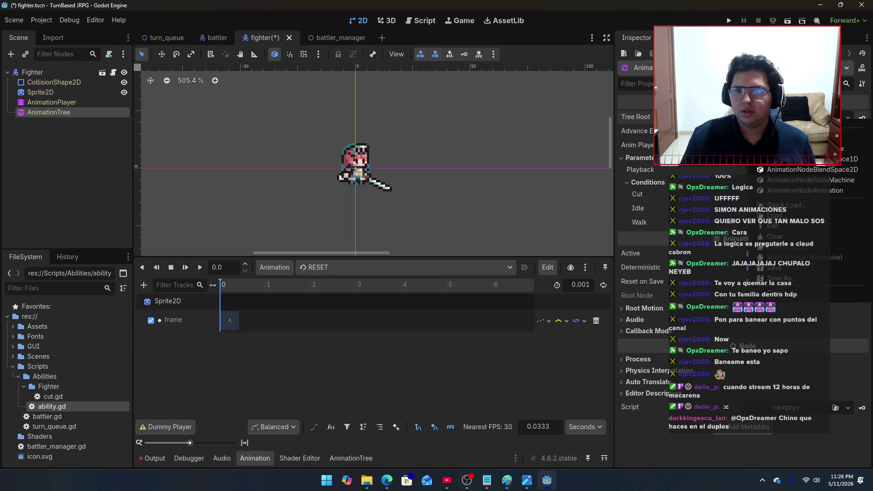
pyautogui.click(778, 226)
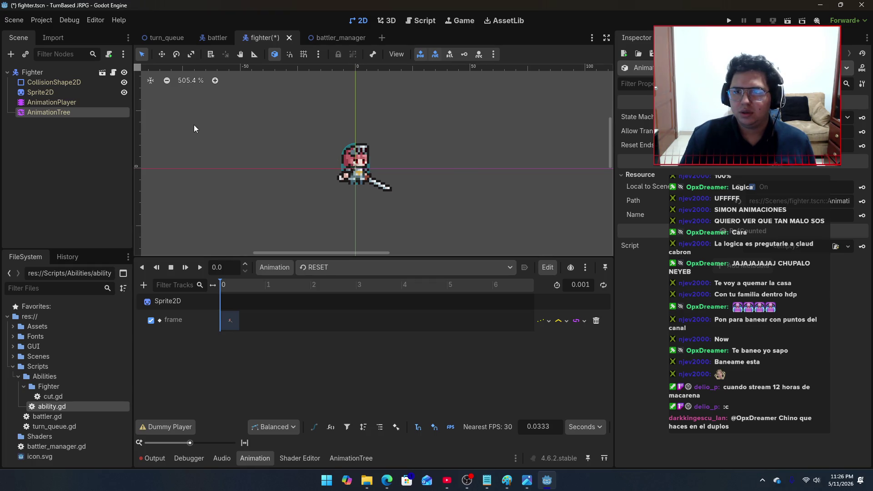
pyautogui.click(58, 112)
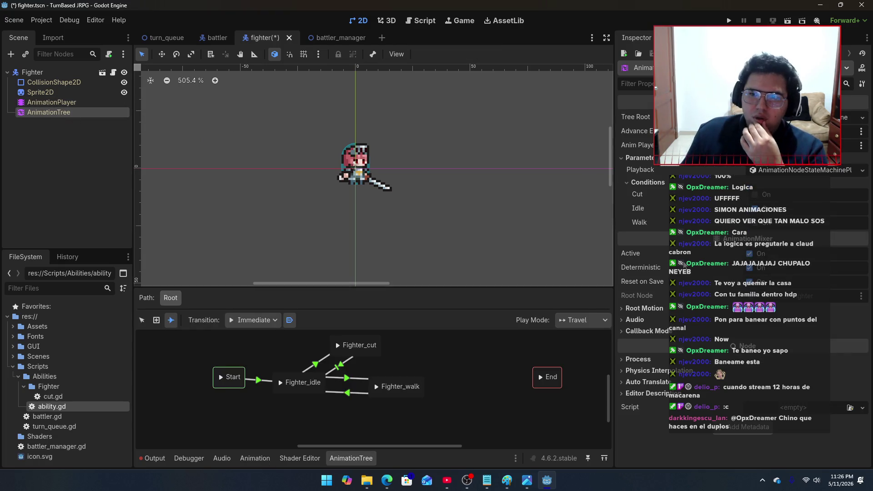
# - Restart the AnimationTree, preview walking and cutting via the Walk and Cut conditions, then save
pyautogui.moveTo(721, 276)
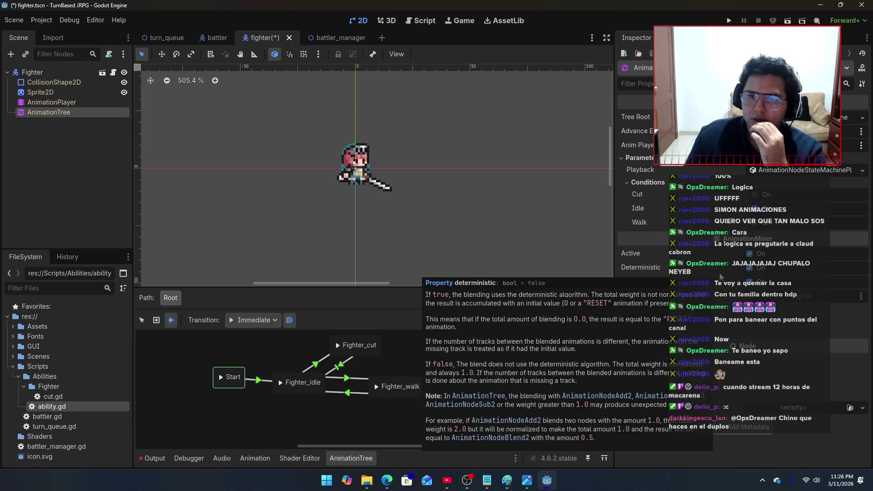
pyautogui.click(749, 254)
pyautogui.click(749, 255)
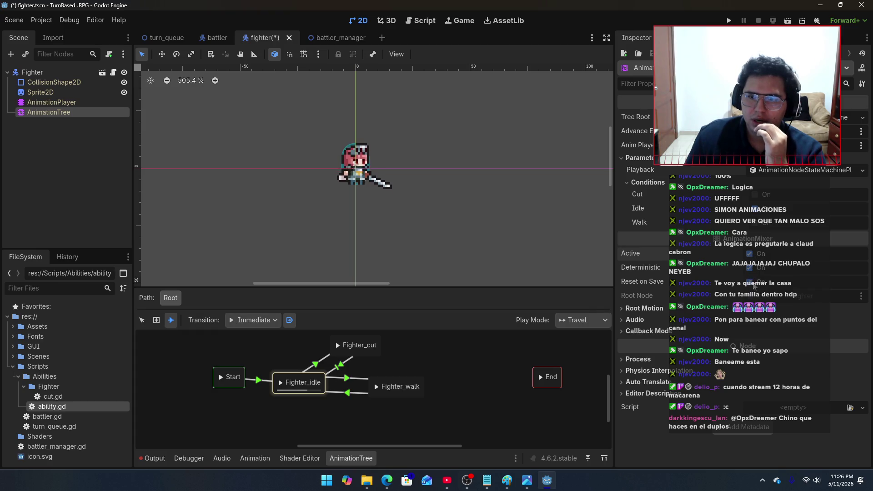
pyautogui.click(754, 222)
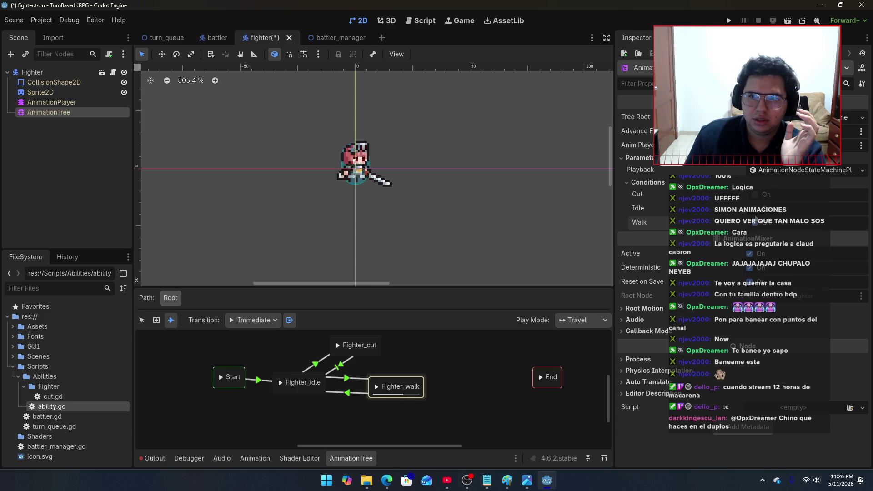
pyautogui.click(754, 223)
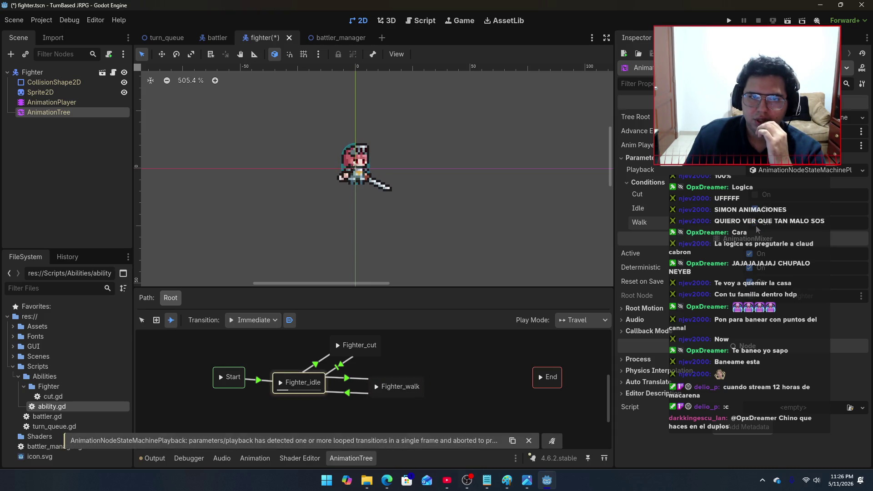
pyautogui.click(755, 222)
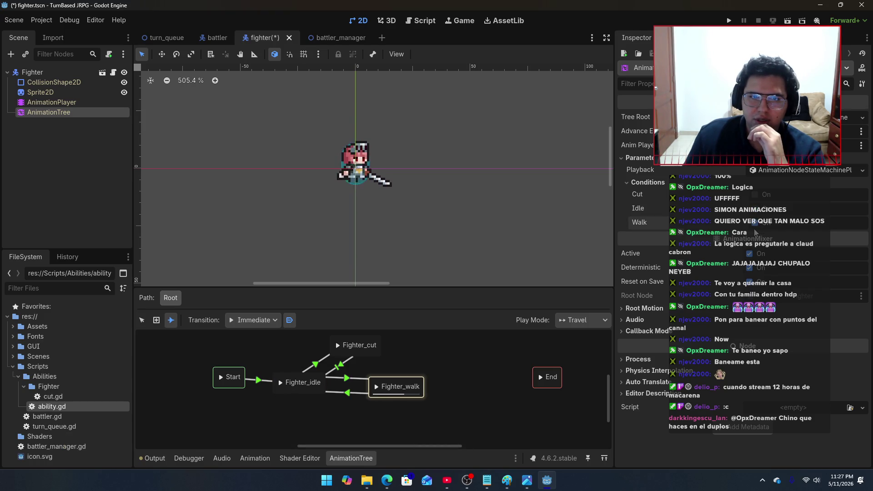
pyautogui.click(754, 222)
pyautogui.click(755, 195)
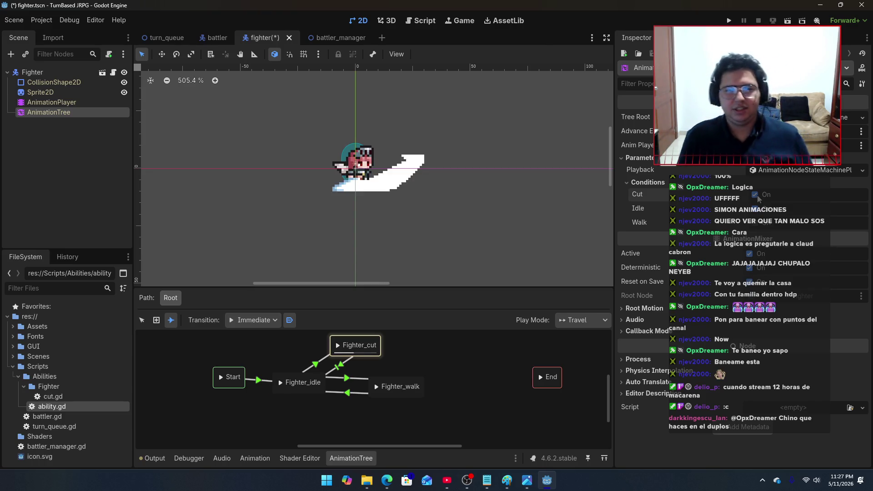
pyautogui.click(755, 195)
pyautogui.hotkey('ctrl', 's')
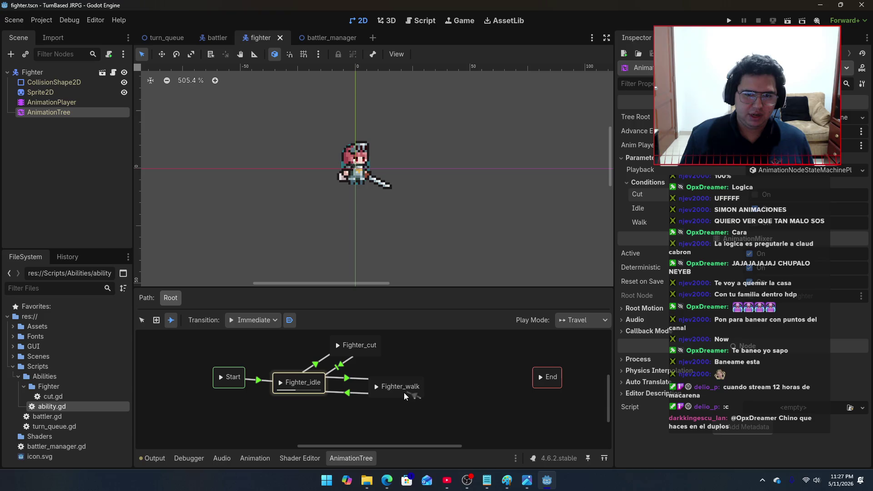
# - Reposition Fighter_walk, Fighter_idle and Fighter_cut in the graph, save, and open battler.gd
pyautogui.rightClick(405, 392)
pyautogui.click(288, 367)
pyautogui.click(141, 320)
pyautogui.moveTo(388, 394); pyautogui.dragTo(415, 388)
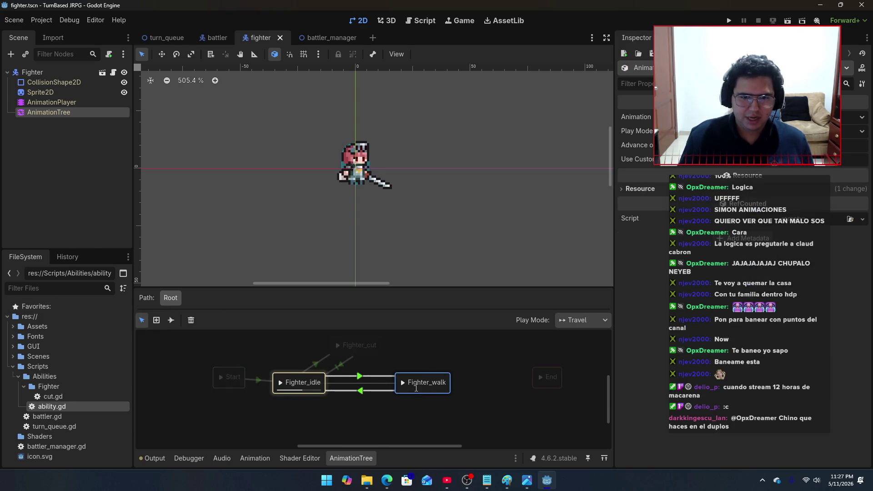
pyautogui.moveTo(313, 392); pyautogui.dragTo(327, 390)
pyautogui.moveTo(368, 351); pyautogui.dragTo(374, 343)
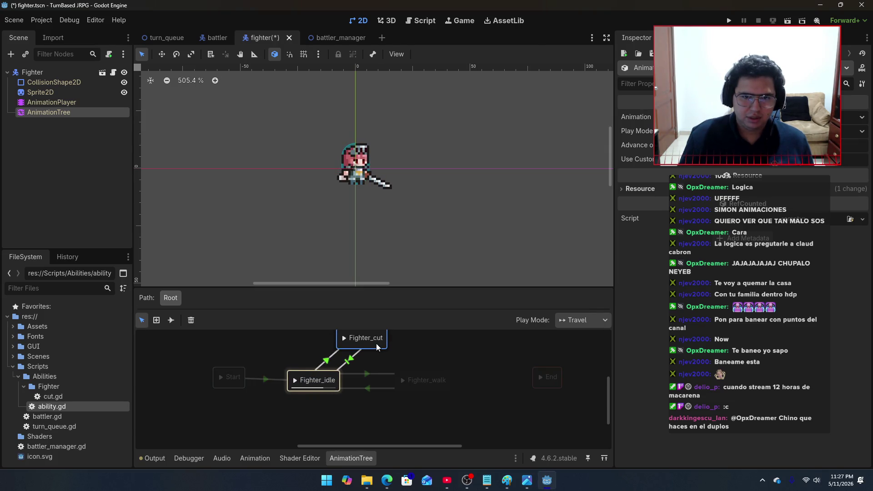
pyautogui.click(404, 348)
pyautogui.hotkey('ctrl', 's')
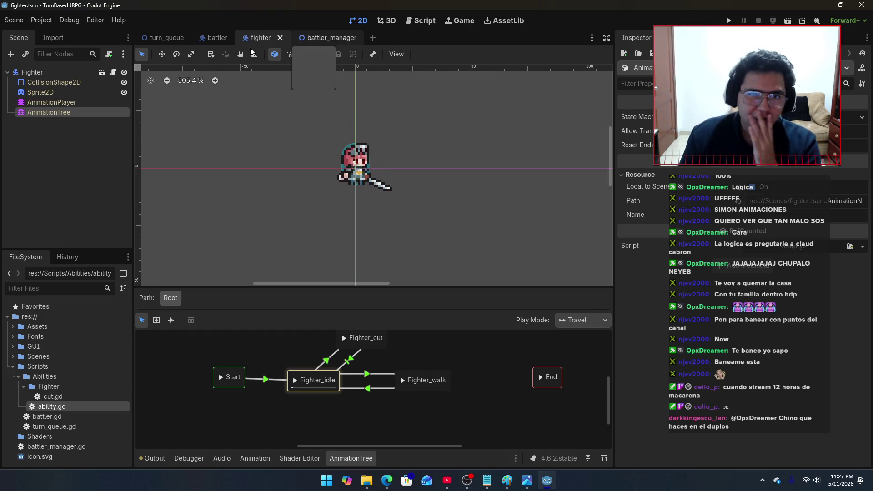
pyautogui.click(424, 20)
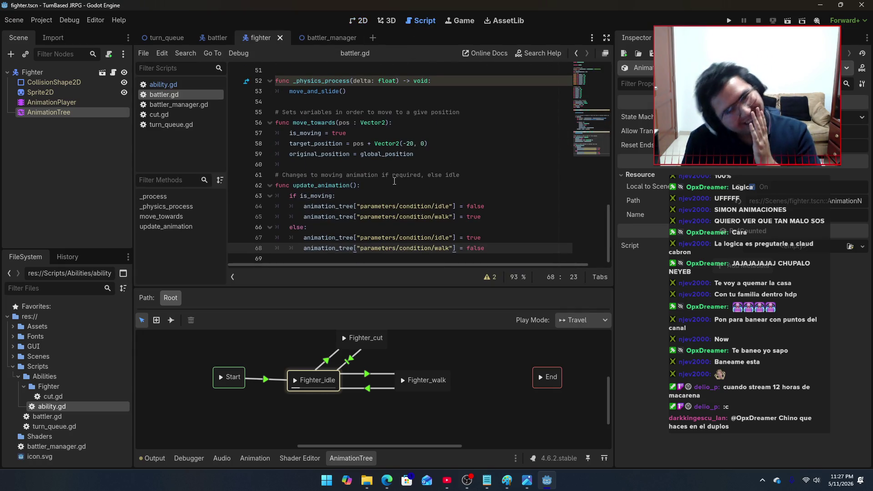
# - Review battler.gd's move_towards and update_animation code, then open turn_queue.gd
pyautogui.scroll(10, 400, 186)
pyautogui.scroll(-4, 410, 189)
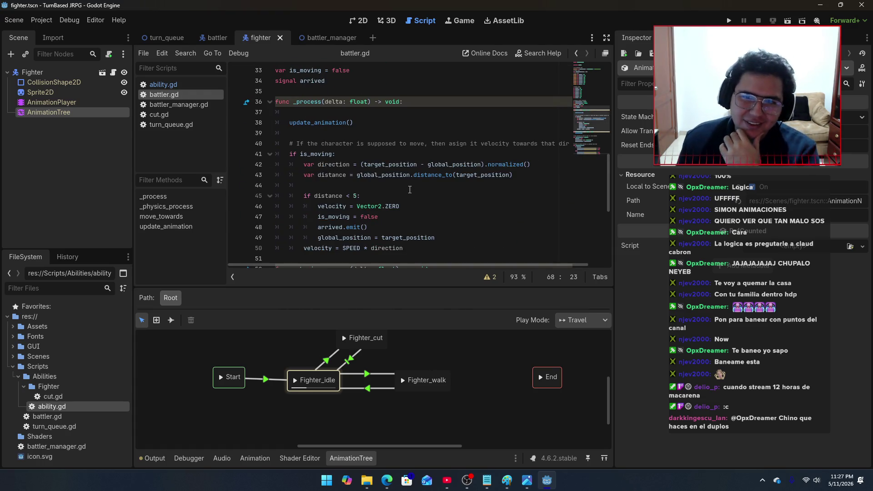
pyautogui.scroll(-2, 410, 189)
pyautogui.scroll(-4, 364, 211)
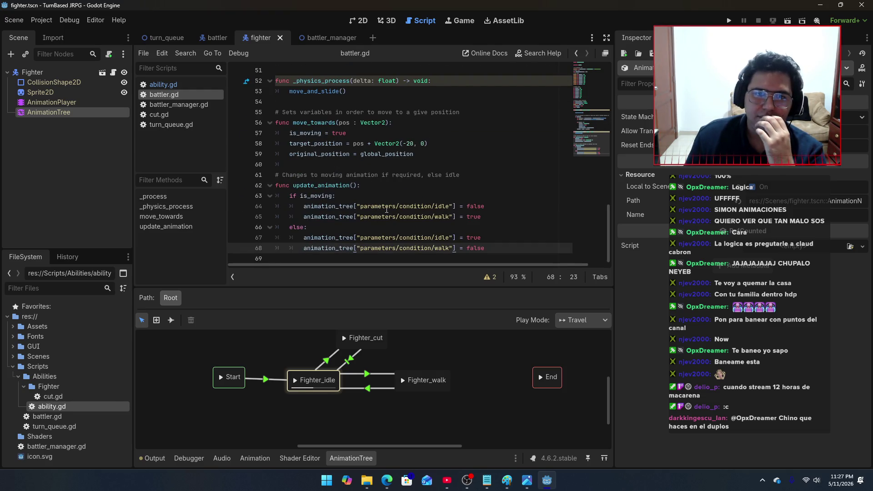
pyautogui.scroll(8, 390, 209)
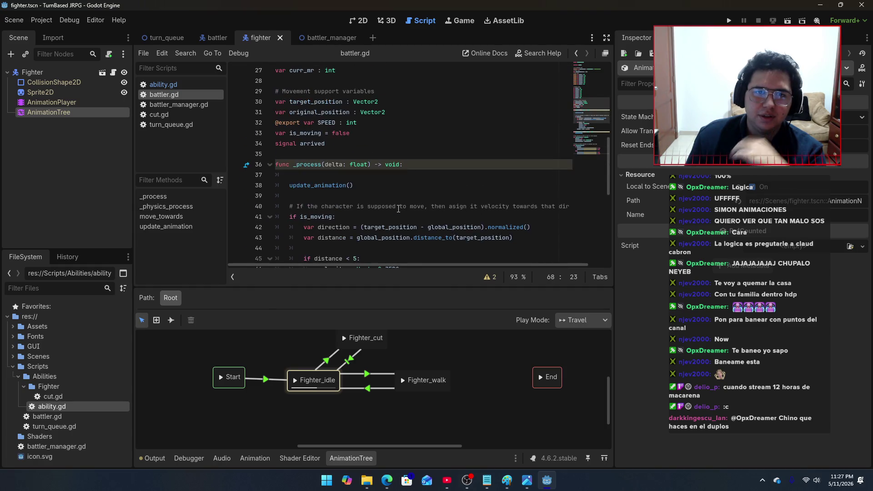
pyautogui.scroll(-4, 400, 210)
pyautogui.scroll(-2, 402, 211)
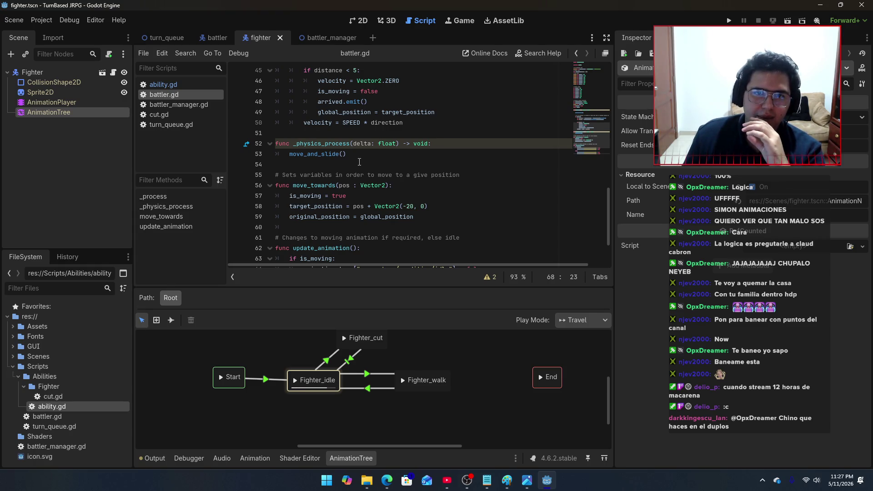
pyautogui.scroll(-2, 390, 186)
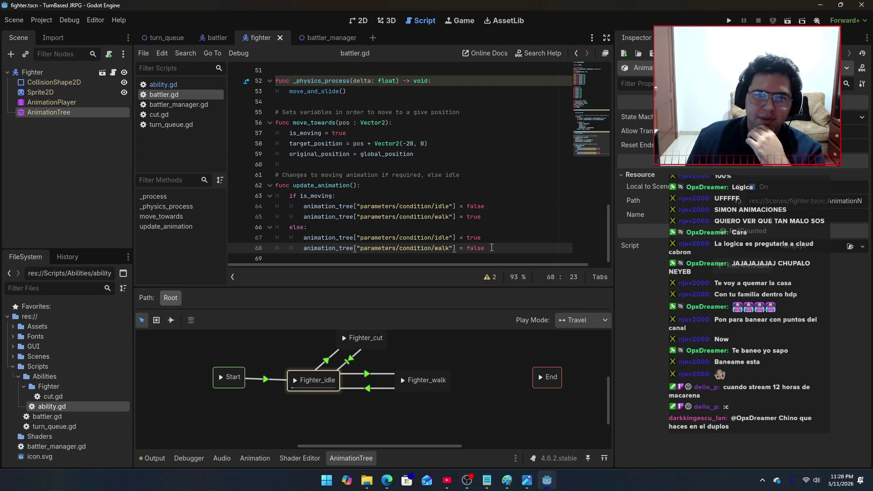
pyautogui.click(171, 124)
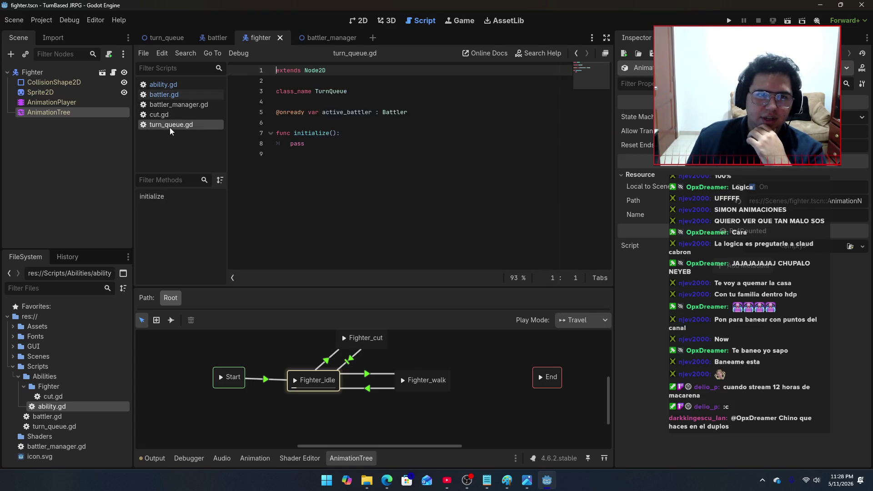
# - In cut.gd, replace the placeholder pass in execute with 'user', after glancing at battler.gd and ability.gd
pyautogui.click(173, 115)
pyautogui.doubleClick(304, 112)
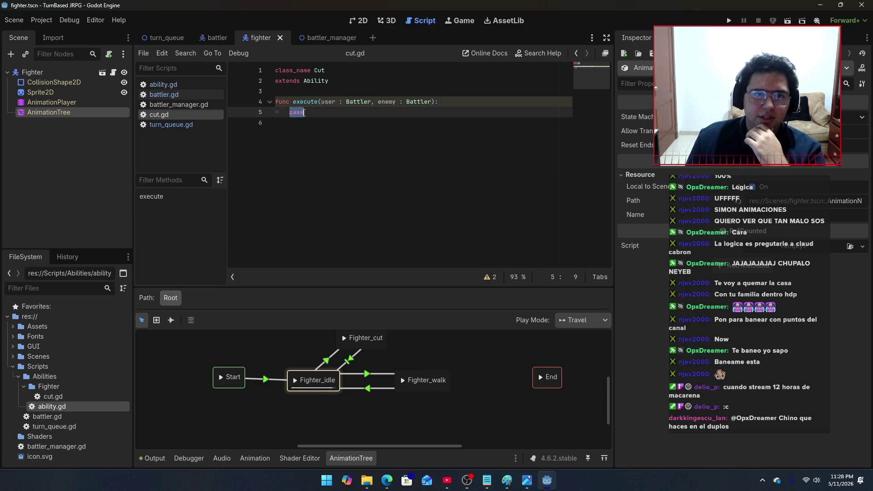
pyautogui.click(182, 95)
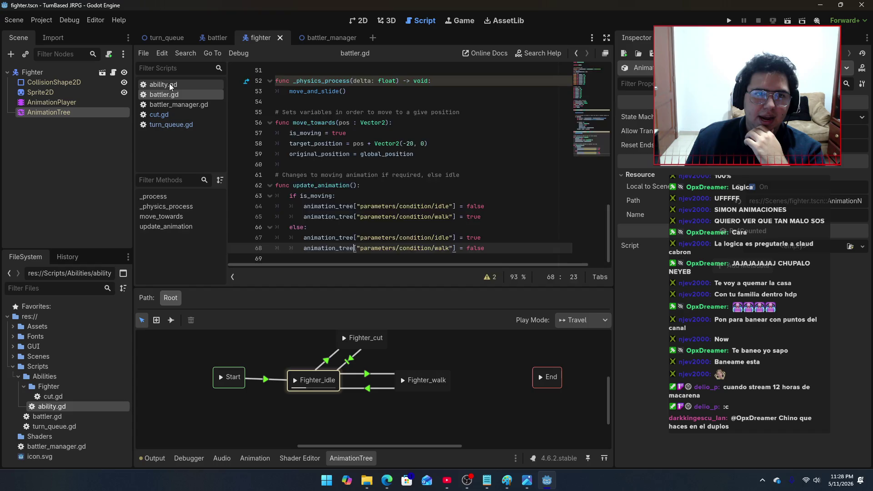
pyautogui.click(171, 84)
pyautogui.click(170, 114)
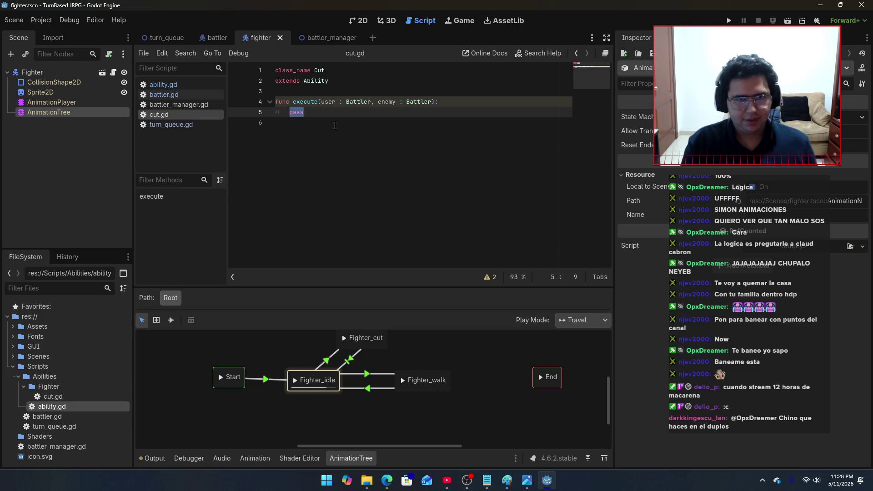
pyautogui.write('user')
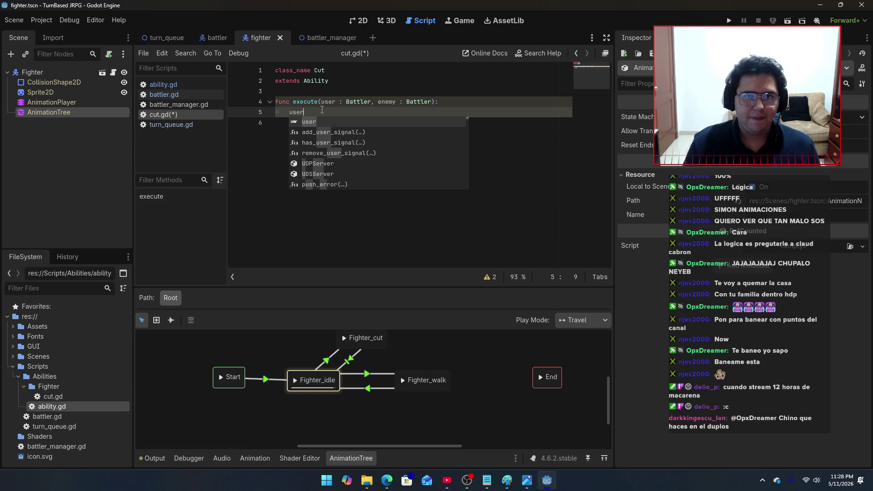
# - Rename execute's enemy parameter to target, undoing a trial rename of user to player
pyautogui.doubleClick(327, 102)
pyautogui.write('player')
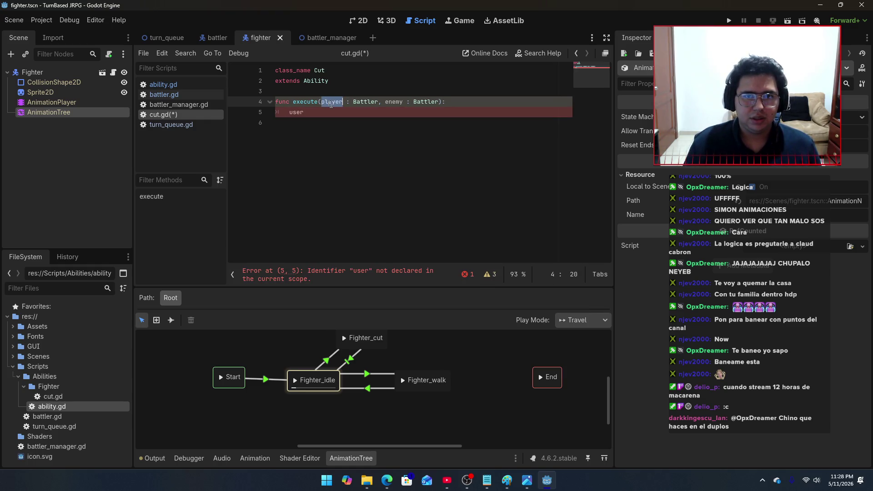
pyautogui.hotkey('ctrl', 'z')
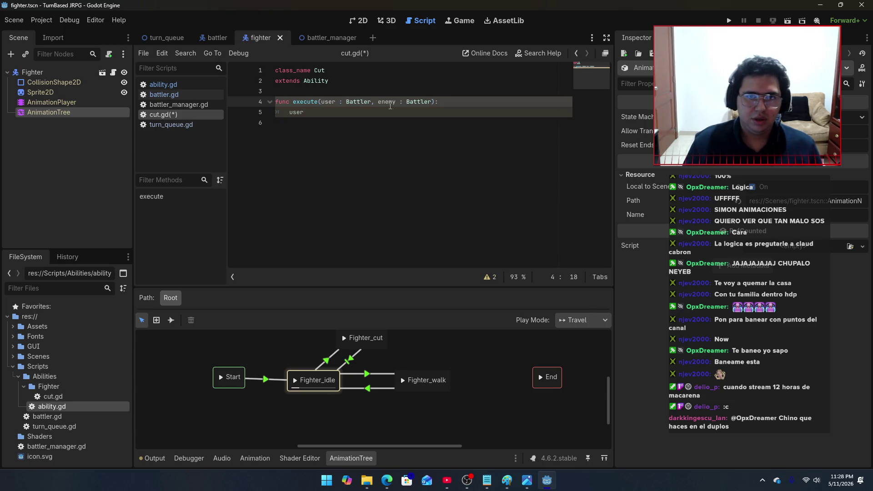
pyautogui.doubleClick(385, 102)
pyautogui.write('target')
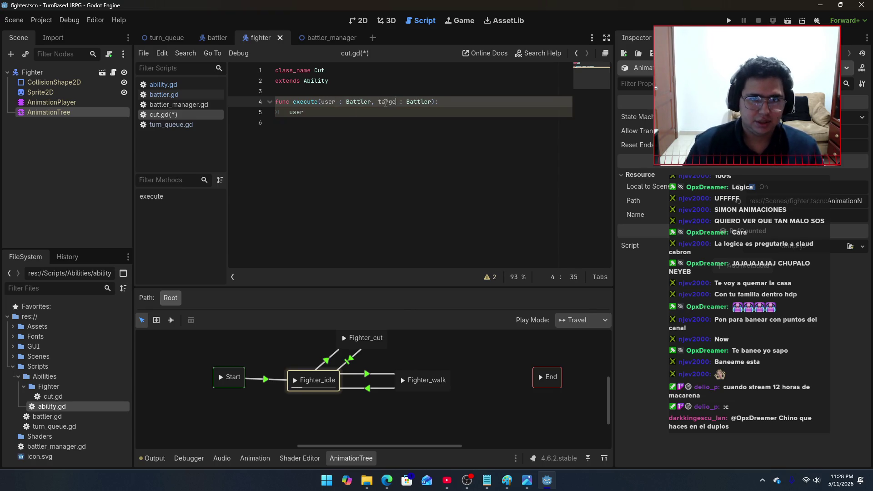
# - Make the body call user.move_towards(target.global_position) and save cut.gd
pyautogui.doubleClick(295, 113)
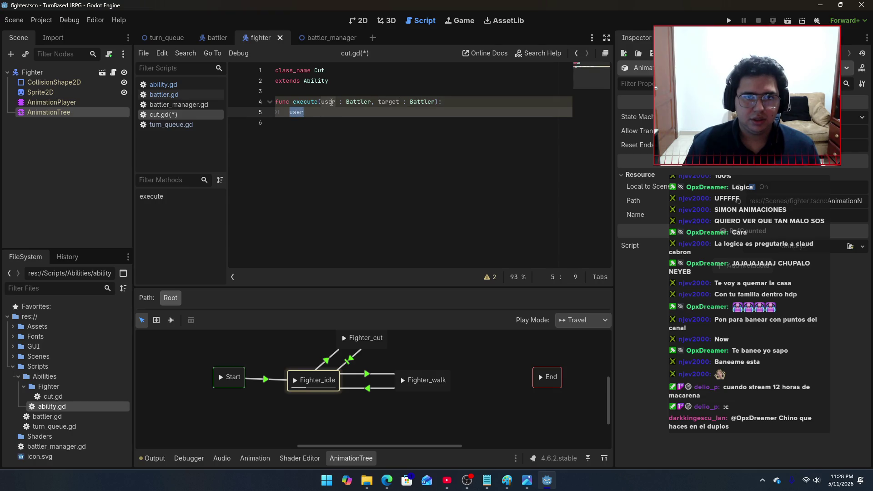
pyautogui.press('Right')
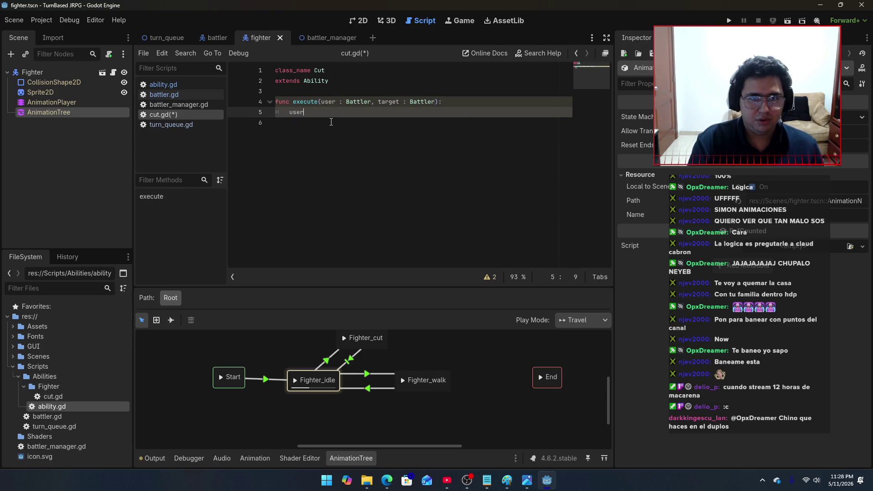
pyautogui.write('.')
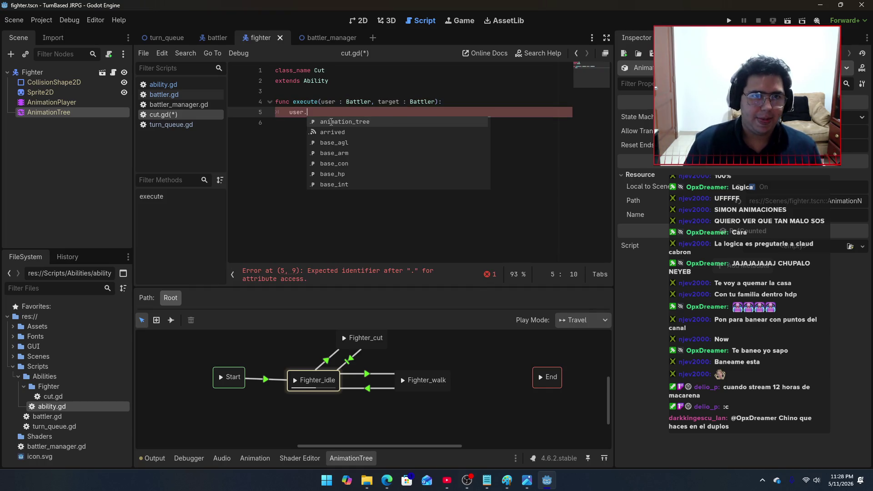
pyautogui.click(214, 38)
pyautogui.click(260, 38)
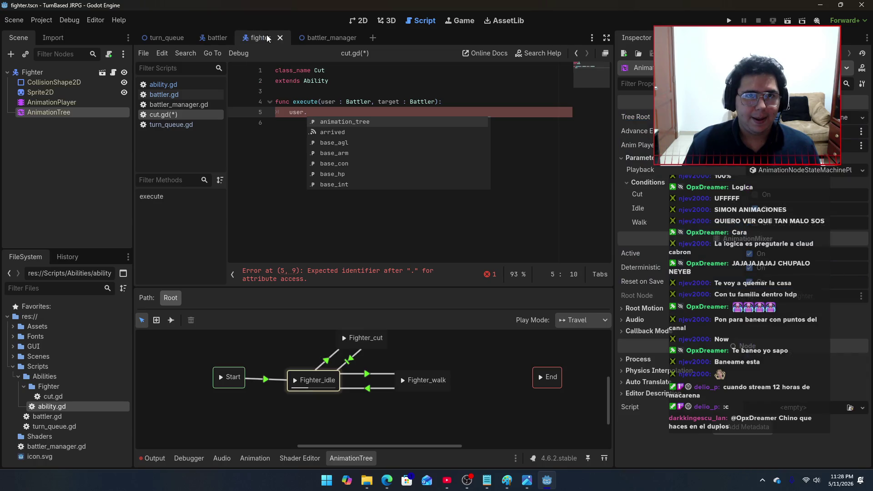
pyautogui.click(315, 109)
pyautogui.write('ove_towards(')
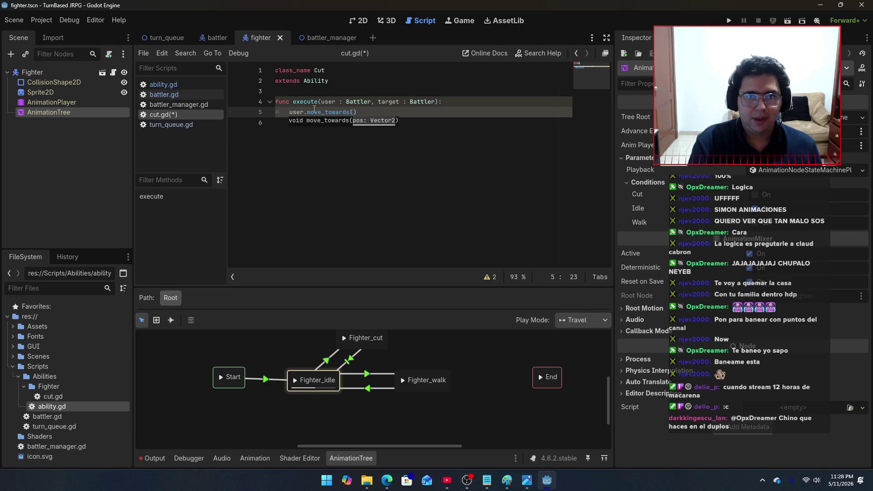
pyautogui.write('targ')
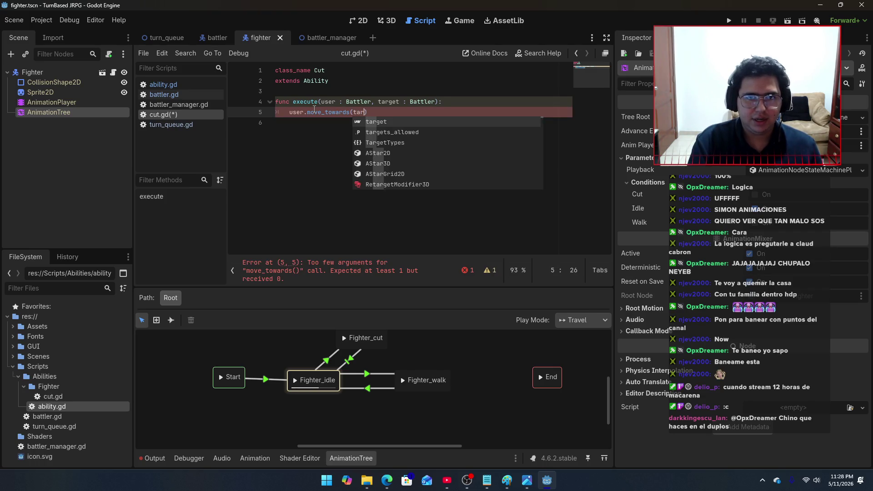
pyautogui.press('Return')
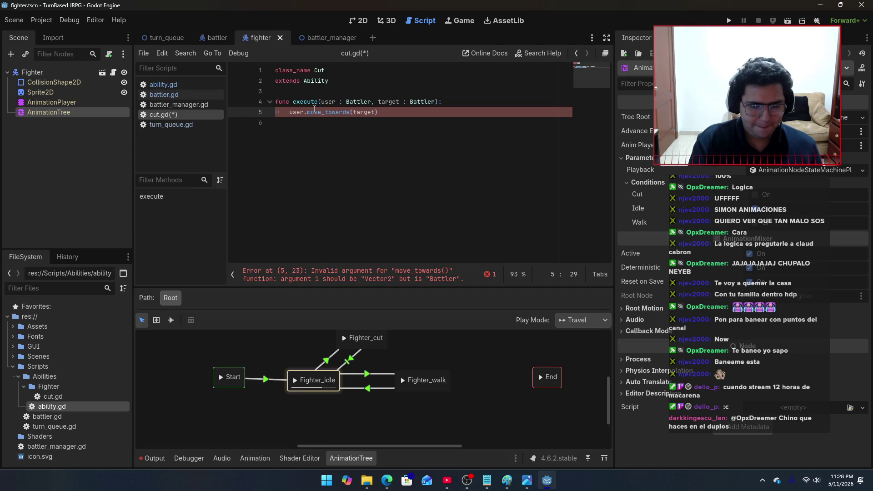
pyautogui.write('.')
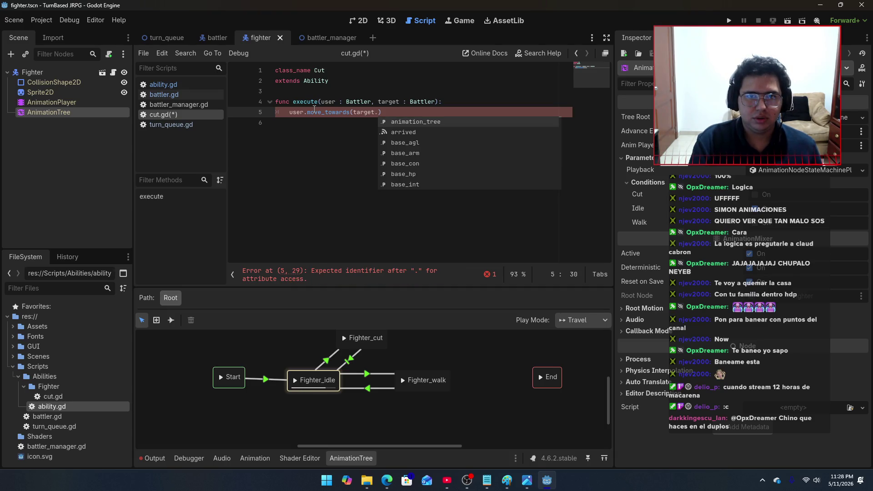
pyautogui.write('glo')
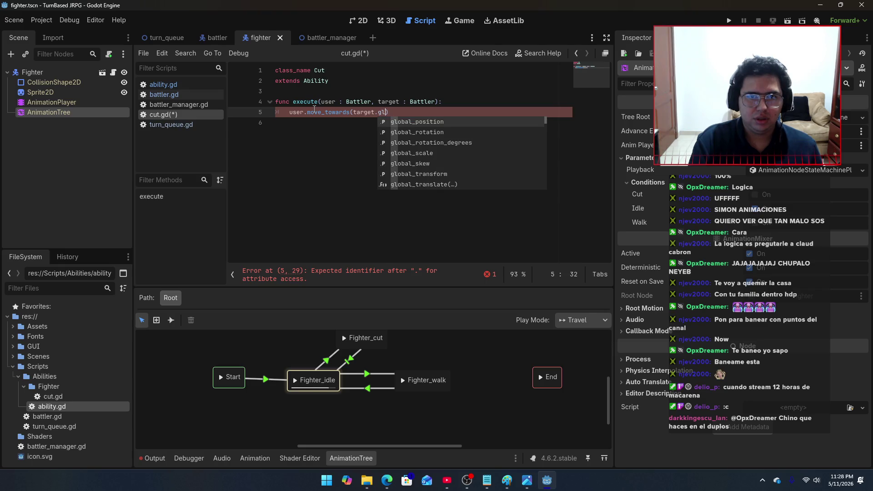
pyautogui.press('Return')
pyautogui.hotkey('ctrl', 's')
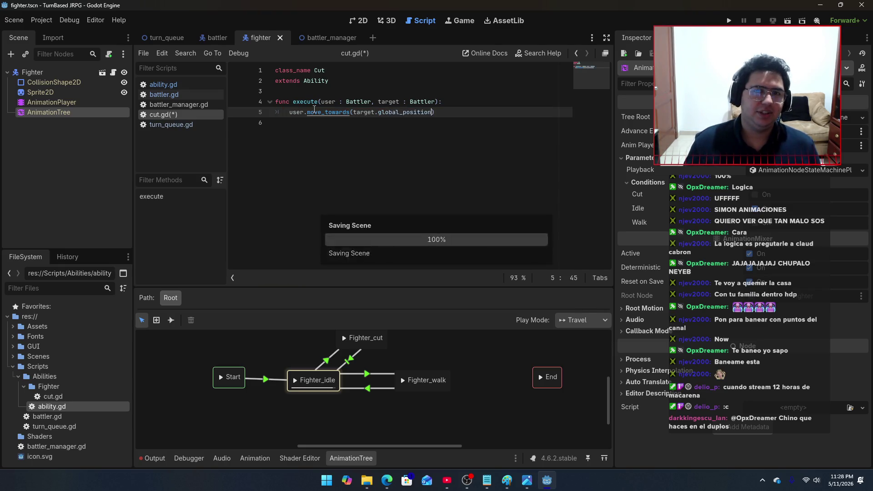
pyautogui.write(')')
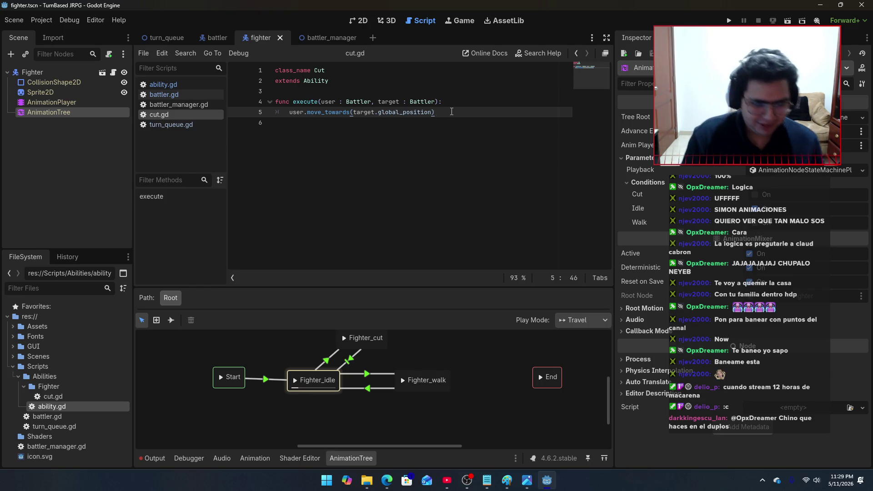
# - Add 'await user.arrived' after the move_towards call and save cut.gd
pyautogui.press('Return')
pyautogui.write('awai')
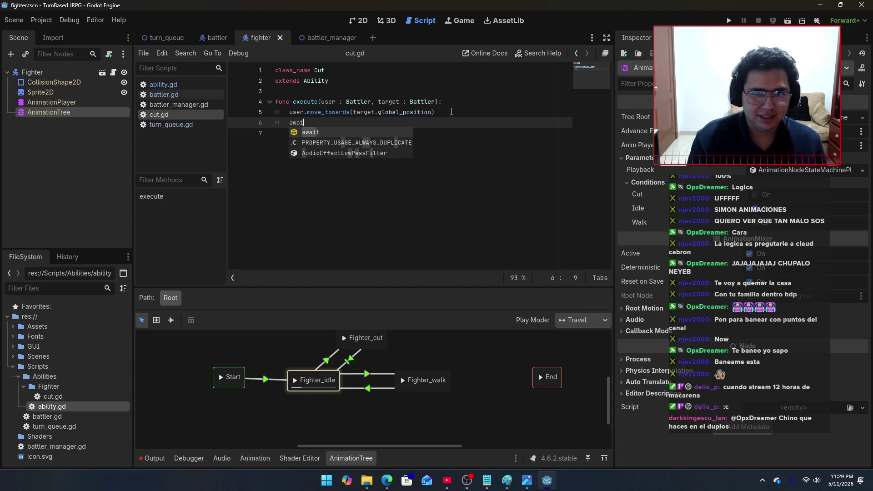
pyautogui.write('t ')
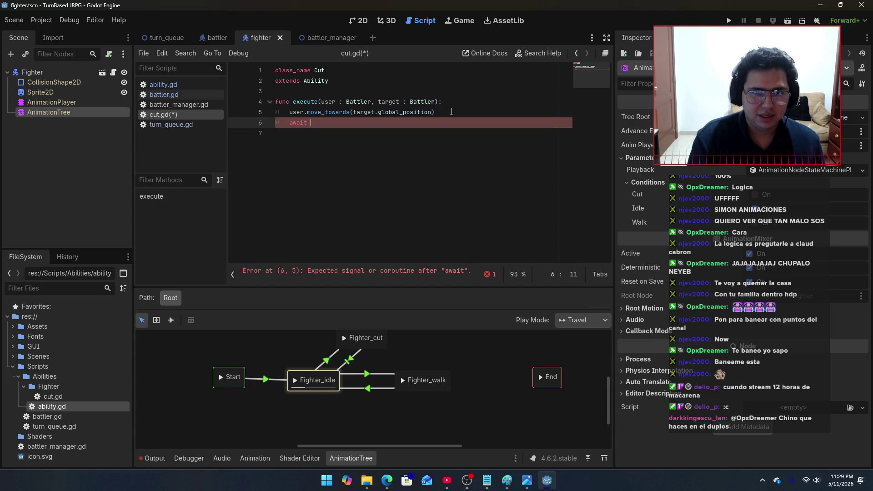
pyautogui.write('user')
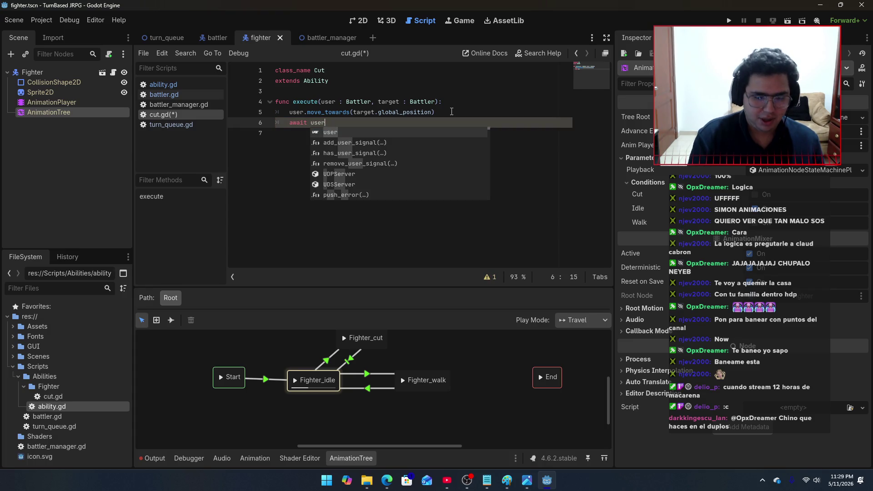
pyautogui.write('.')
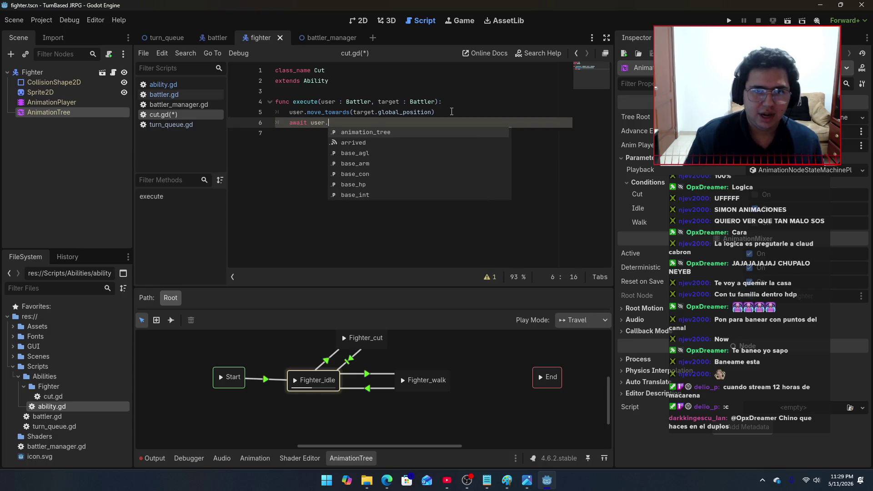
pyautogui.press('Down')
pyautogui.press('Return')
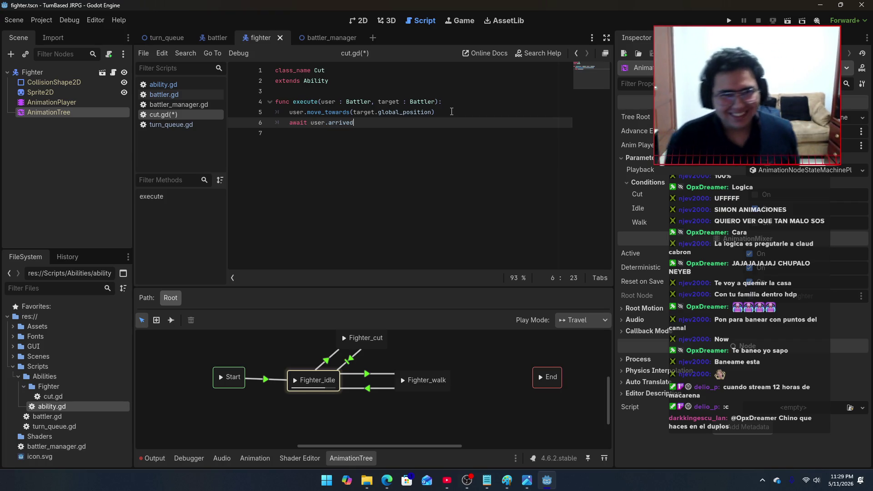
pyautogui.press('Return')
pyautogui.hotkey('ctrl', 's')
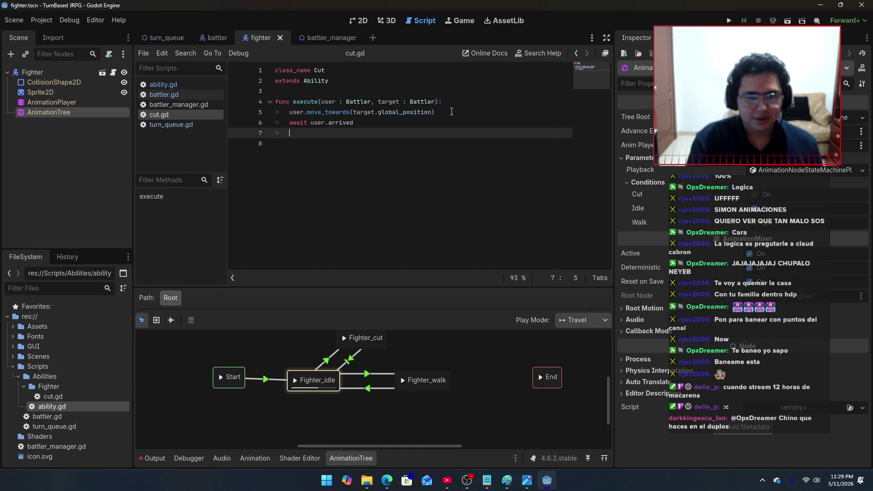
# - Add user.animation_tree["parameters/conditions/cut"] = true and save cut.gd
pyautogui.write('user.')
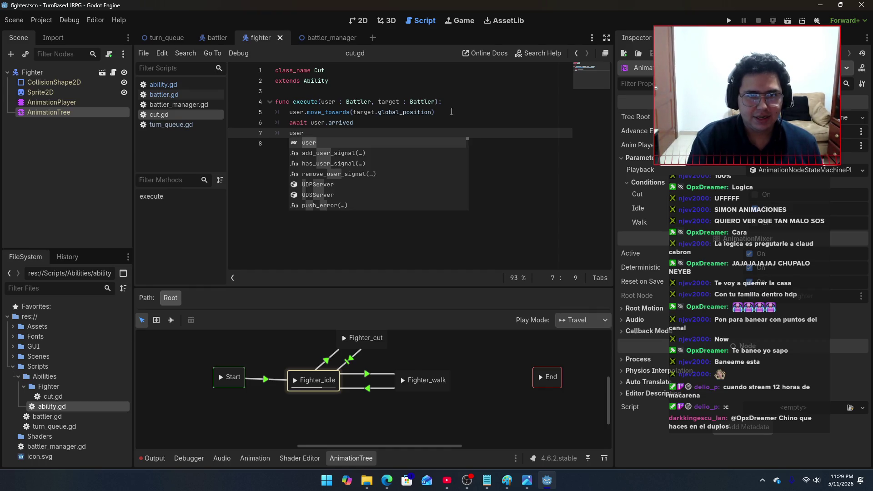
pyautogui.press('Return')
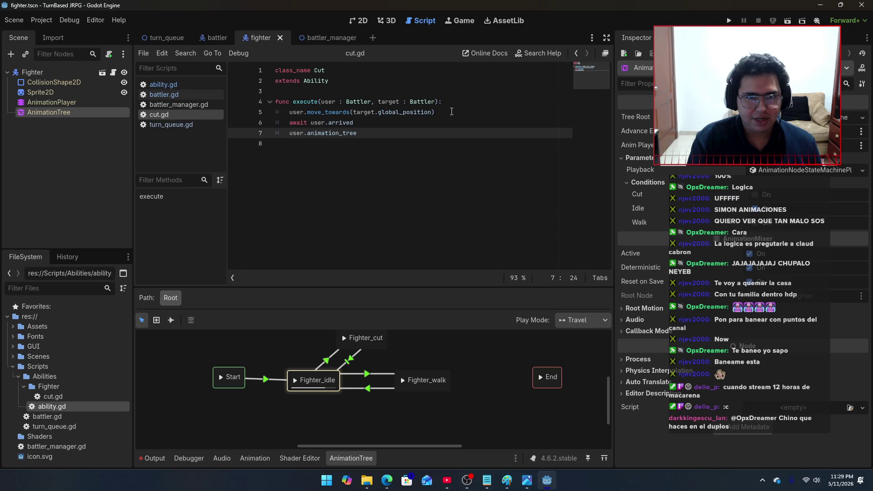
pyautogui.write('["')
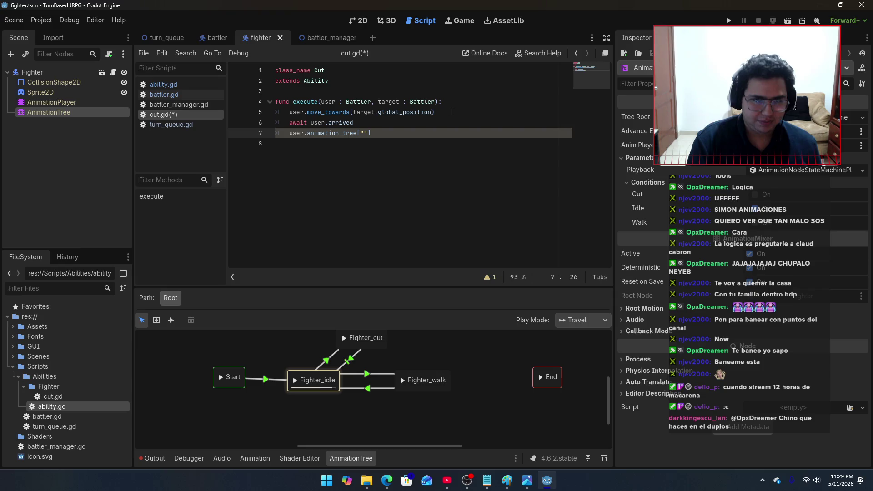
pyautogui.write('parametere')
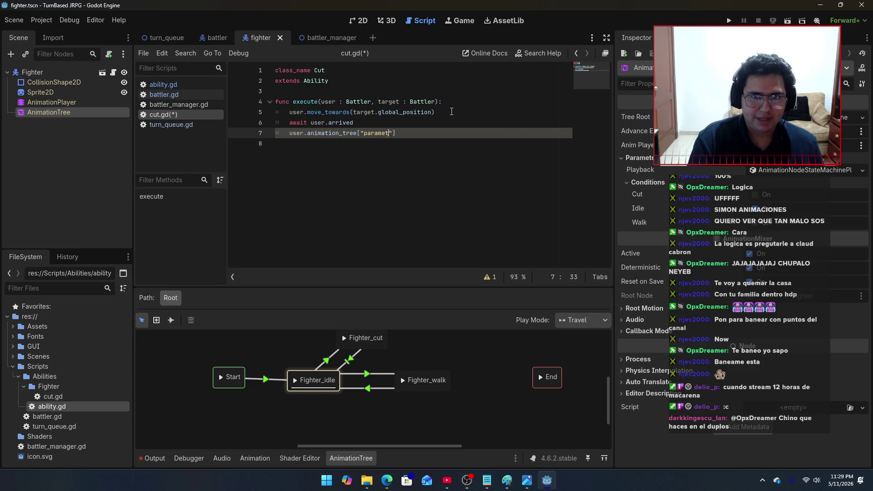
pyautogui.write('s')
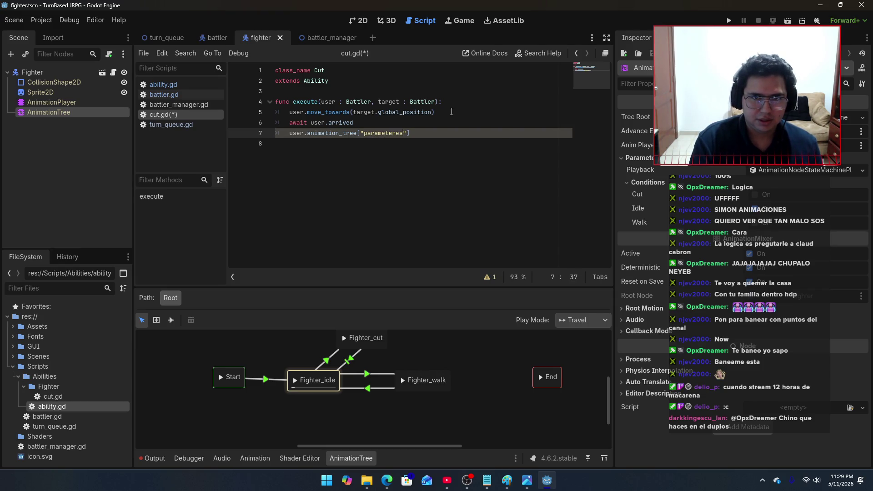
pyautogui.press('BackSpace')
pyautogui.press('BackSpace')
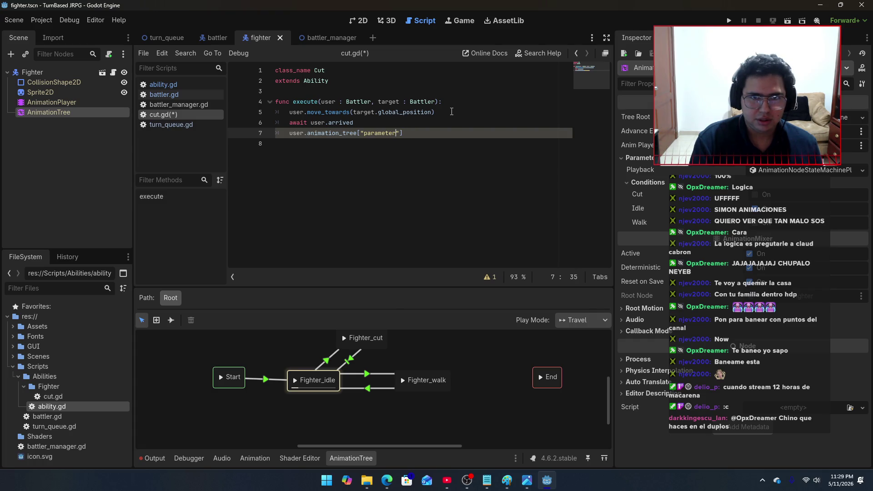
pyautogui.write('s')
pyautogui.write('/conditions')
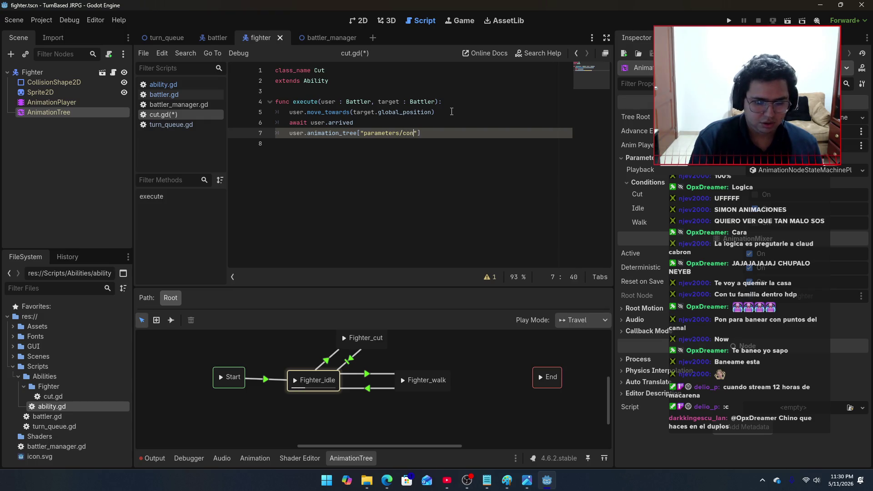
pyautogui.write('/')
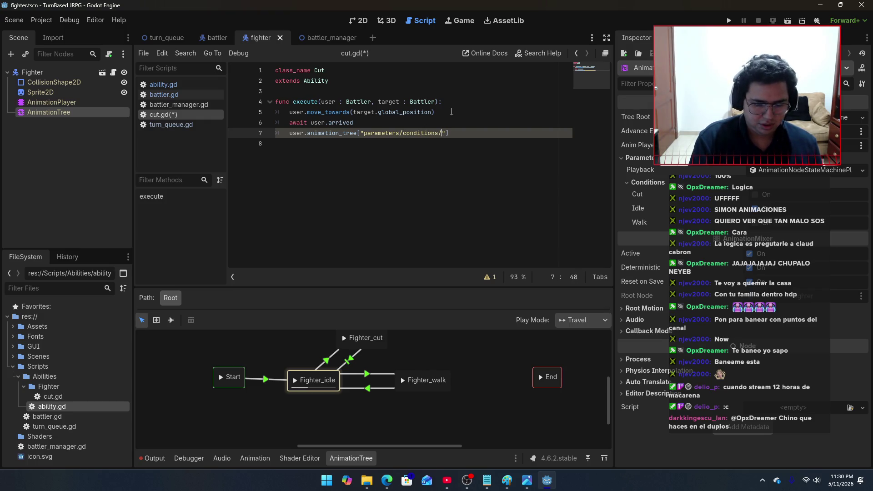
pyautogui.write('cut')
pyautogui.press('End')
pyautogui.write('= true')
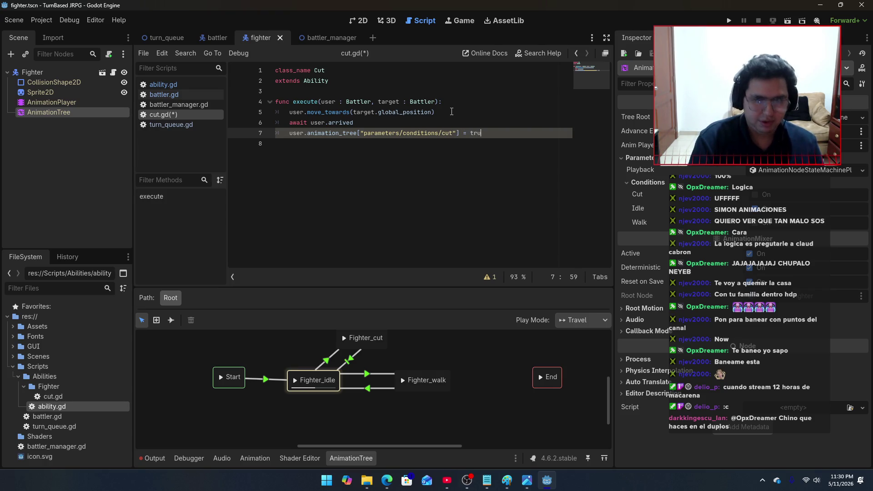
pyautogui.hotkey('ctrl', 's')
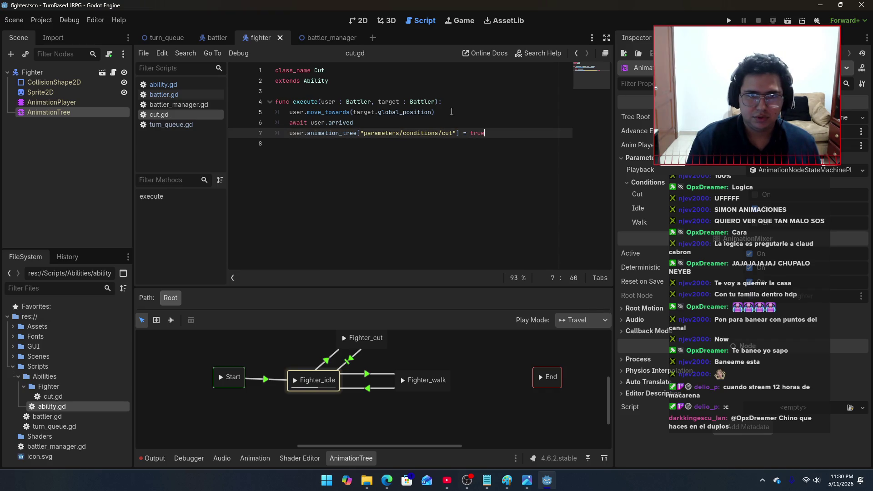
# - Start an await line referencing user.animation_tree, then trim it back and save
pyautogui.press('Return')
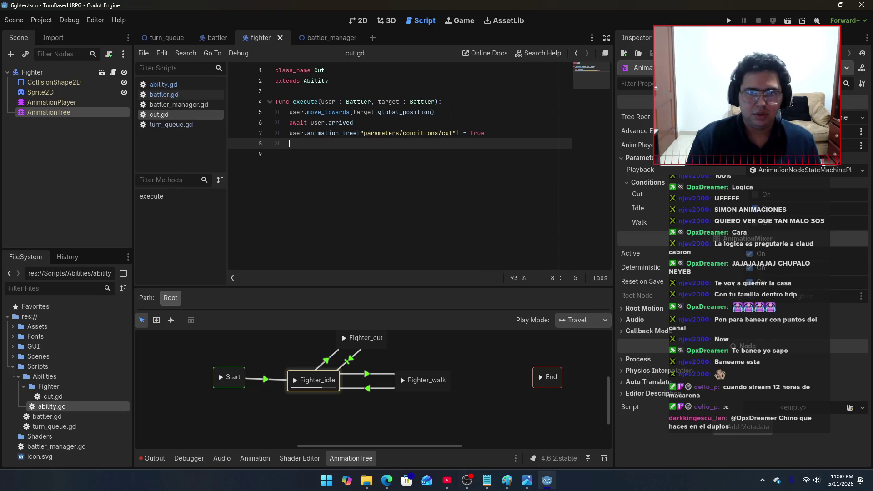
pyautogui.write('await')
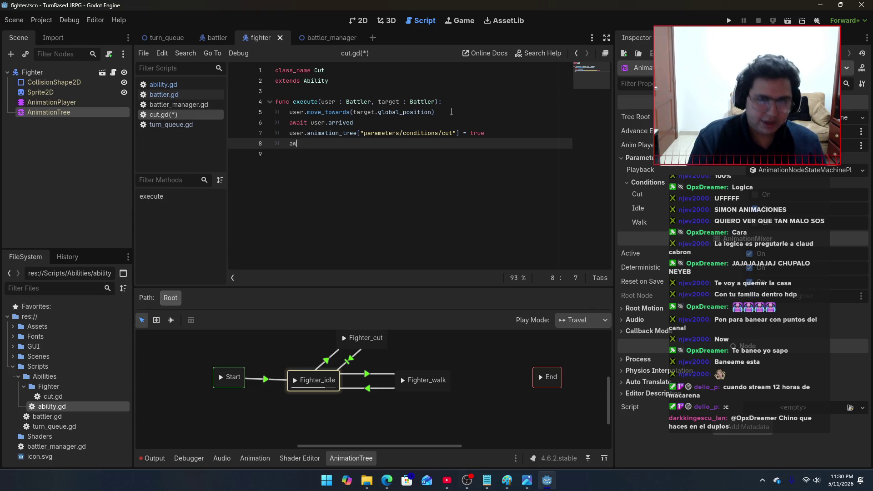
pyautogui.write(' an')
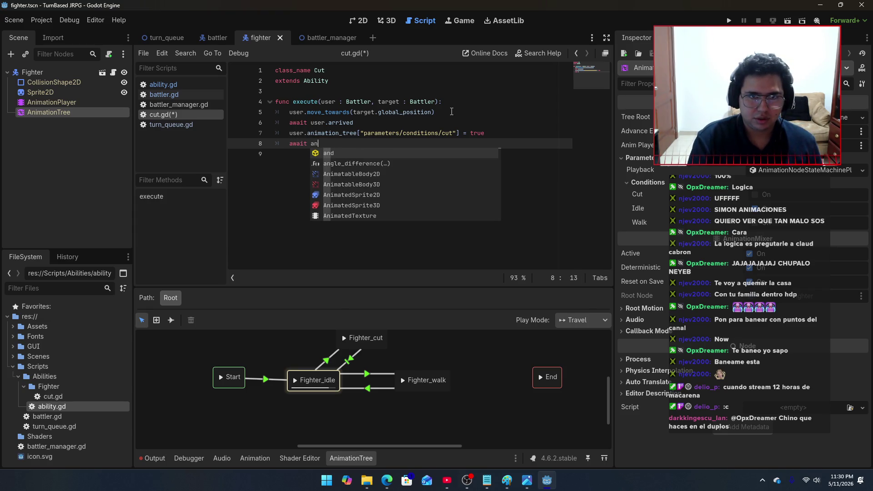
pyautogui.write('imation')
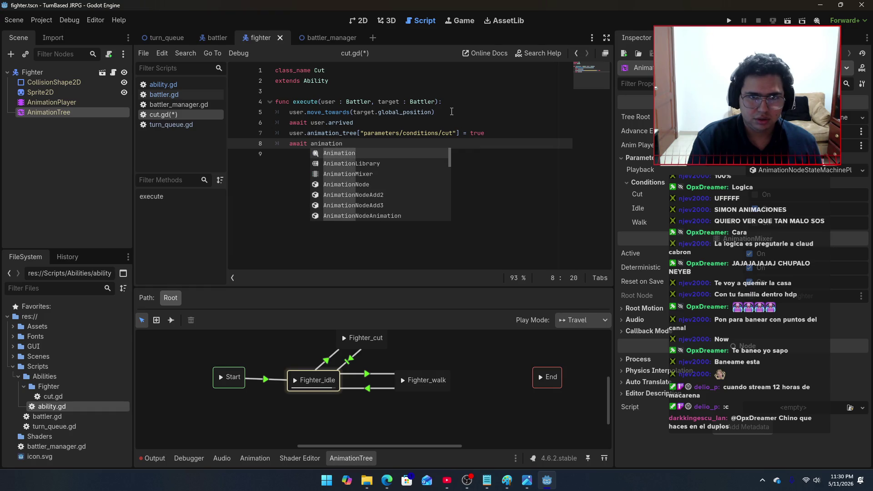
pyautogui.press('BackSpace')
pyautogui.press('BackSpace')
pyautogui.press('BackSpace')
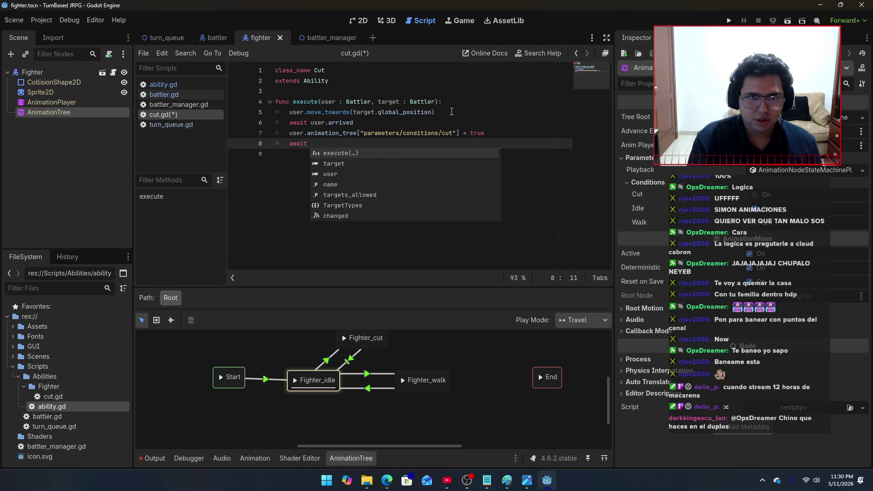
pyautogui.write('user.an')
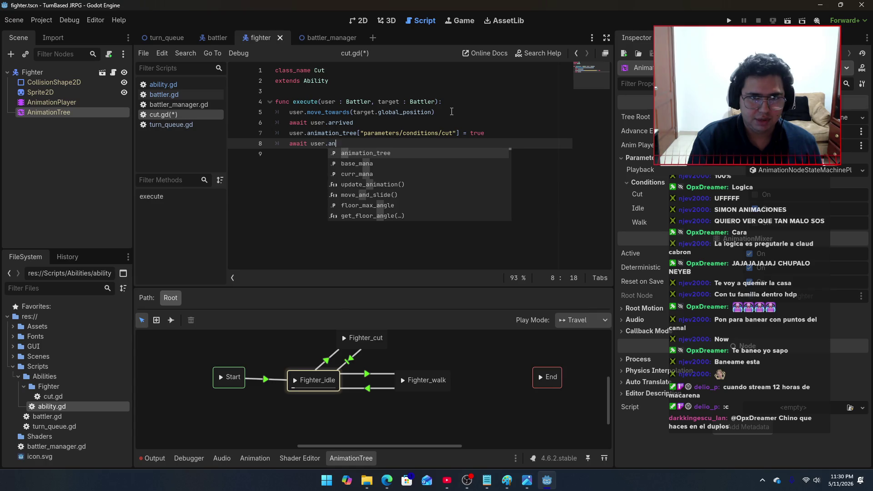
pyautogui.press('Return')
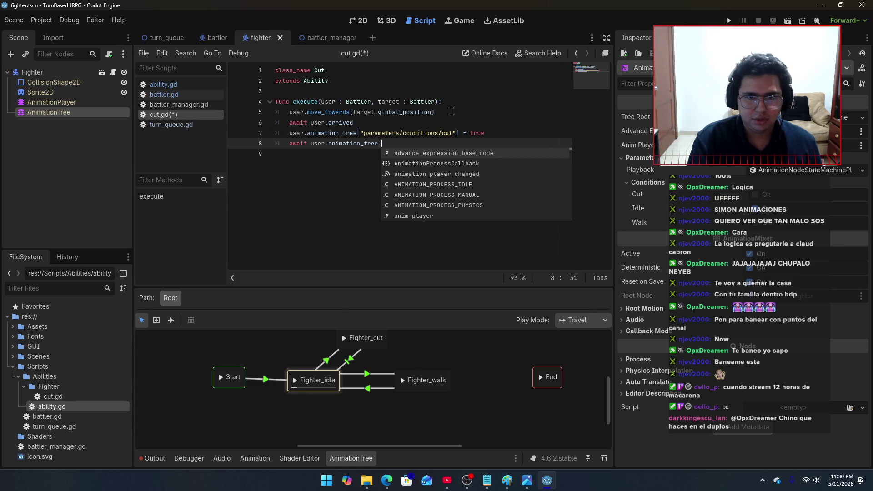
pyautogui.write('e')
pyautogui.press('BackSpace')
pyautogui.press('BackSpace')
pyautogui.press('BackSpace')
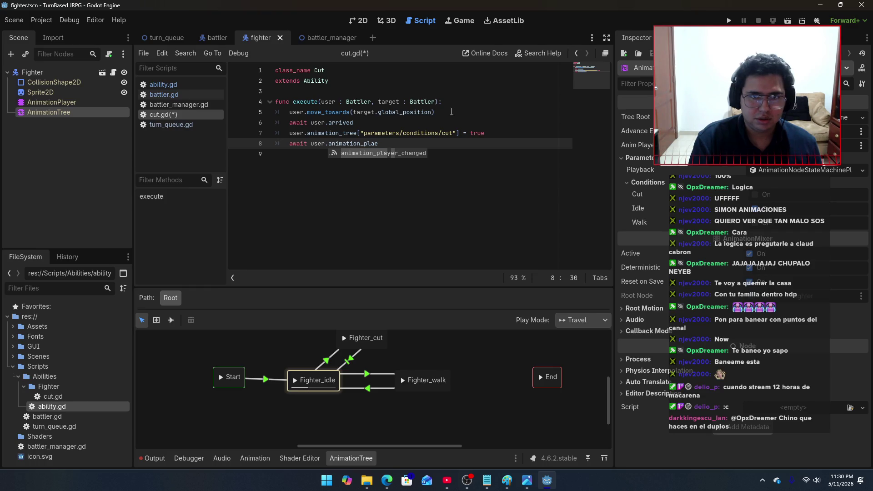
pyautogui.press('BackSpace')
pyautogui.press('BackSpace')
pyautogui.press('BackSpace')
pyautogui.press('BackSpace')
pyautogui.press('BackSpace')
pyautogui.press('BackSpace')
pyautogui.hotkey('ctrl', 's')
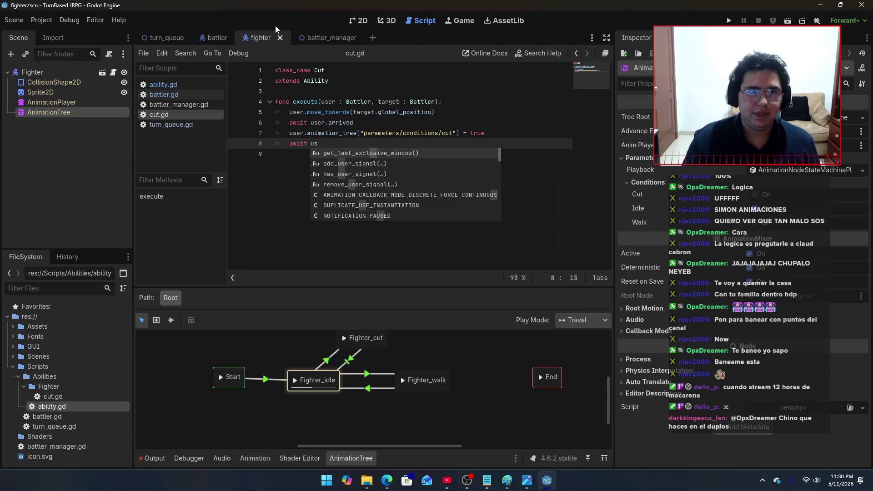
# - In battler.gd, add a blank line after the animation tree declaration and extend its comment with 'and player'
pyautogui.click(169, 94)
pyautogui.scroll(15, 345, 130)
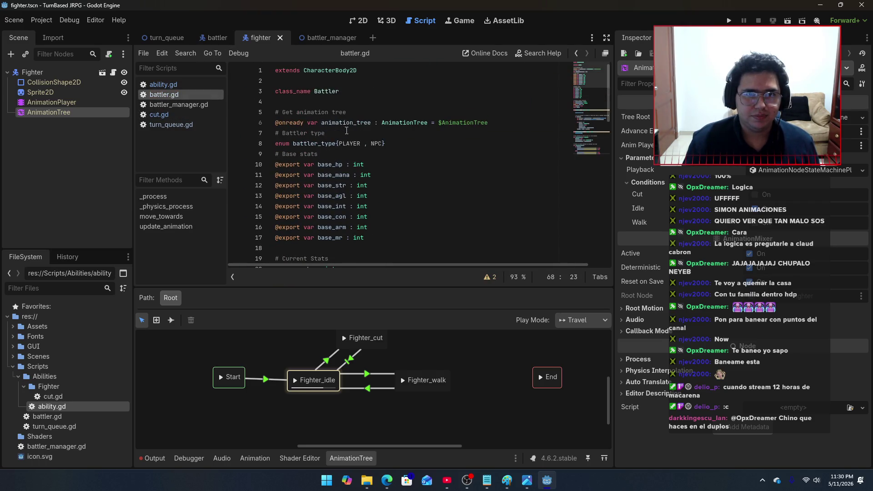
pyautogui.click(507, 122)
pyautogui.press('Return')
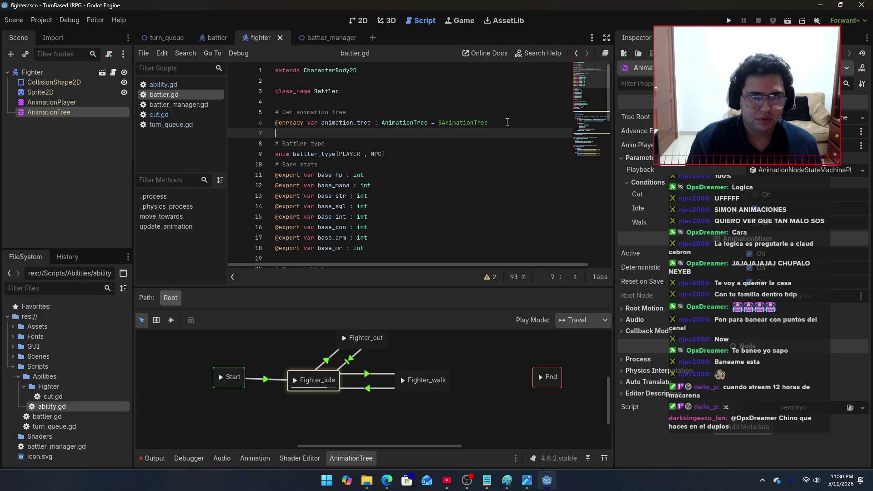
pyautogui.click(376, 112)
pyautogui.write('and player')
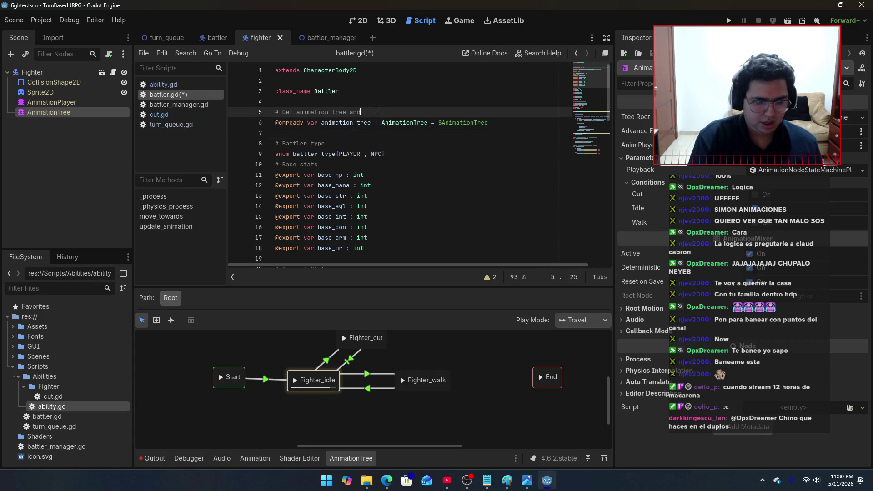
pyautogui.click(300, 133)
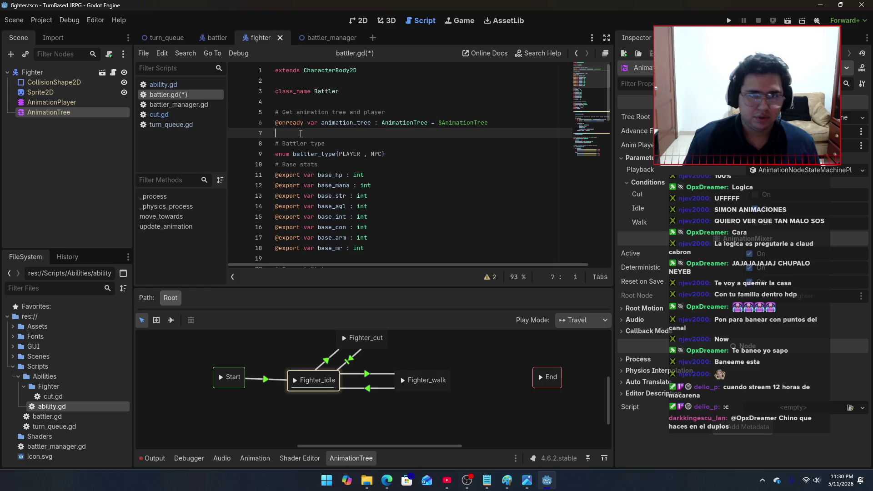
pyautogui.write('@onready')
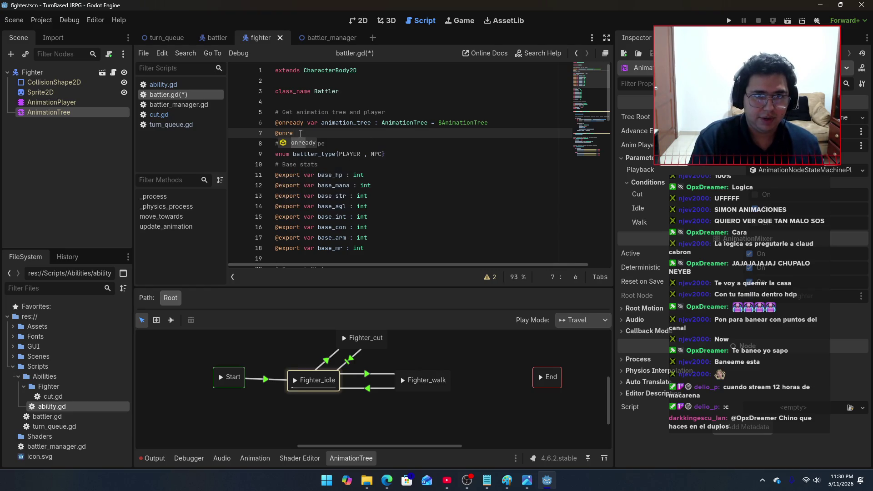
pyautogui.write(' var animation_play')
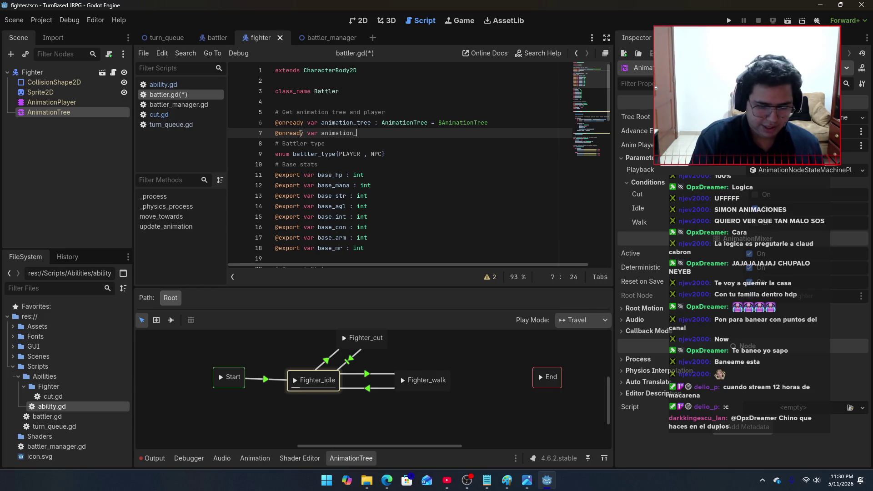
pyautogui.write('er : A')
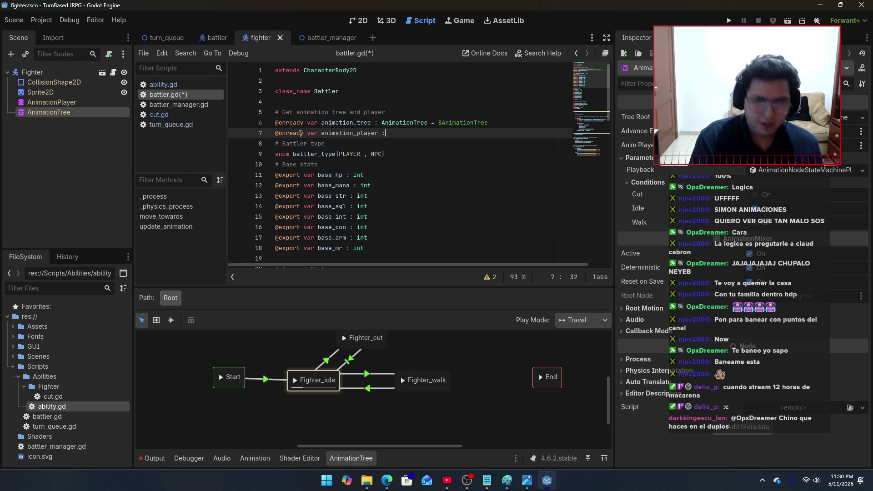
pyautogui.write('nimation')
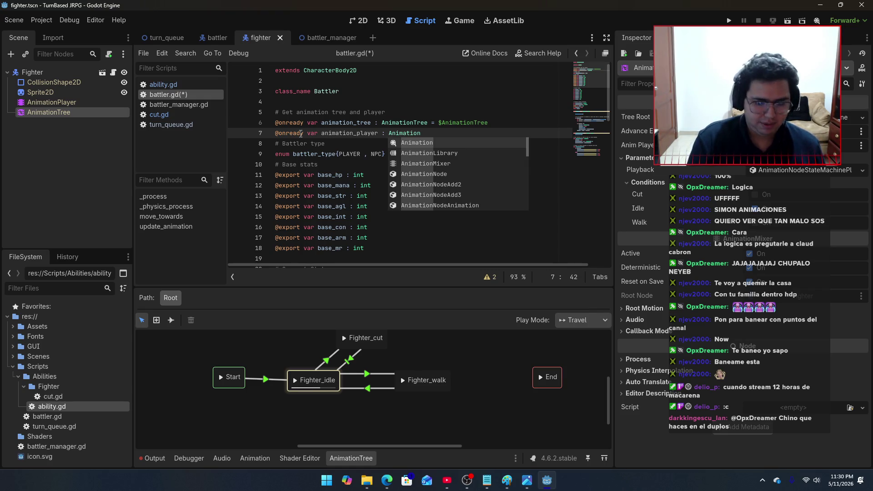
pyautogui.write('Player')
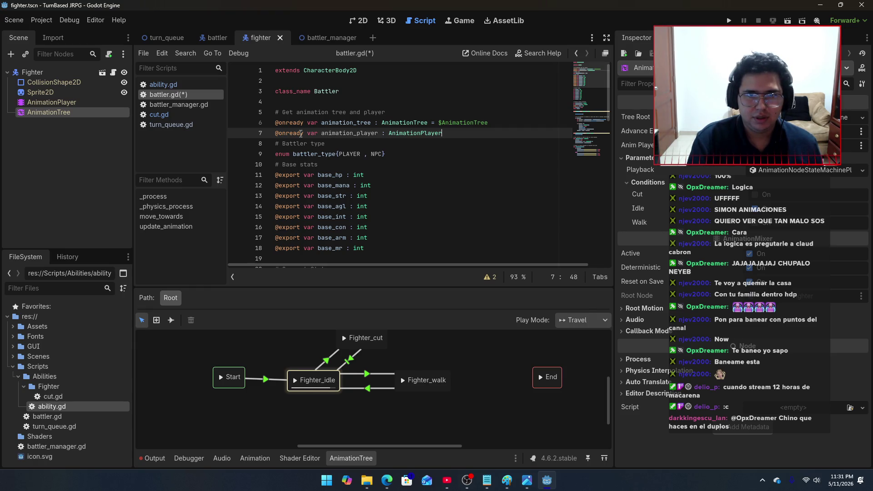
pyautogui.write('= $Ani')
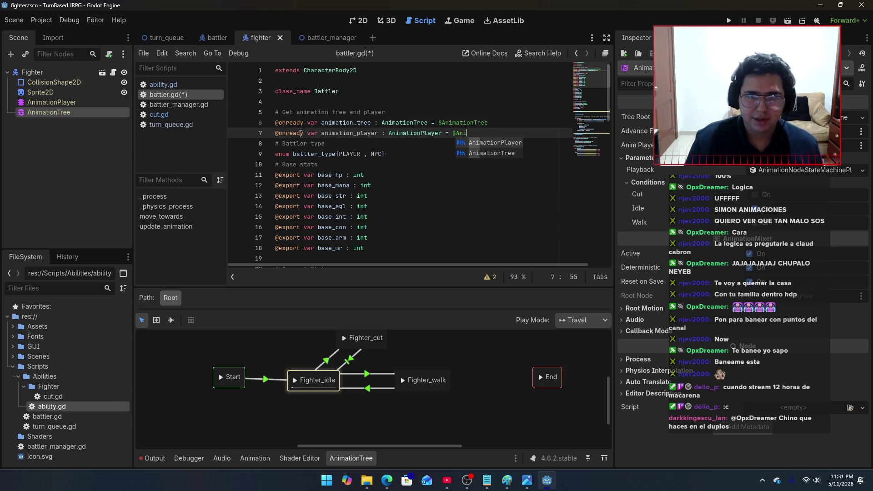
pyautogui.press('Return')
pyautogui.hotkey('ctrl', 's')
pyautogui.click(318, 38)
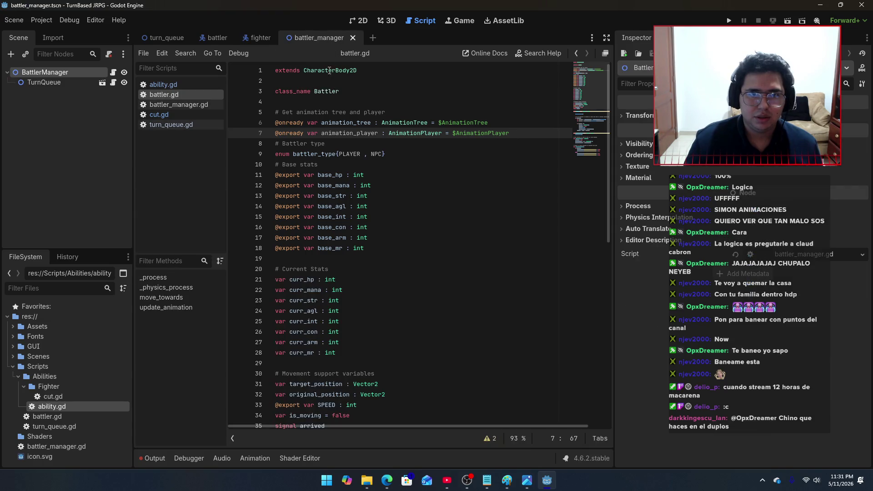
# - In cut.gd, complete the line as await user.animation_player.animation_finished and save
pyautogui.click(252, 37)
pyautogui.click(174, 115)
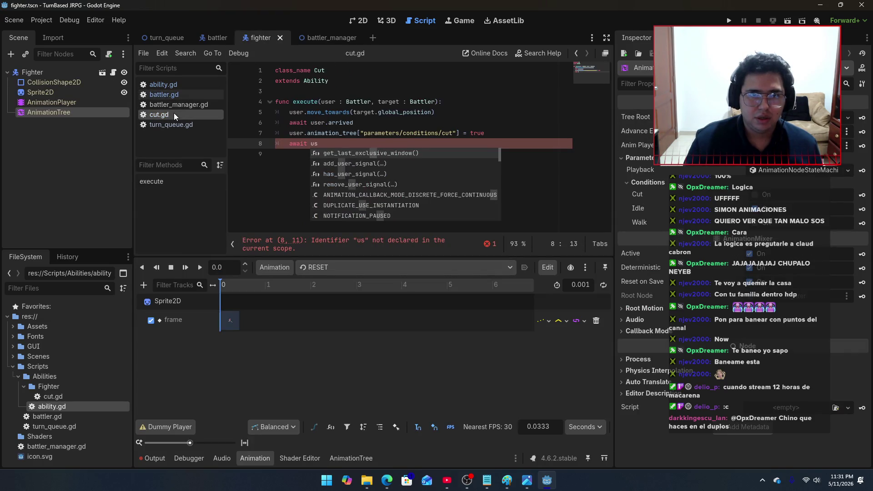
pyautogui.write('er.animatio')
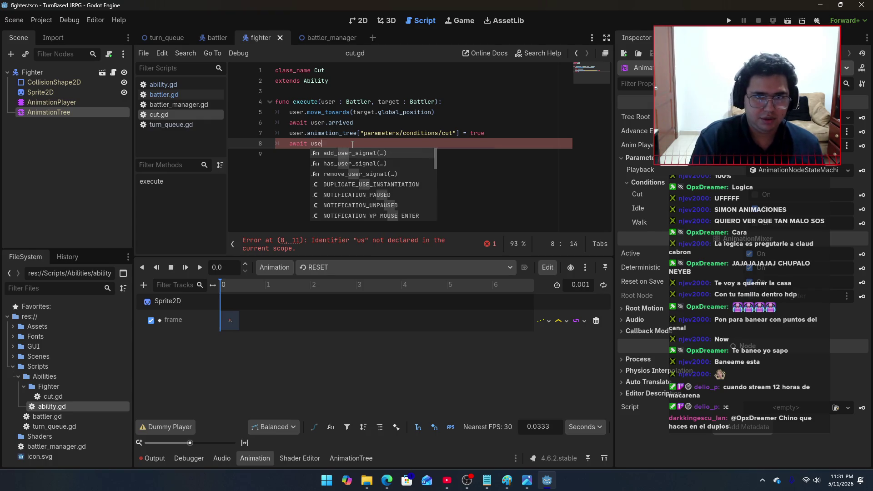
pyautogui.write('n_player')
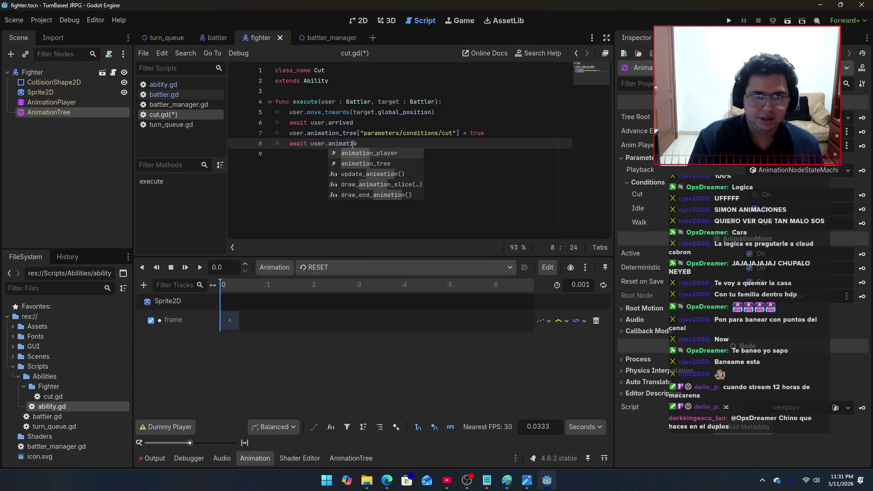
pyautogui.press('Return')
pyautogui.write('.anim')
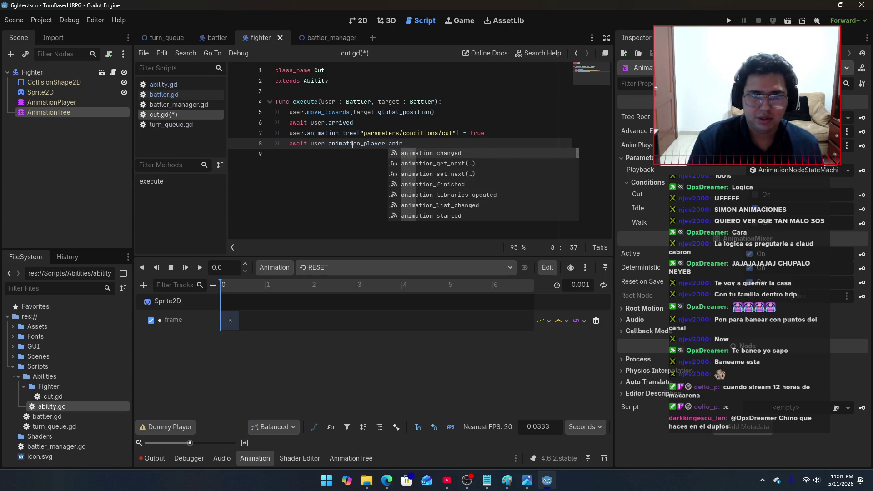
pyautogui.press('Down')
pyautogui.press('Down')
pyautogui.press('Down')
pyautogui.press('Return')
pyautogui.hotkey('ctrl', 's')
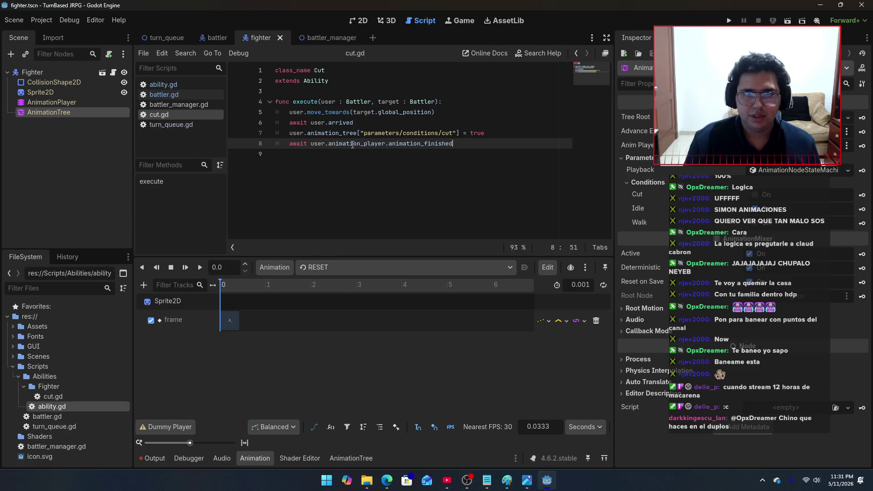
# - Duplicate the cut condition line below the await, set its value to false, and save
pyautogui.press('Return')
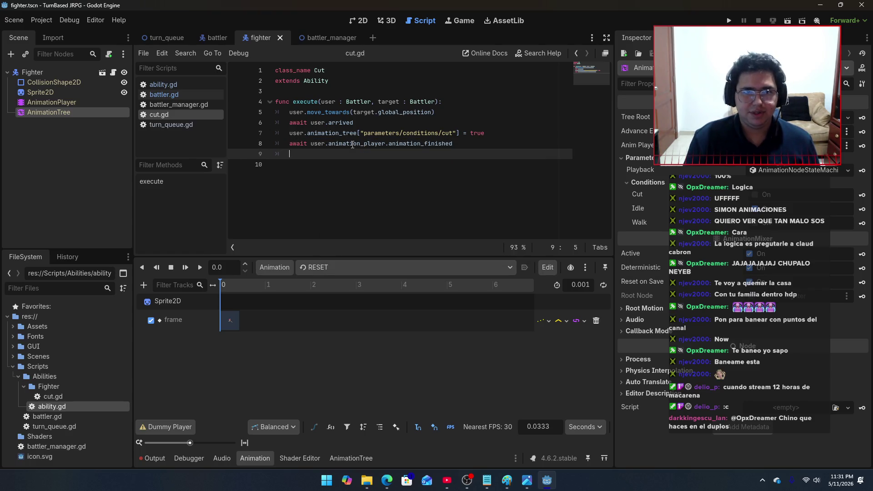
pyautogui.moveTo(498, 133); pyautogui.dragTo(289, 133)
pyautogui.hotkey('ctrl', 'c')
pyautogui.click(463, 143)
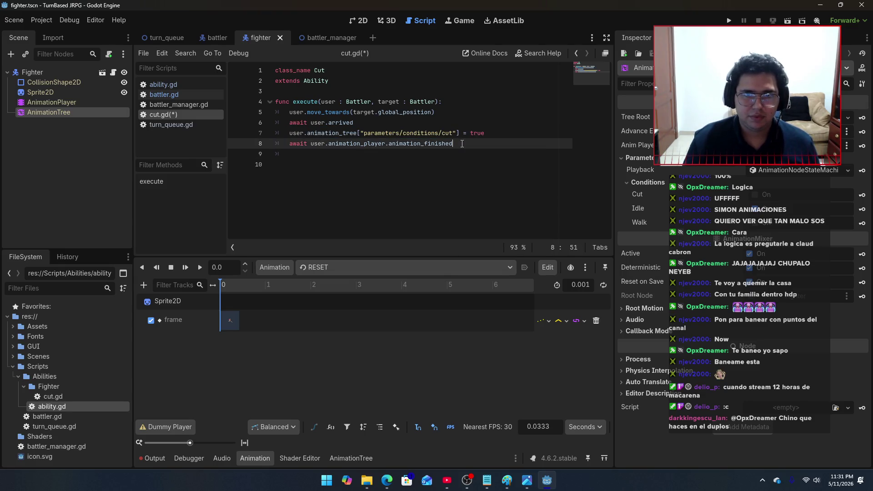
pyautogui.press('Return')
pyautogui.hotkey('ctrl', 'v')
pyautogui.press('BackSpace')
pyautogui.press('BackSpace')
pyautogui.press('BackSpace')
pyautogui.write('false')
pyautogui.hotkey('ctrl', 's')
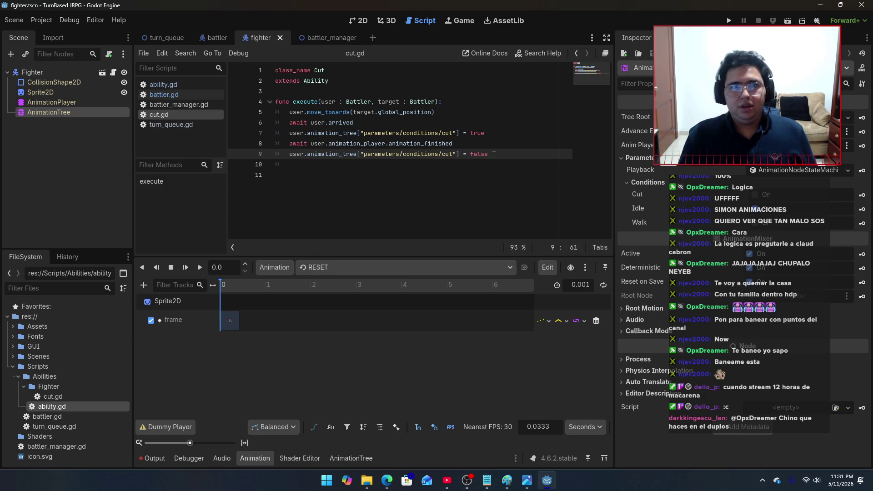
pyautogui.press('Up')
pyautogui.press('Up')
pyautogui.press('Up')
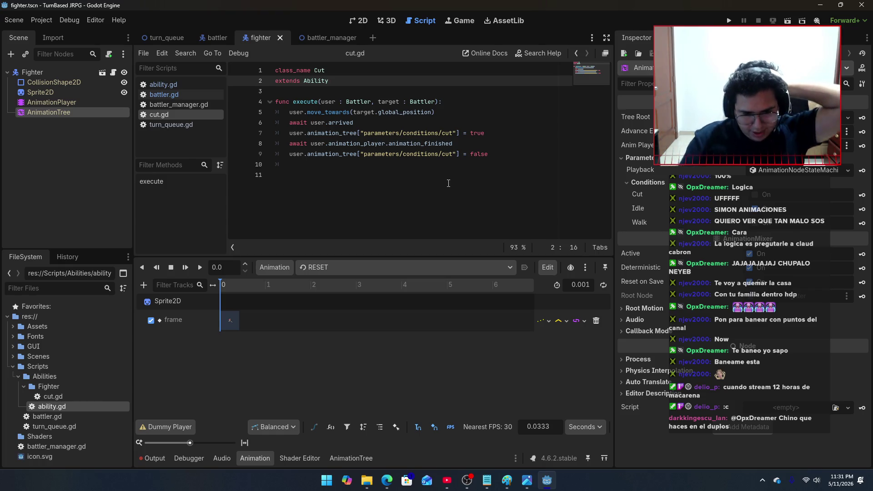
# - Add user.move_towards(user.original_position) as line 10 and save cut.gd
pyautogui.click(498, 156)
pyautogui.press('Return')
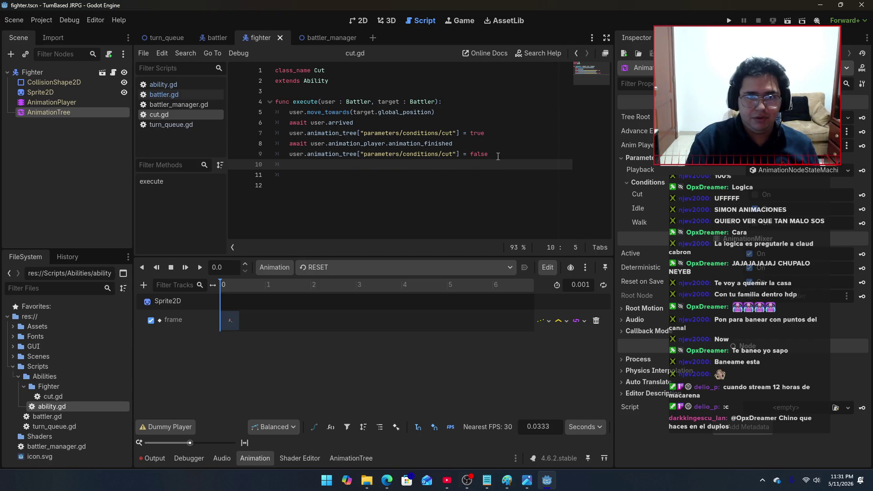
pyautogui.write('user.')
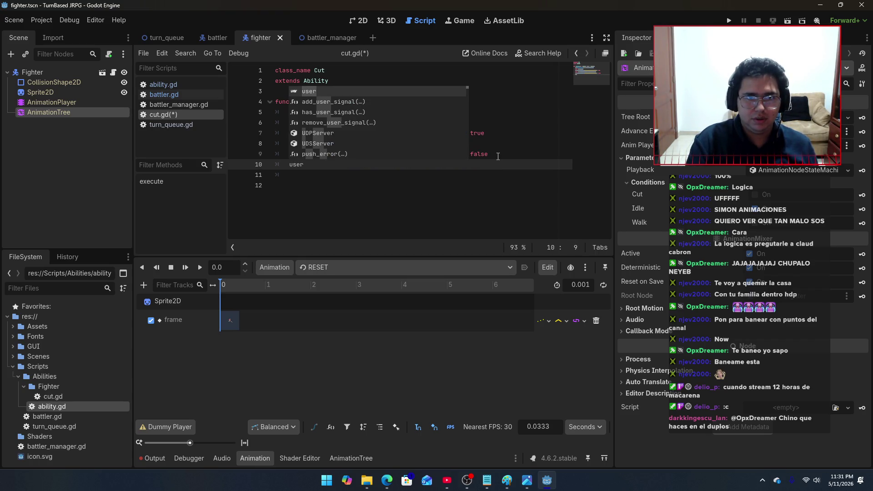
pyautogui.write('move')
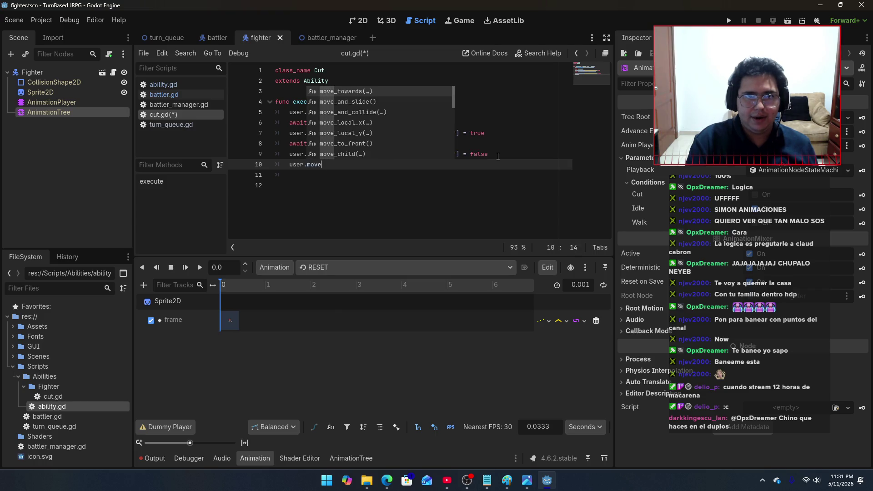
pyautogui.press('Return')
pyautogui.write('user.or')
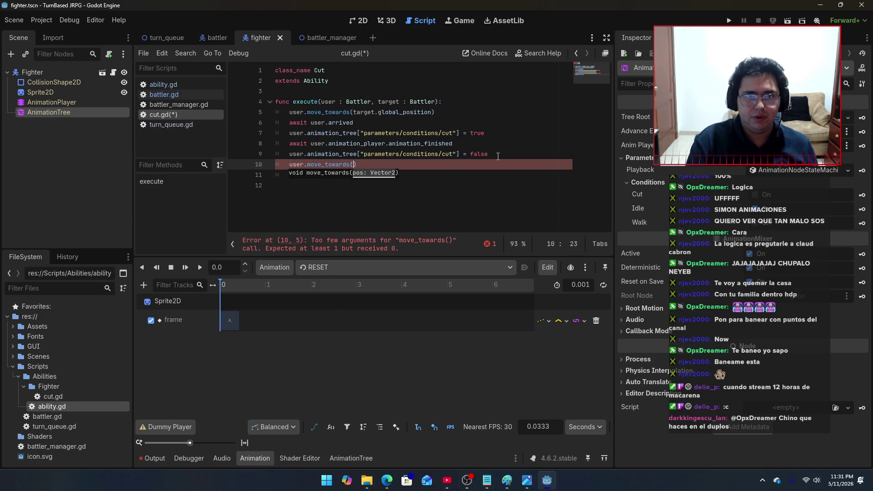
pyautogui.press('Return')
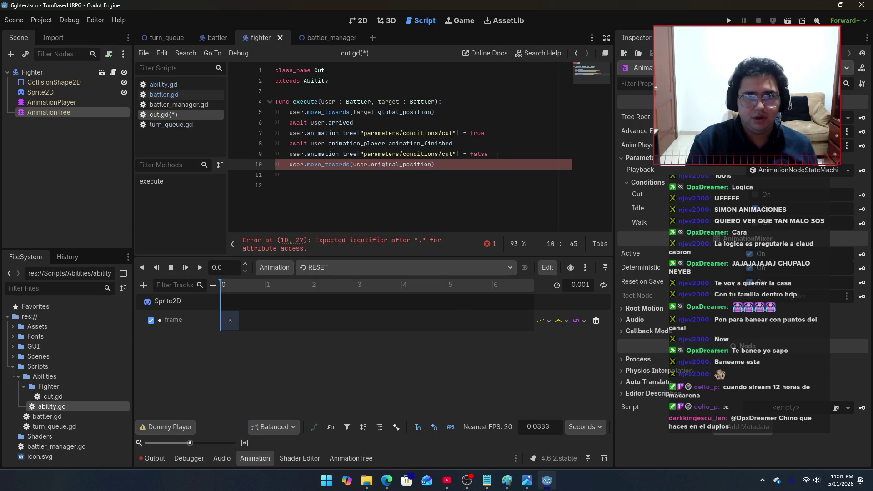
pyautogui.hotkey('ctrl', 's')
pyautogui.click(451, 168)
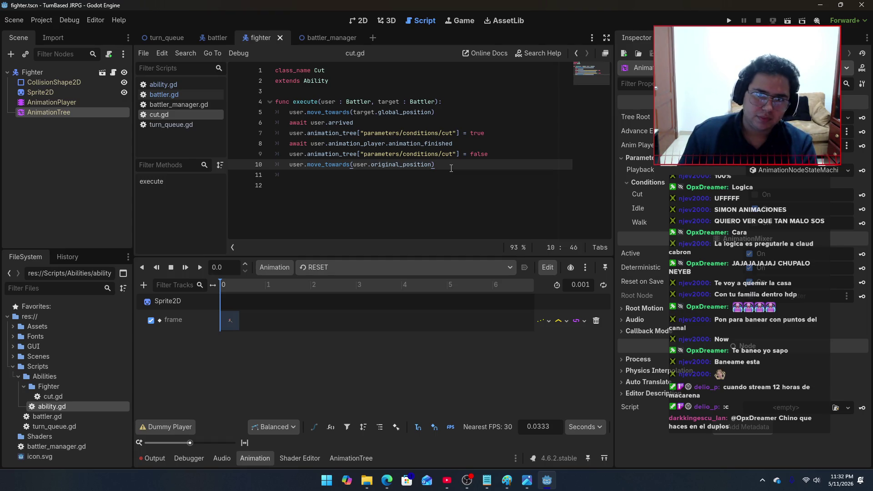
# - Check the ends of lines 8–10, then place the caret on the empty line above the function
pyautogui.click(470, 147)
pyautogui.click(482, 162)
pyautogui.press('Up')
pyautogui.press('Up')
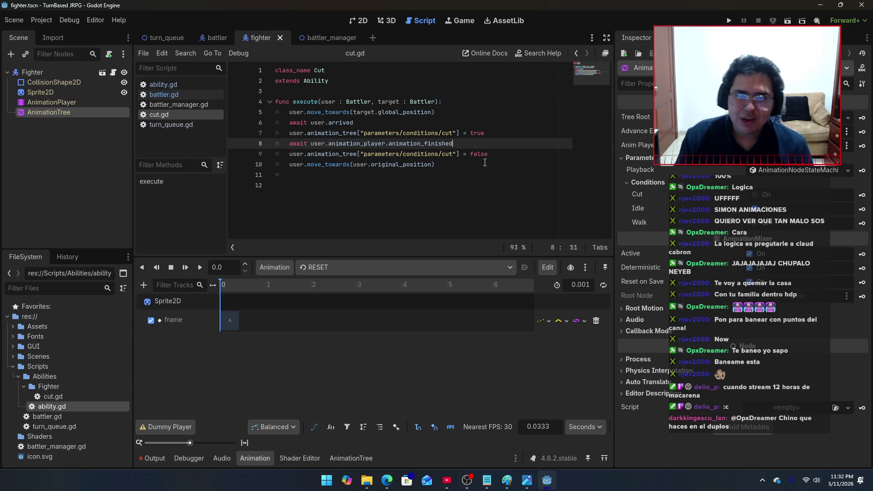
pyautogui.click(459, 164)
pyautogui.click(493, 153)
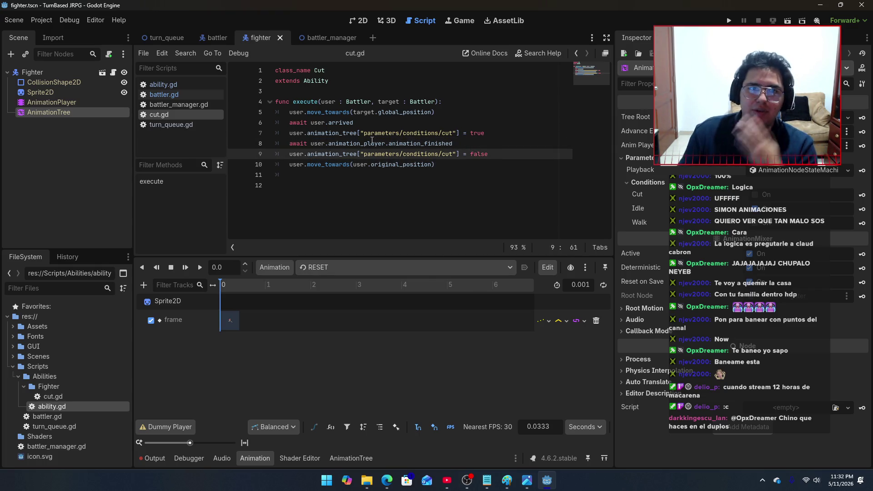
pyautogui.click(301, 92)
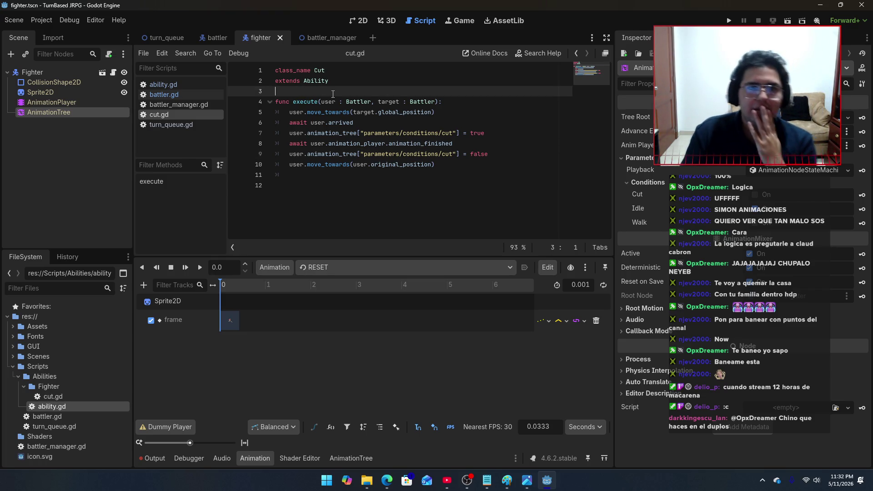
# - Declare var damage = 40 on a new line above execute and save cut.gd
pyautogui.press('Return')
pyautogui.press('Up')
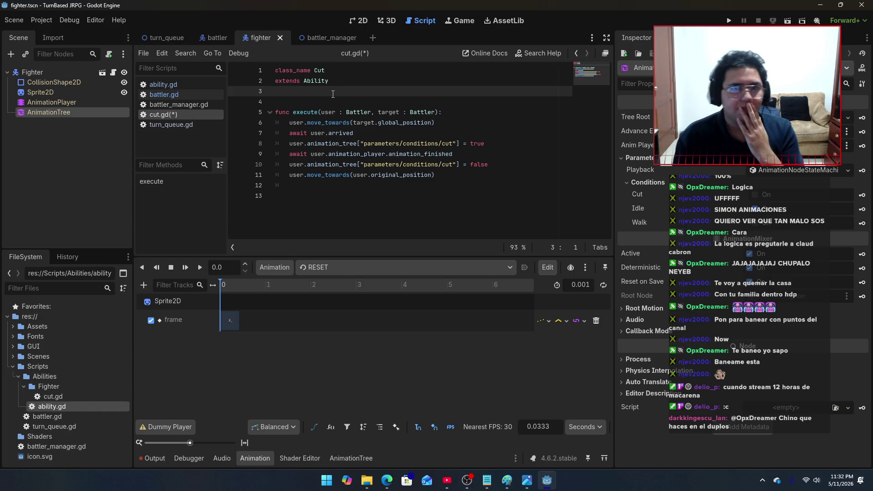
pyautogui.hotkey('ctrl', 's')
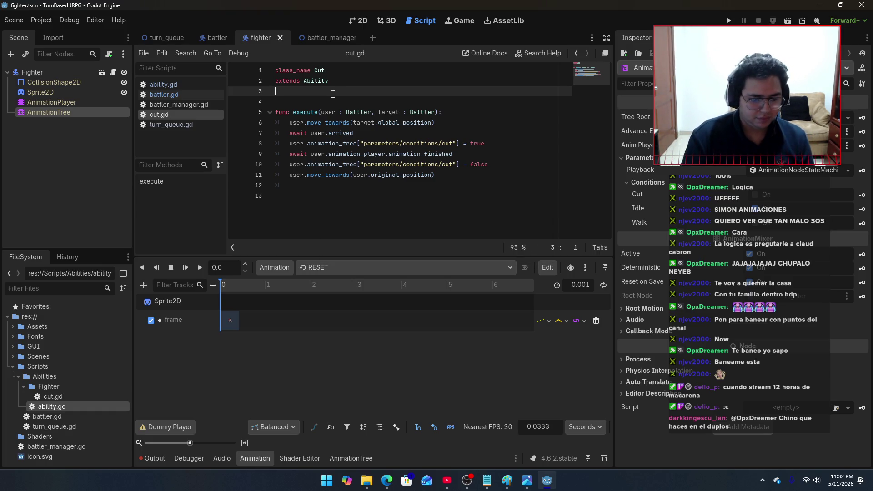
pyautogui.write('var ')
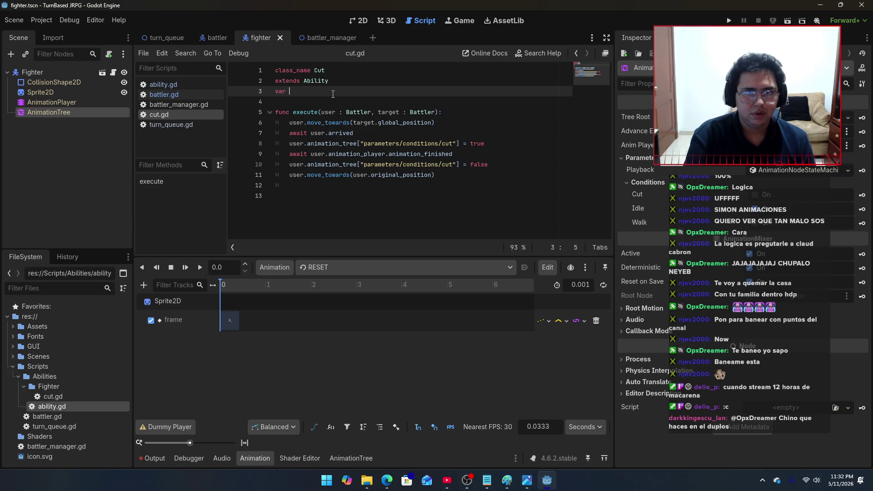
pyautogui.write('damage')
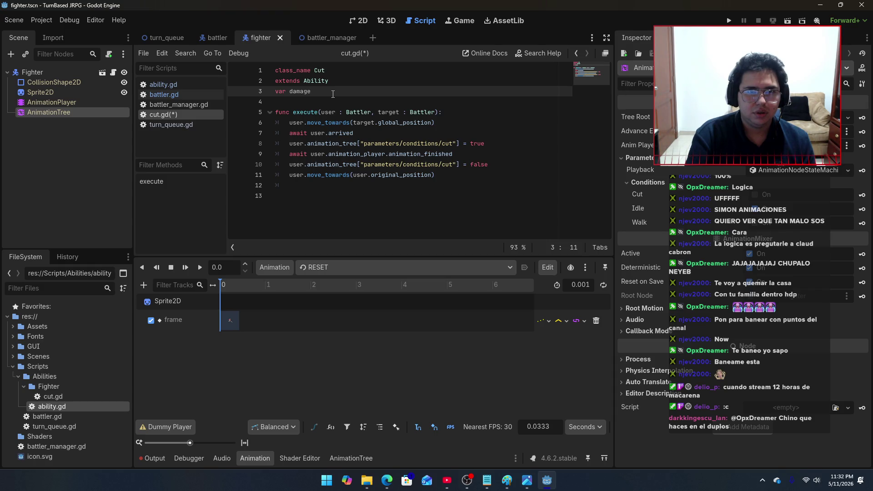
pyautogui.press('BackSpace')
pyautogui.press('BackSpace')
pyautogui.press('BackSpace')
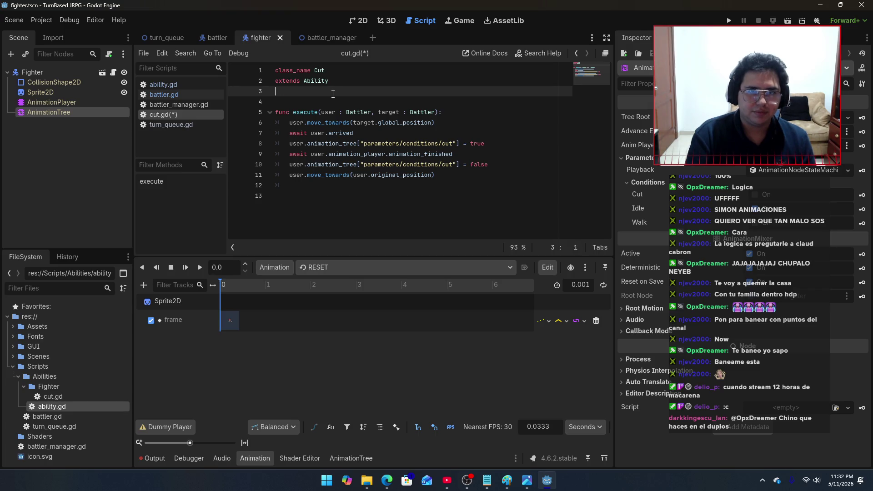
pyautogui.press('Return')
pyautogui.write('var damage ')
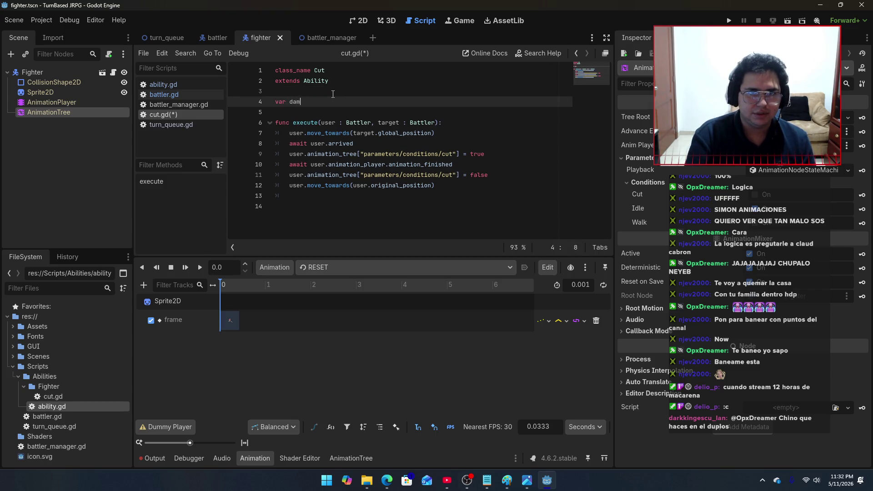
pyautogui.write('=')
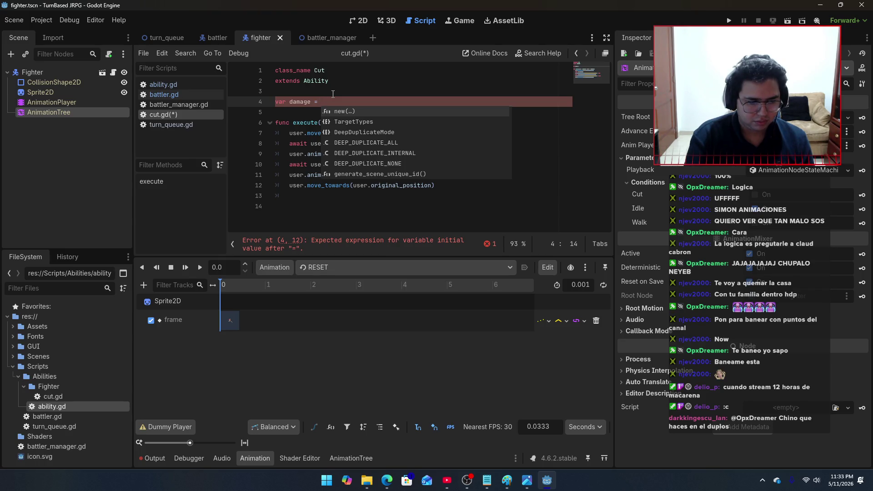
pyautogui.write('40')
pyautogui.hotkey('ctrl', 's')
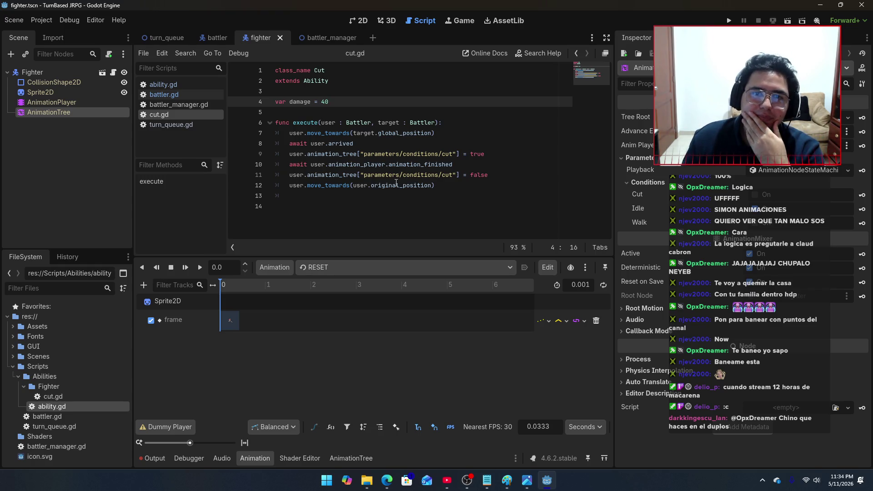
pyautogui.moveTo(393, 185)
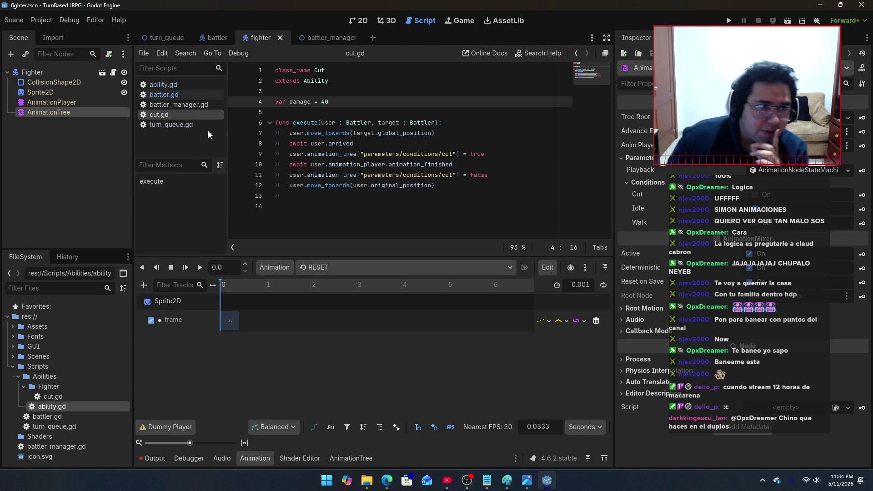
pyautogui.click(62, 103)
# - Show the Fighter/cut animation, zoom the timeline, and move the playhead to 0.3 seconds
pyautogui.click(357, 269)
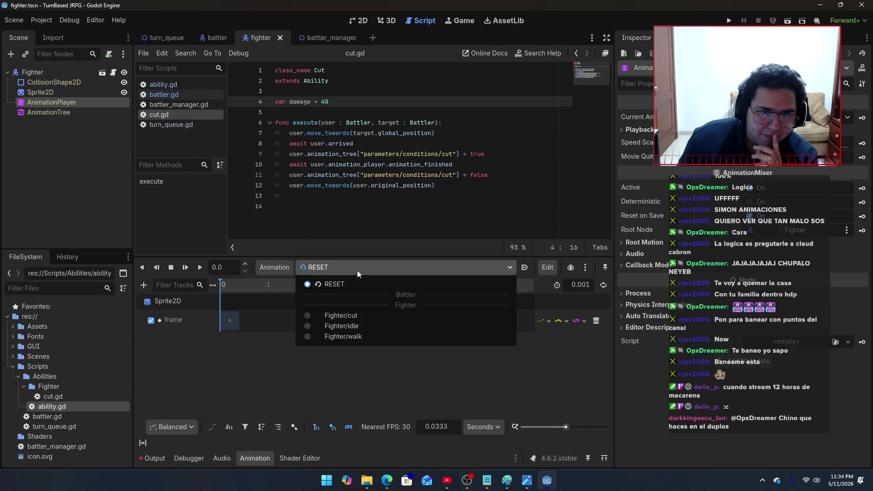
pyautogui.click(356, 316)
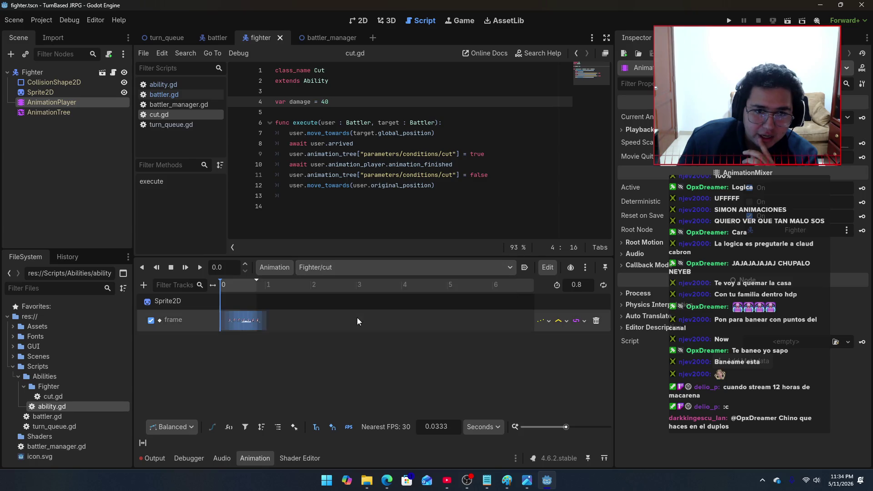
pyautogui.moveTo(565, 427); pyautogui.dragTo(583, 427)
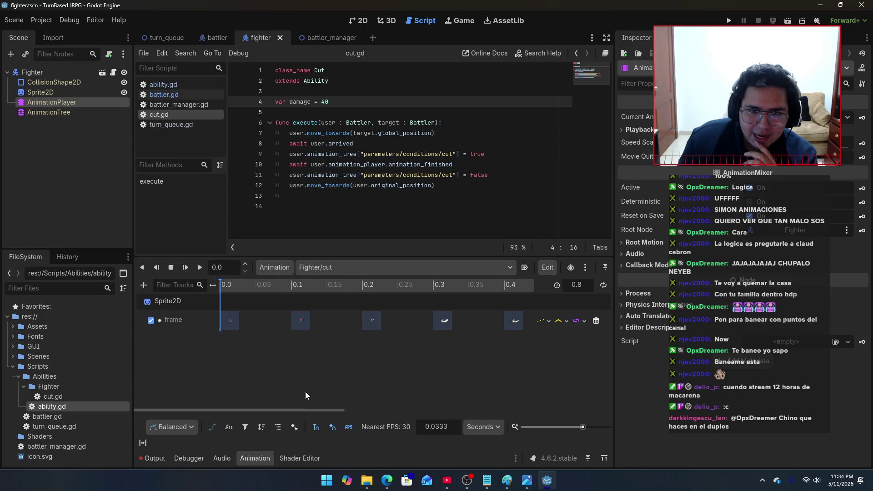
pyautogui.moveTo(298, 408); pyautogui.dragTo(350, 411)
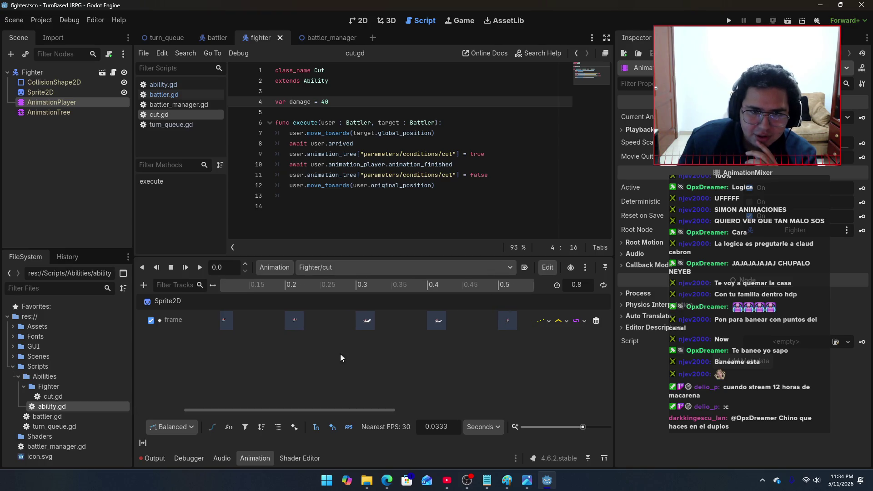
pyautogui.moveTo(356, 287)
pyautogui.mouseDown()
pyautogui.moveTo(392, 287)
pyautogui.moveTo(367, 288)
pyautogui.mouseUp()
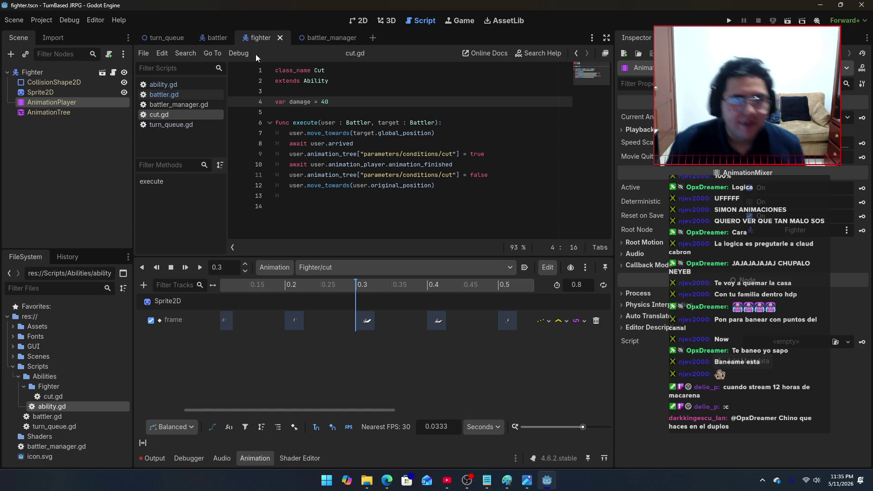
# - In battler.gd, add a blank line after the AnimationPlayer line and two below the battler_type enum, then save
pyautogui.click(217, 37)
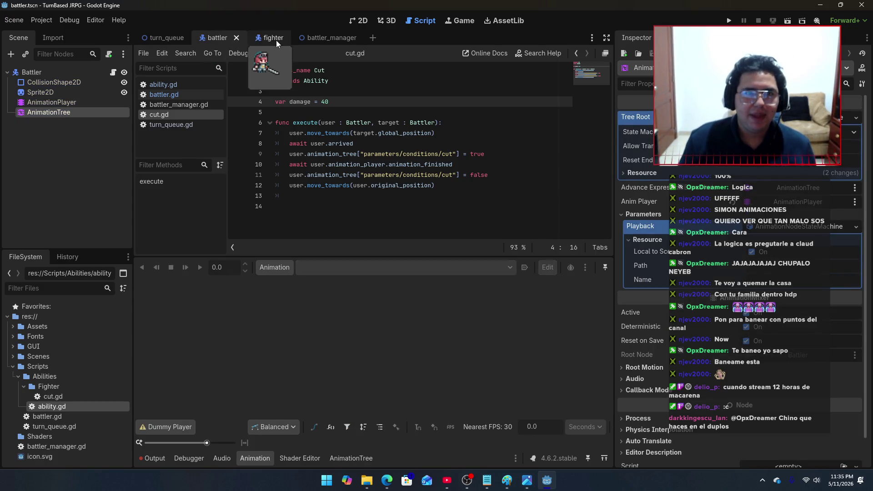
pyautogui.click(272, 39)
pyautogui.click(175, 94)
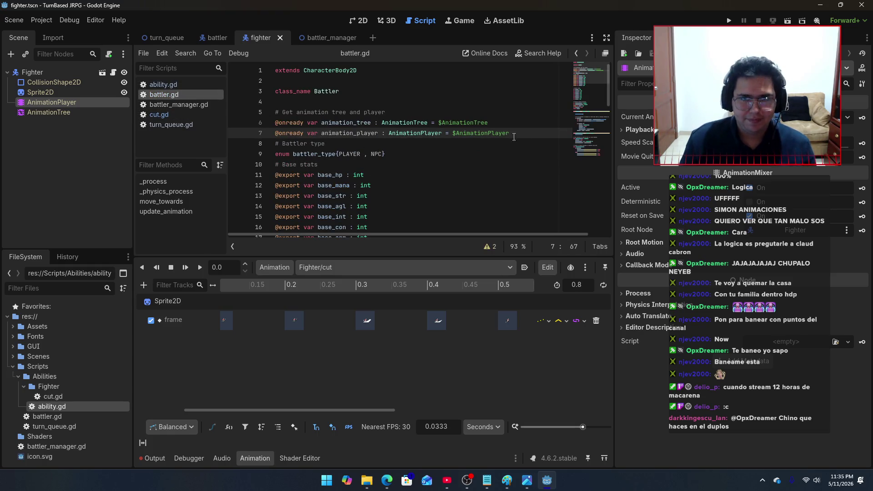
pyautogui.press('Return')
pyautogui.scroll(-1, 398, 163)
pyautogui.scroll(-3, 364, 157)
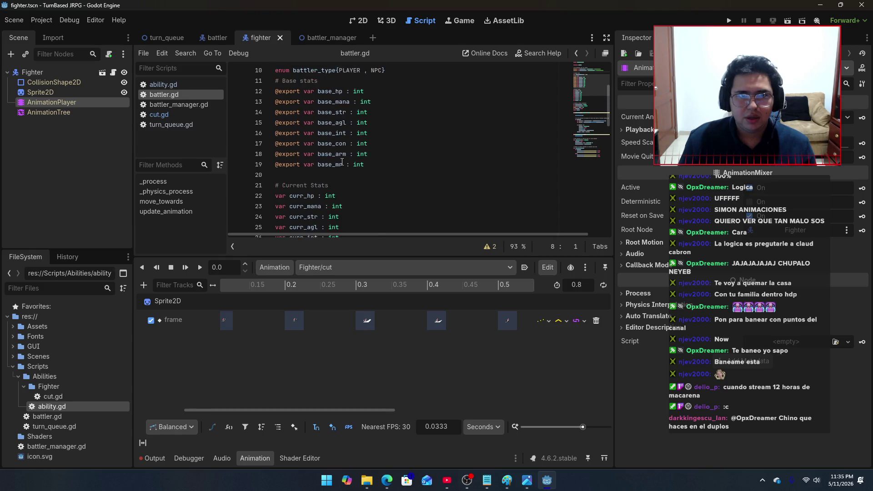
pyautogui.scroll(8, 355, 163)
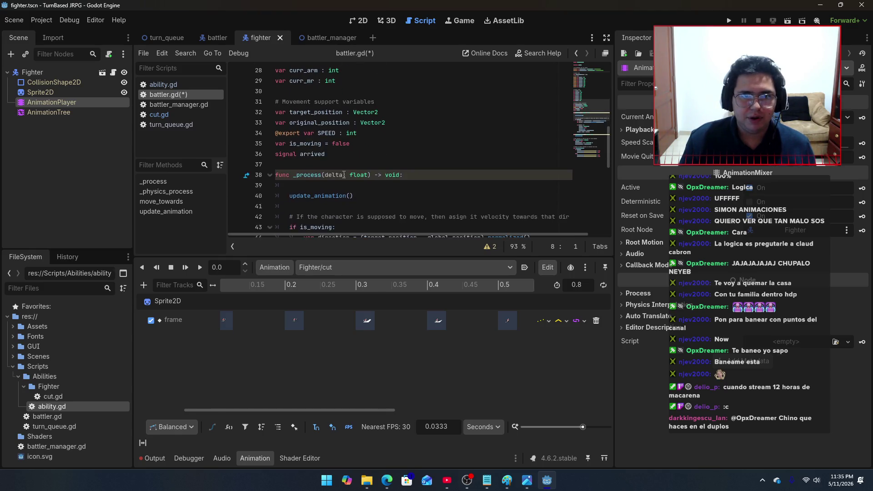
pyautogui.scroll(-3, 357, 177)
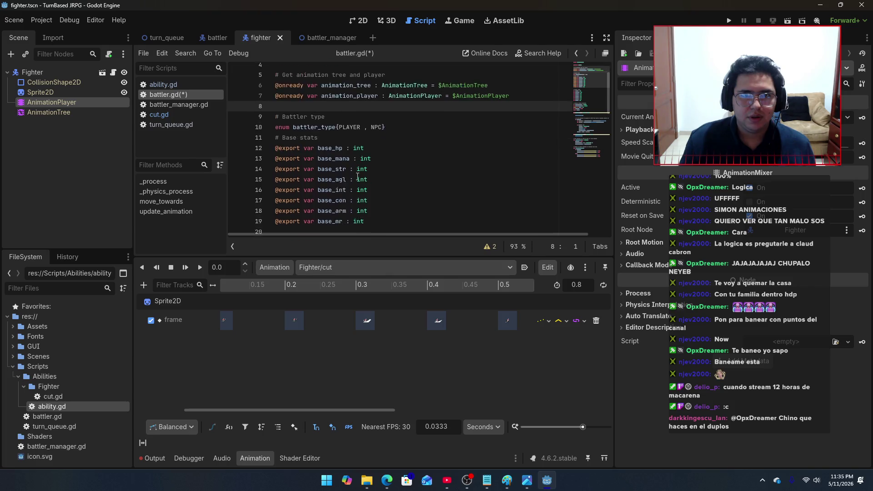
pyautogui.scroll(3, 357, 176)
pyautogui.click(392, 164)
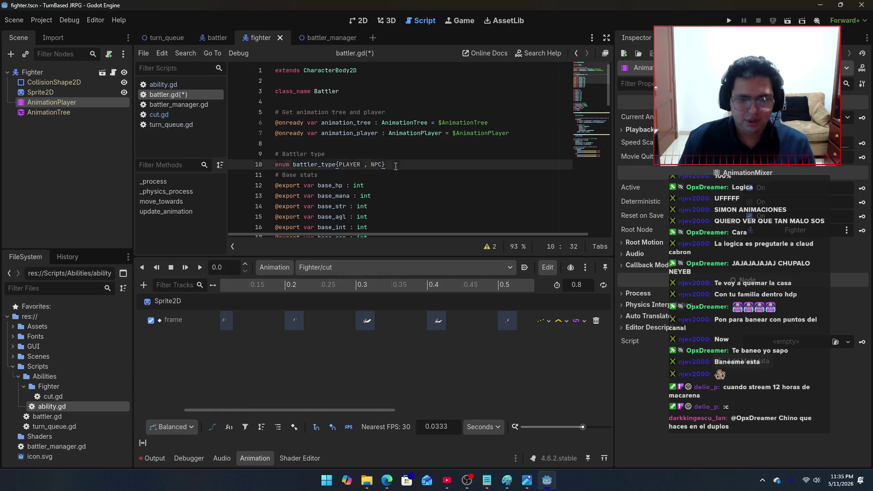
pyautogui.press('Return')
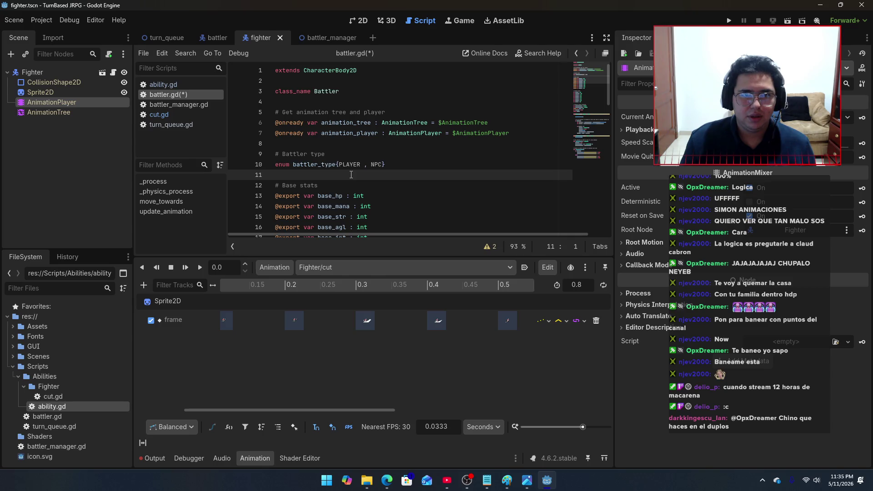
pyautogui.press('Return')
pyautogui.hotkey('ctrl', 's')
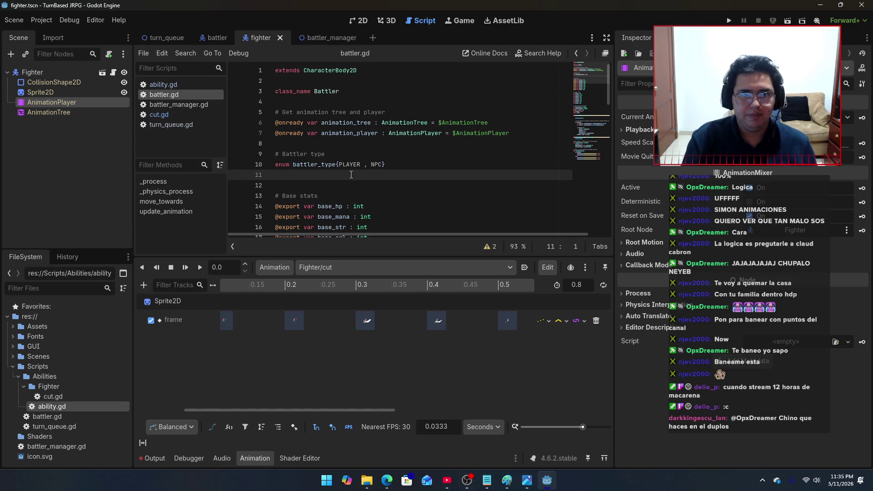
pyautogui.write('@export ')
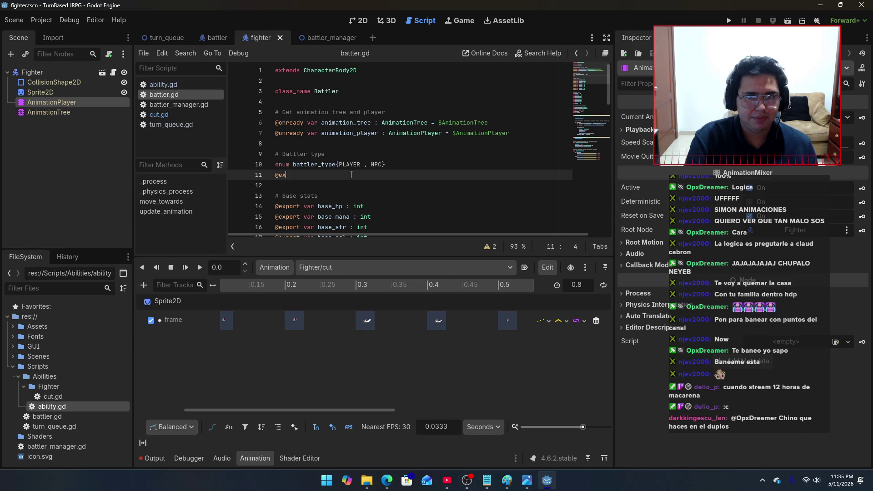
pyautogui.write('var')
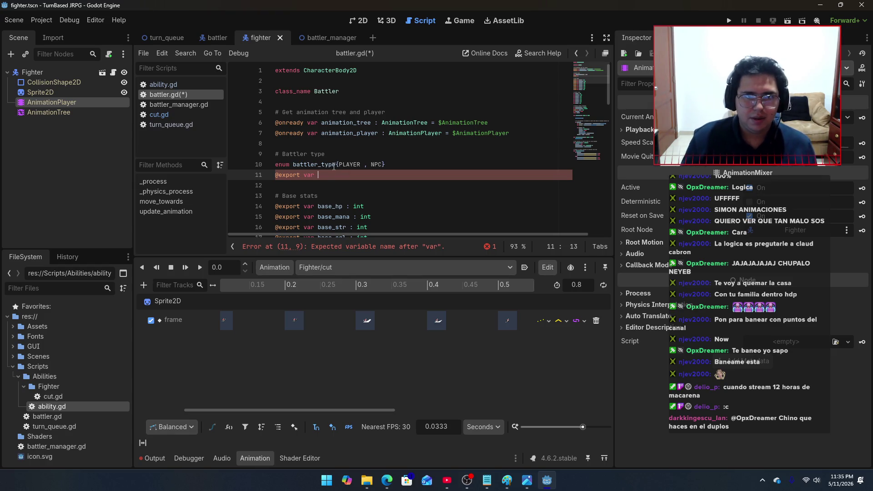
pyautogui.click(339, 164)
pyautogui.write('s')
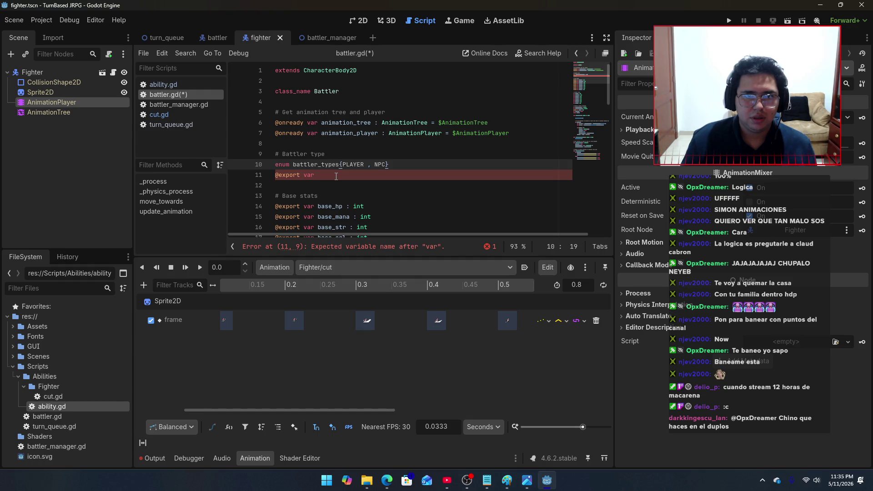
pyautogui.click(336, 177)
pyautogui.write('battler_')
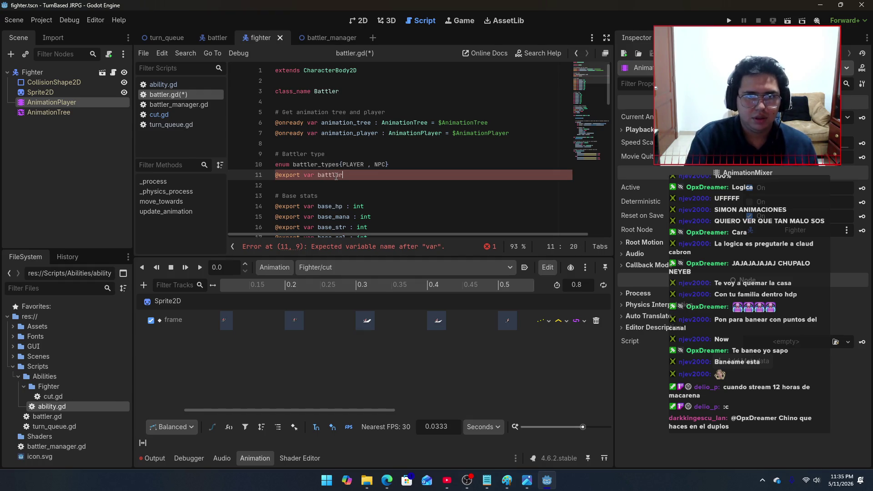
pyautogui.write('type')
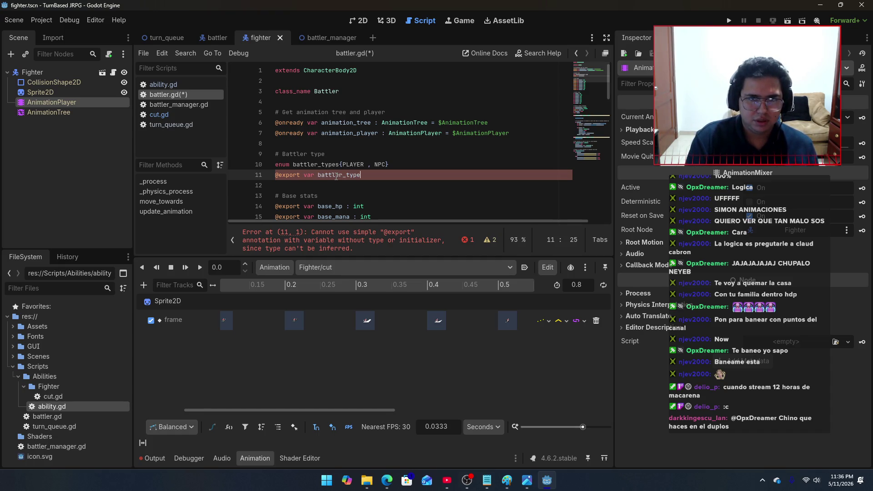
pyautogui.doubleClick(315, 164)
pyautogui.write('BattlerTypes')
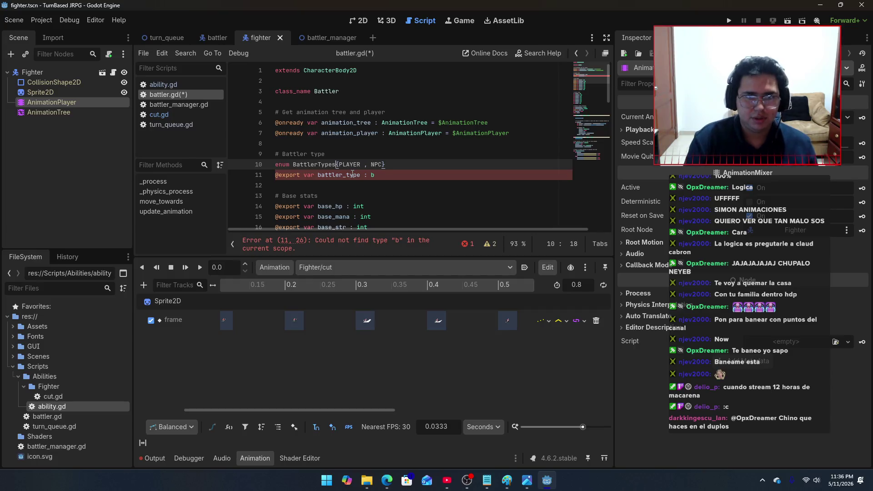
pyautogui.click(385, 176)
pyautogui.write(': BattlerTy')
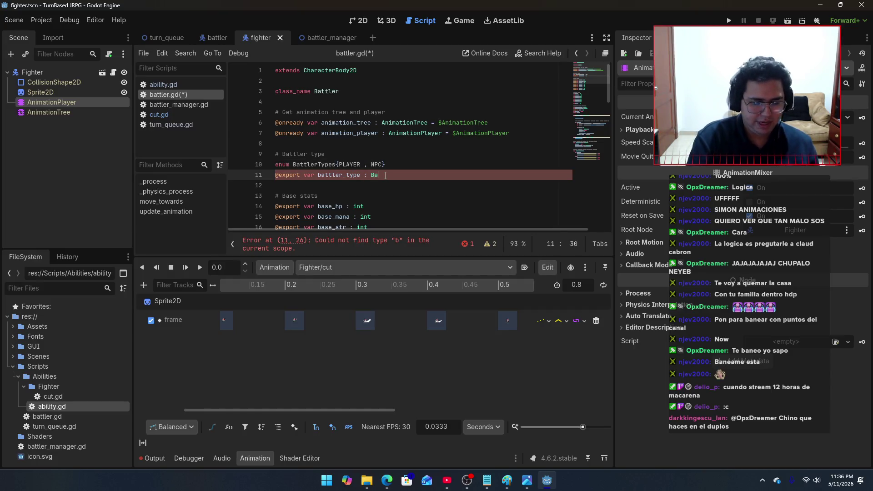
pyautogui.write('pe')
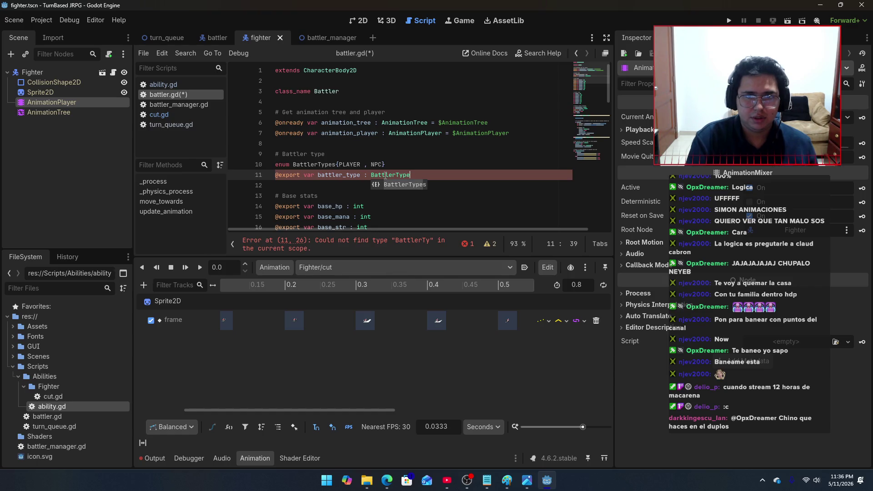
# - Save battler.gd and inspect the Fighter node's exported properties
pyautogui.hotkey('ctrl', 's')
pyautogui.press('Escape')
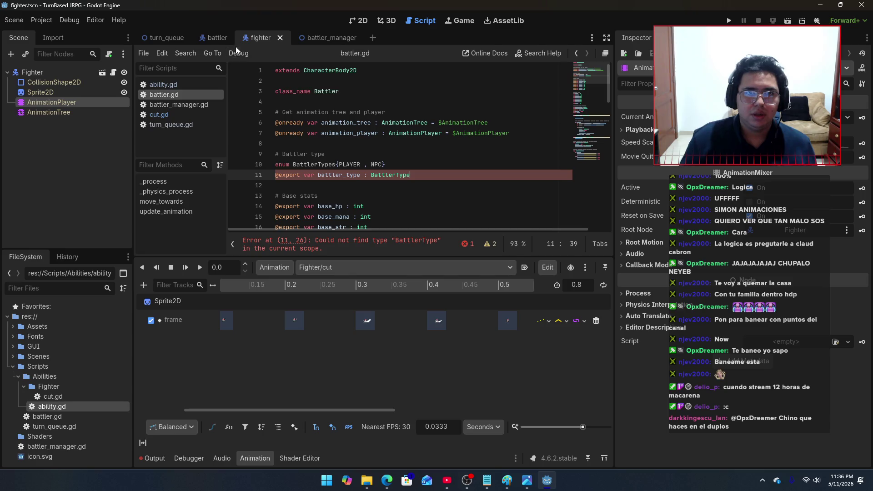
pyautogui.click(64, 74)
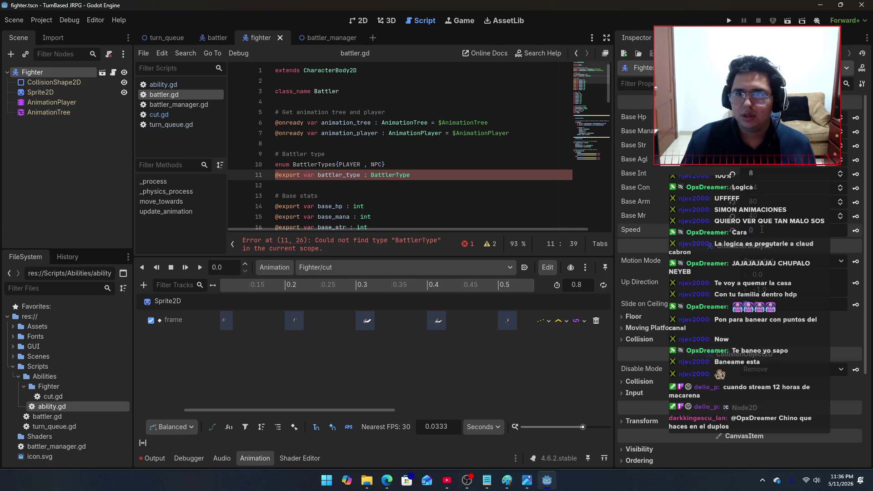
pyautogui.scroll(-2, 447, 181)
pyautogui.scroll(2, 449, 183)
pyautogui.scroll(-2, 454, 185)
pyautogui.scroll(-2, 458, 187)
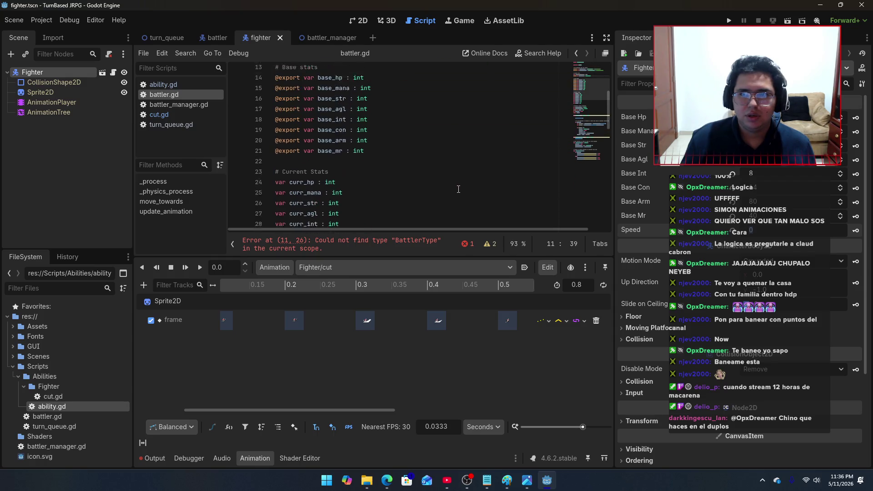
pyautogui.scroll(3, 459, 188)
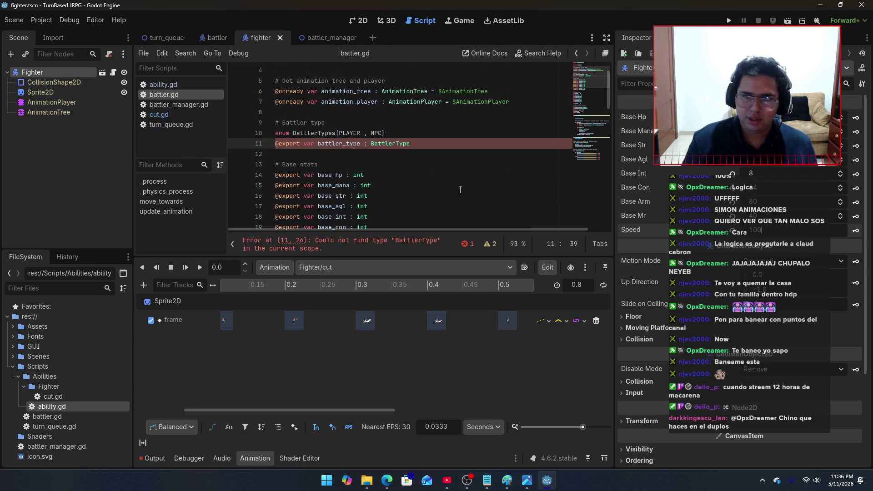
pyautogui.scroll(-3, 691, 207)
pyautogui.scroll(3, 691, 206)
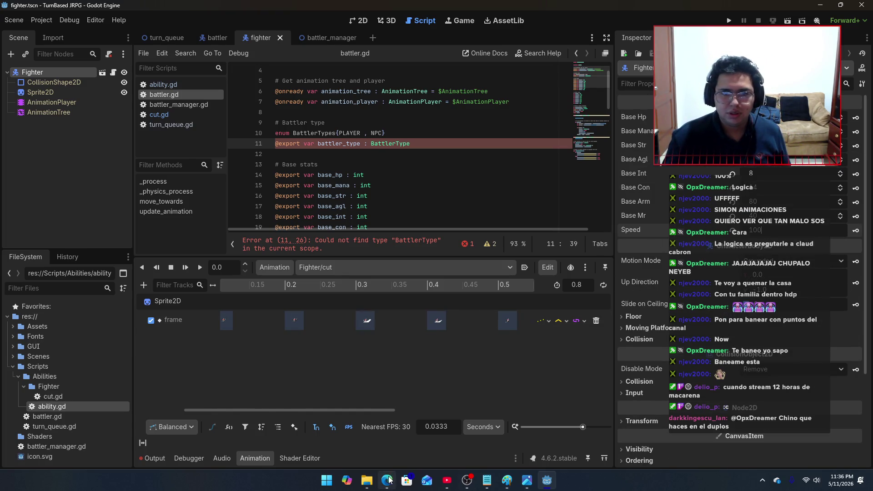
# - Search Google for 'godot enum export' and expand the AI Overview answer
pyautogui.click(388, 480)
pyautogui.click(387, 9)
pyautogui.click(497, 9)
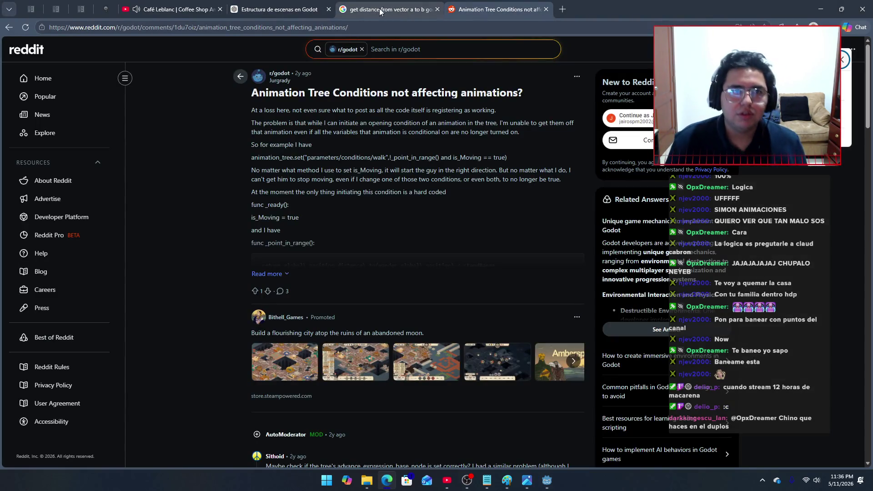
pyautogui.click(380, 10)
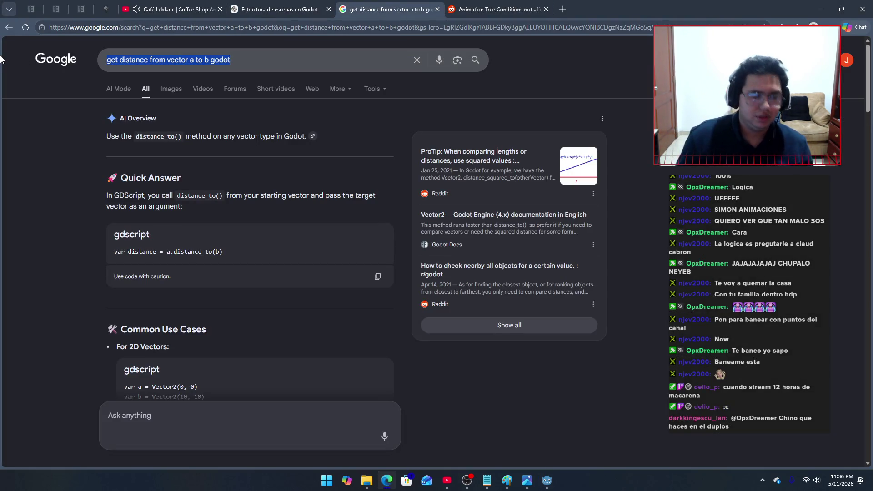
pyautogui.write('godot enum')
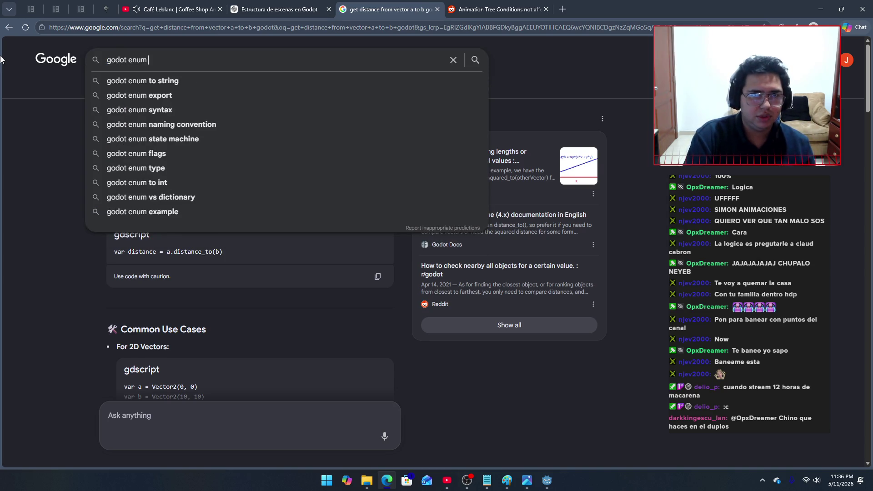
pyautogui.press('Down')
pyautogui.press('Down')
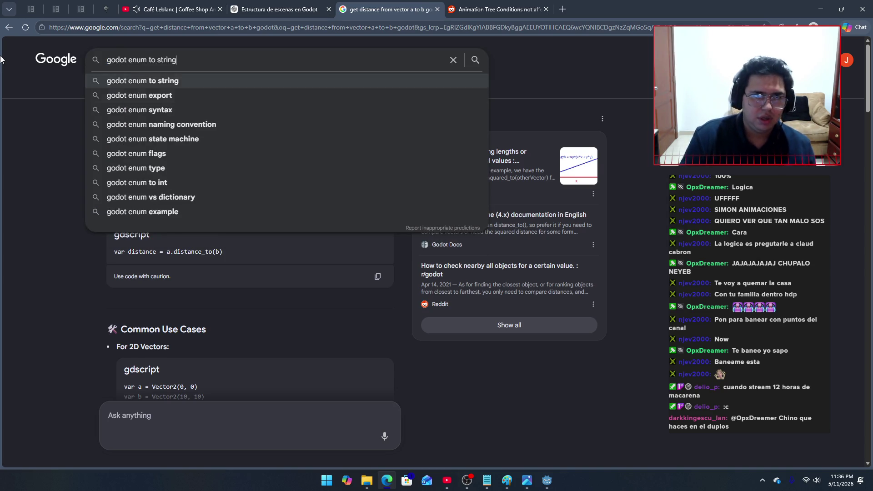
pyautogui.press('Return')
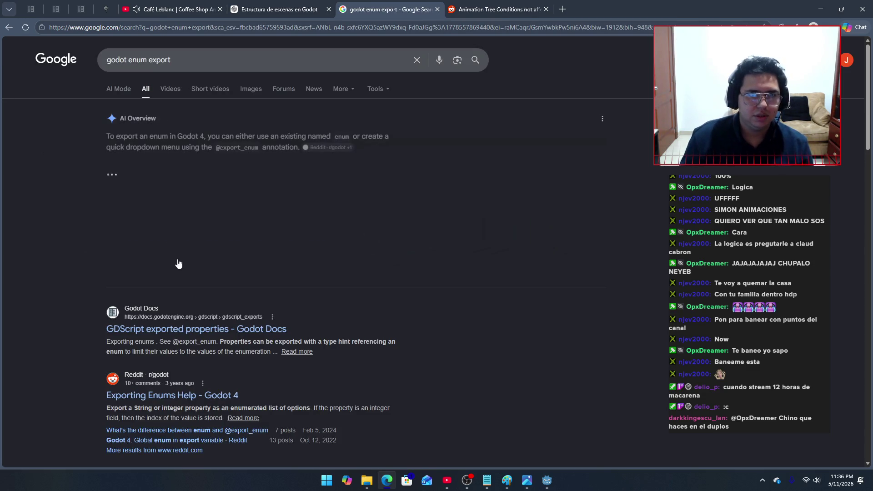
pyautogui.click(227, 260)
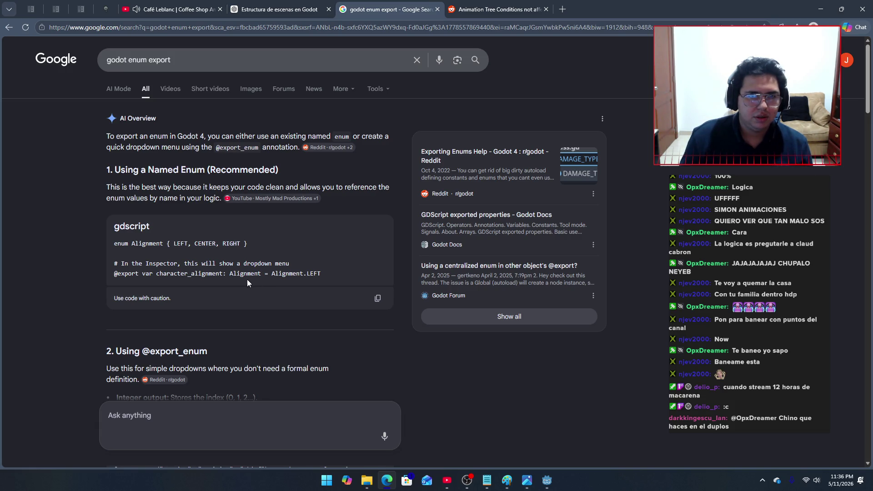
pyautogui.click(547, 480)
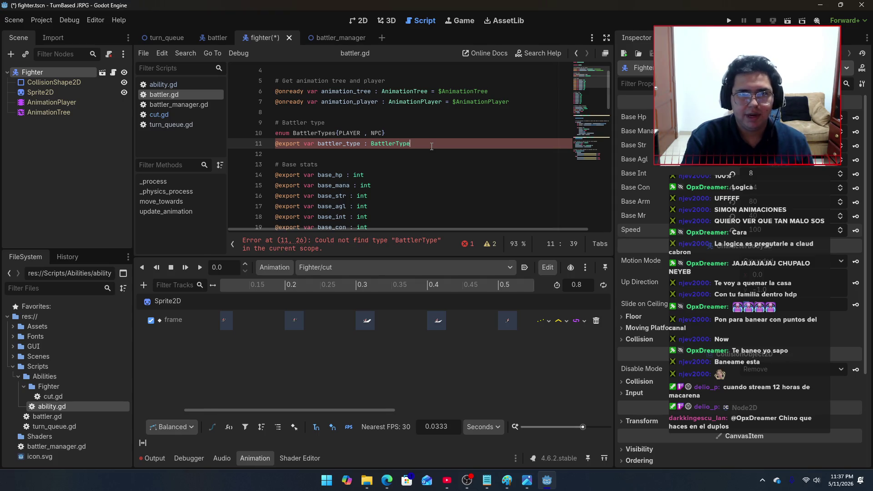
# - Default battler_type to BattlerTypes.NPC, save, and recheck the script resource and Fighter node
pyautogui.write('= B')
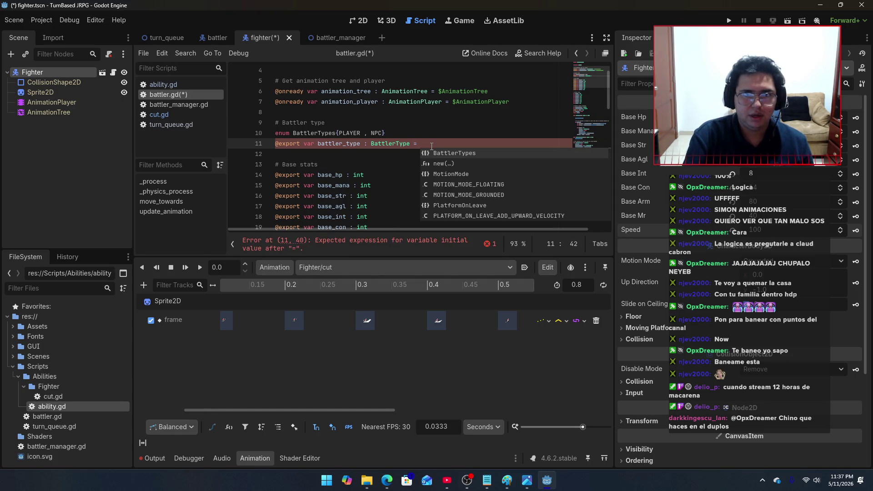
pyautogui.write('attlerTypes.NP')
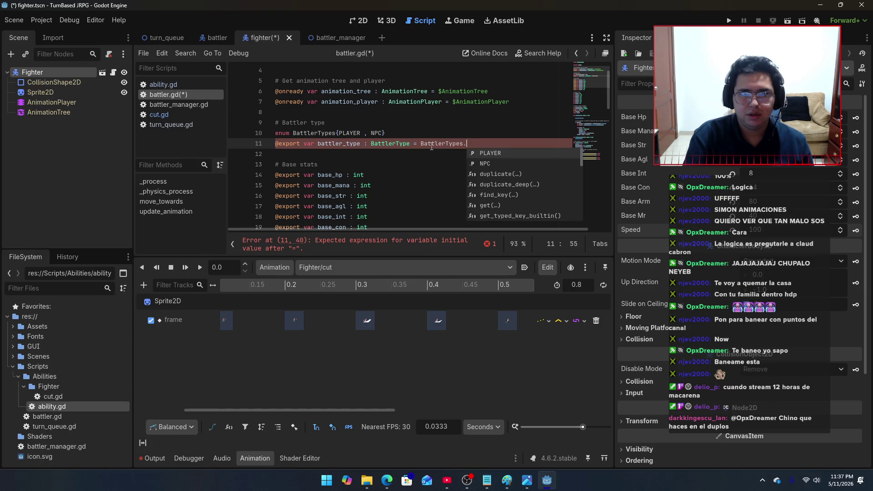
pyautogui.write('C')
pyautogui.press('Return')
pyautogui.hotkey('ctrl', 's')
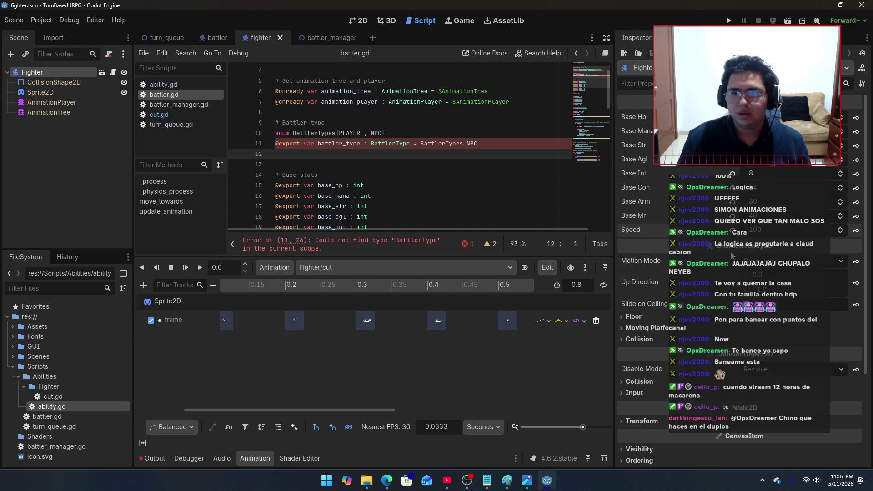
pyautogui.scroll(-5, 732, 256)
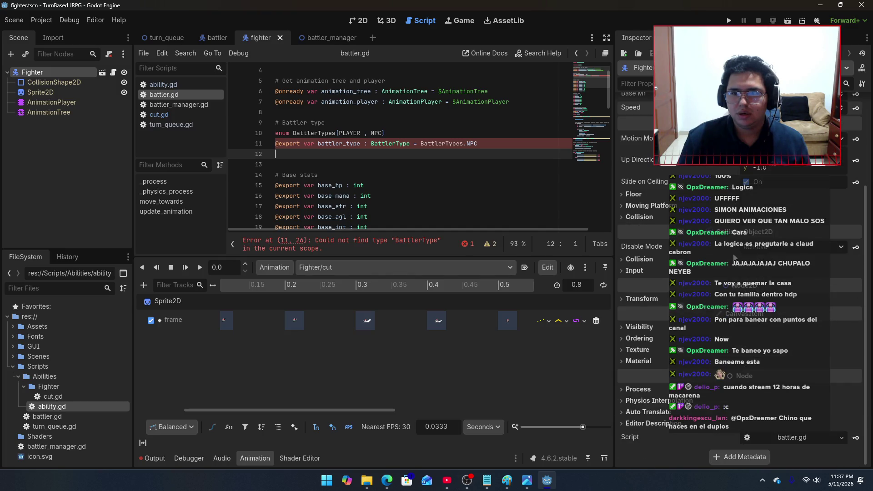
pyautogui.click(804, 437)
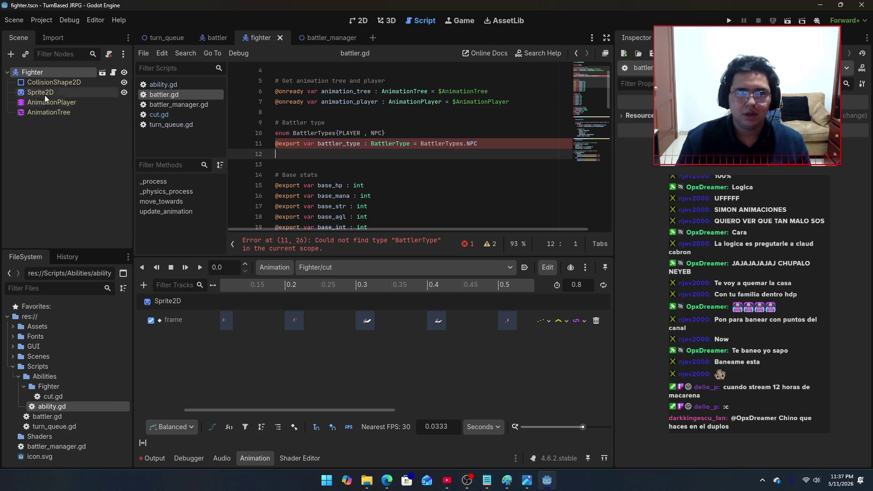
pyautogui.click(39, 75)
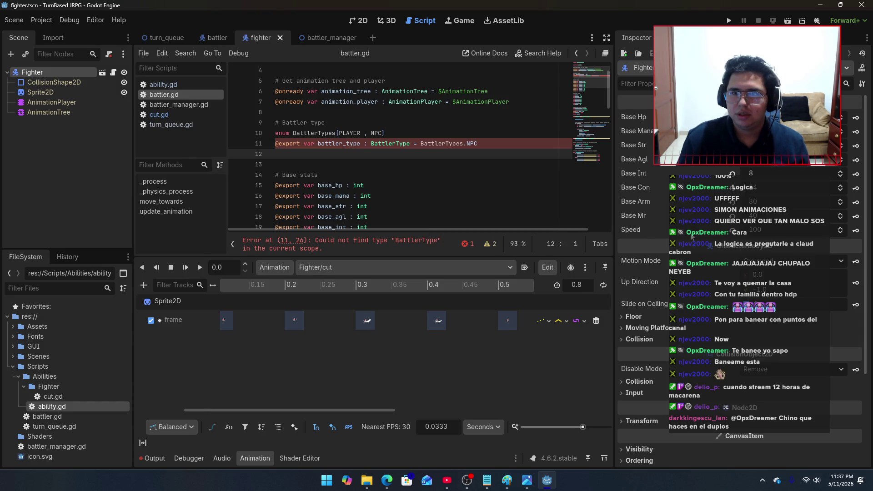
# - Read the Google AI Overview on exporting enums, then switch to the 'Estructura de escenas en Godot' ChatGPT tab
pyautogui.hotkey('alt', 'Tab')
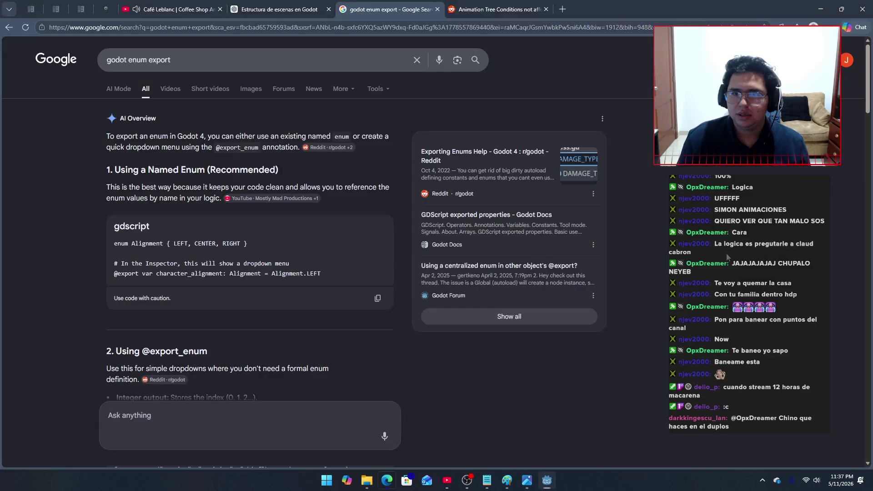
pyautogui.scroll(-3, 272, 252)
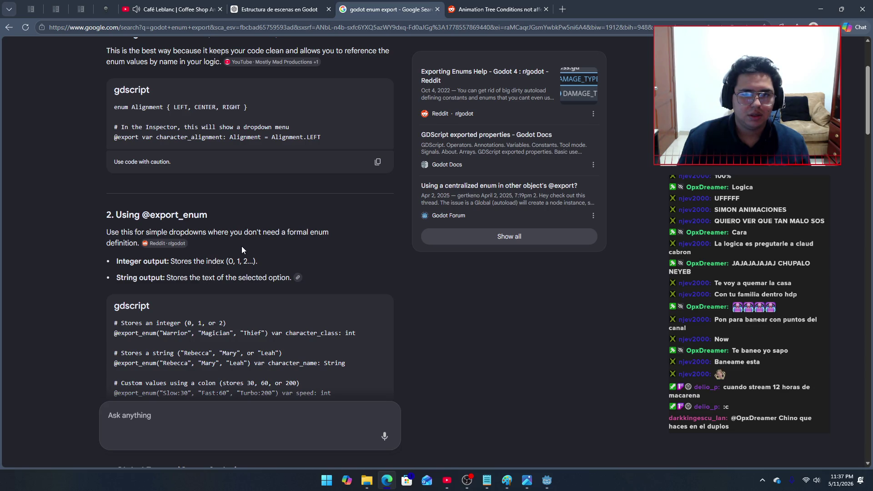
pyautogui.scroll(-1, 241, 246)
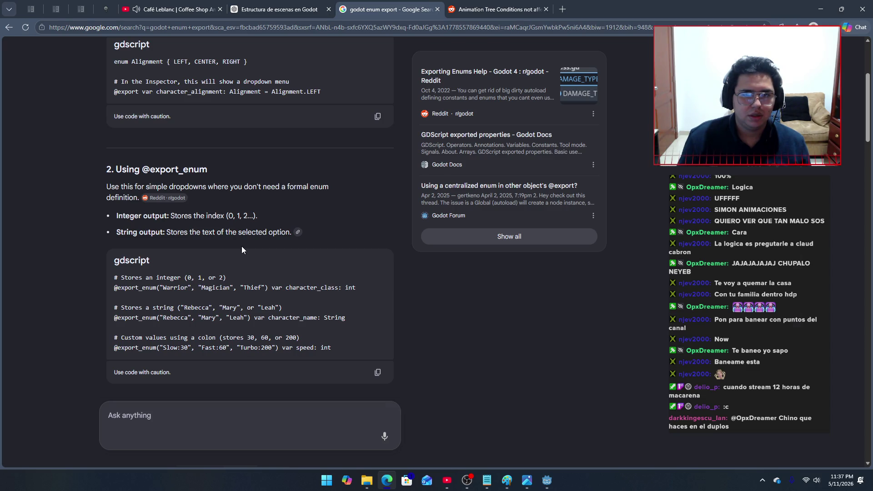
pyautogui.hotkey('alt', 'Tab')
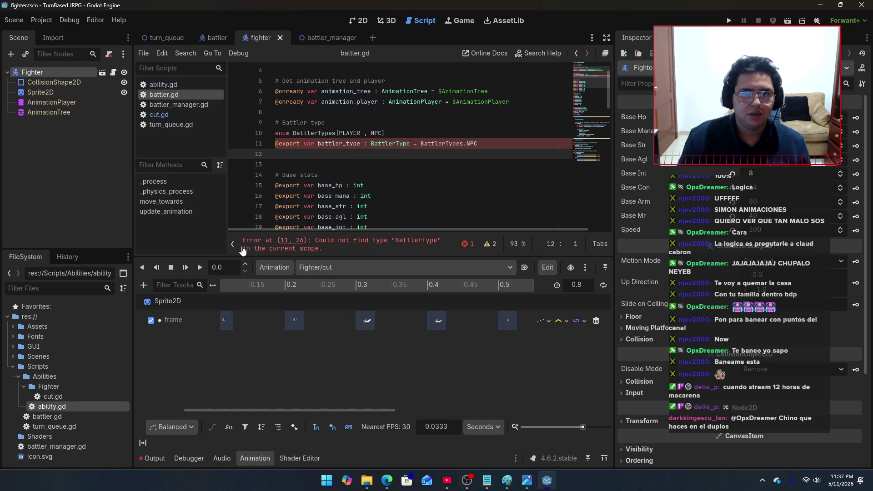
pyautogui.hotkey('alt', 'Tab')
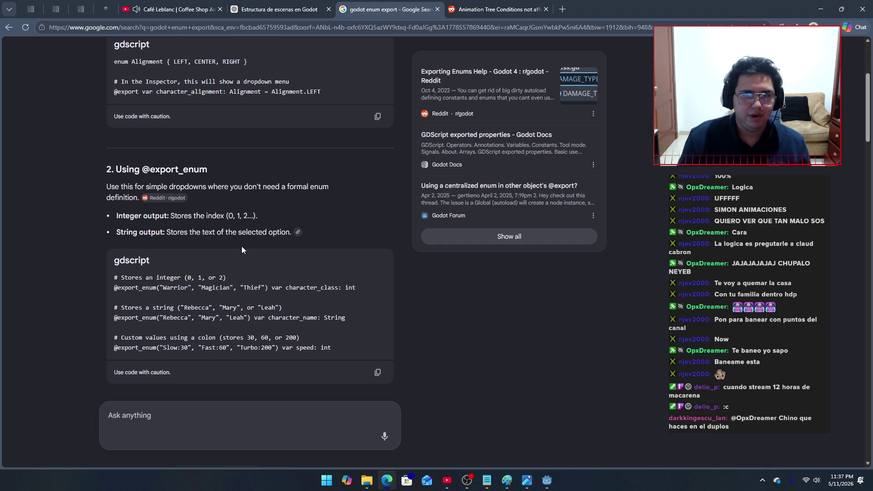
pyautogui.scroll(-4, 241, 247)
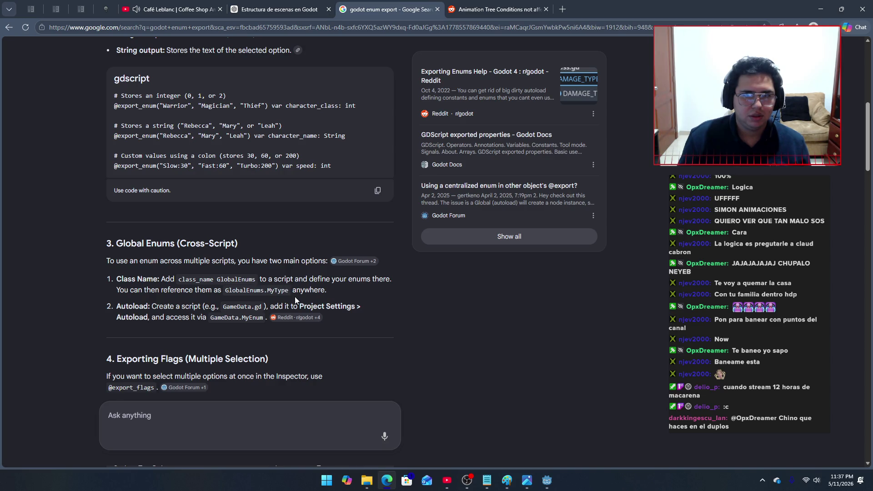
pyautogui.scroll(-3, 280, 299)
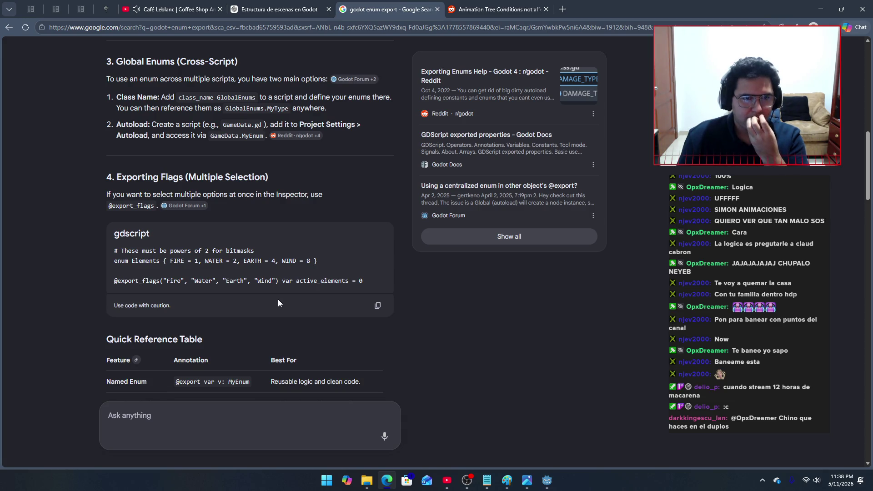
pyautogui.scroll(-3, 278, 301)
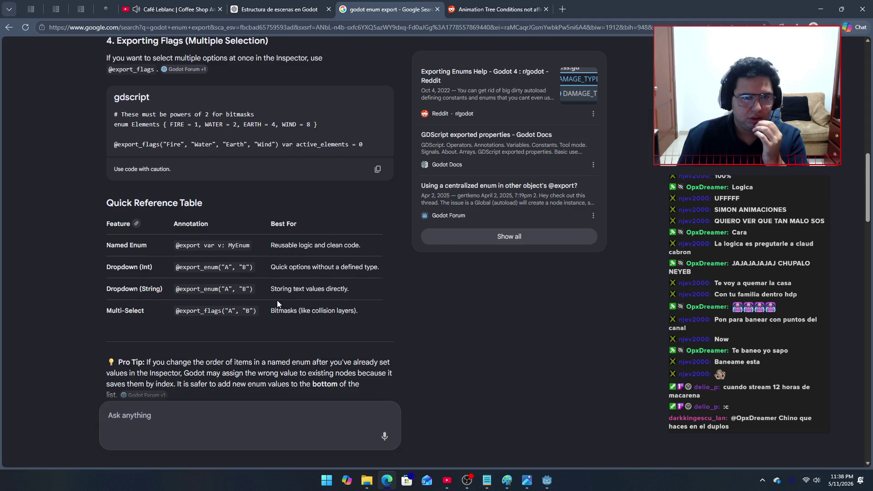
pyautogui.scroll(-4, 277, 301)
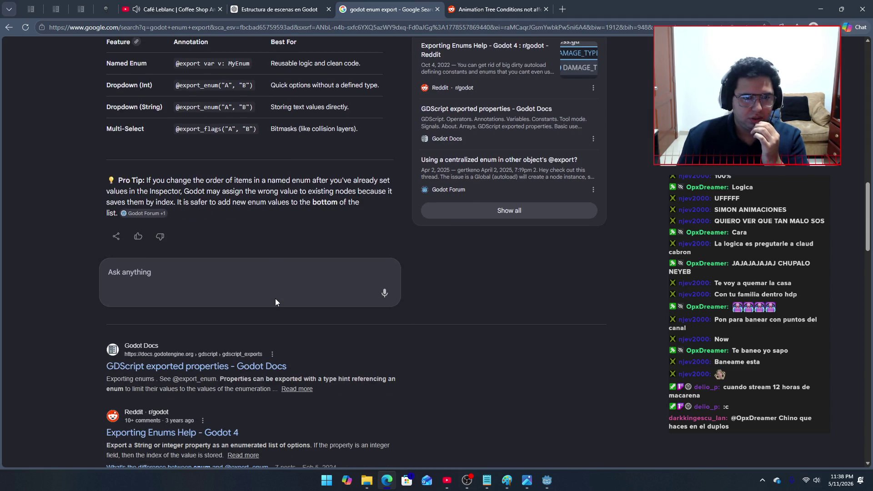
pyautogui.scroll(10, 277, 295)
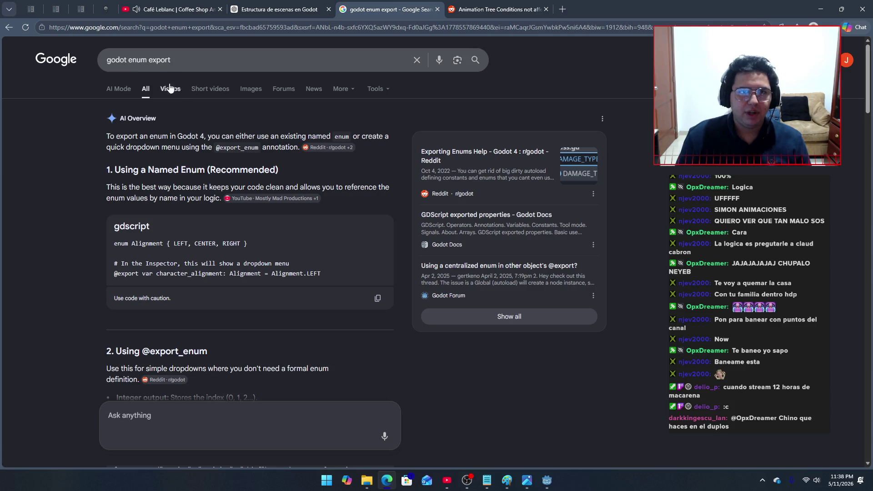
pyautogui.click(241, 6)
pyautogui.scroll(6, 364, 246)
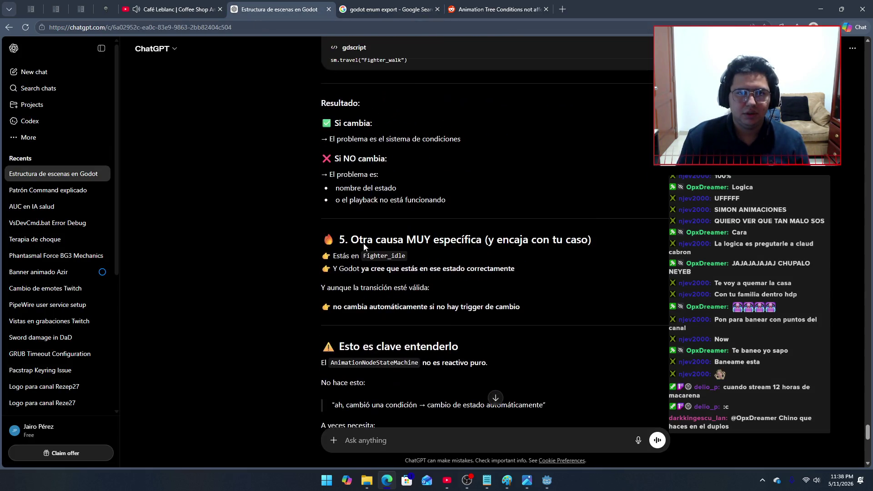
pyautogui.scroll(20, 363, 245)
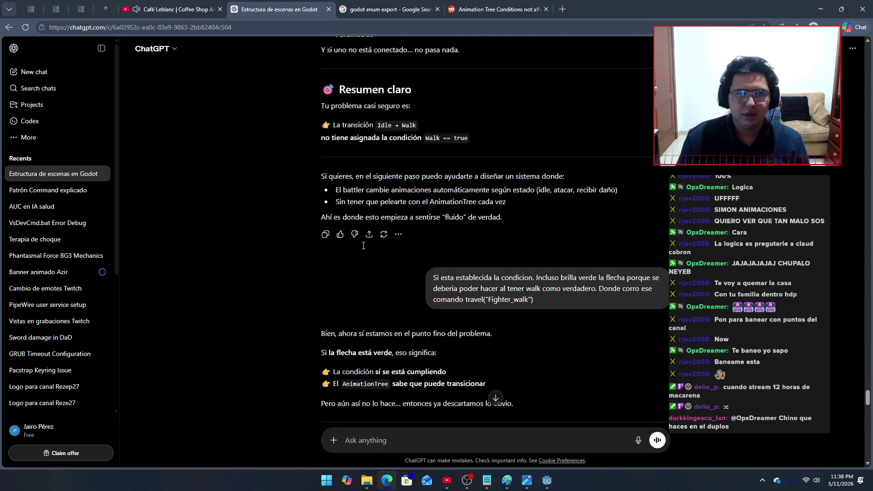
pyautogui.scroll(20, 363, 246)
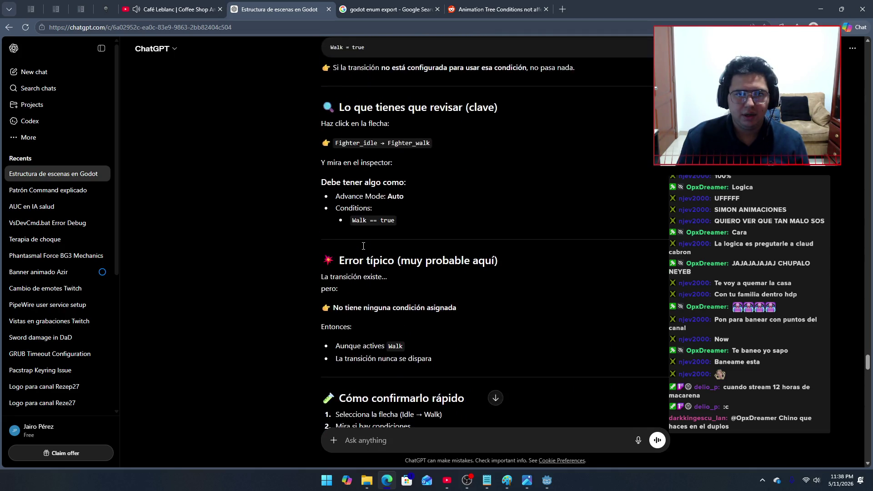
pyautogui.scroll(7, 363, 246)
pyautogui.scroll(-20, 362, 246)
pyautogui.scroll(2, 362, 247)
pyautogui.scroll(15, 364, 247)
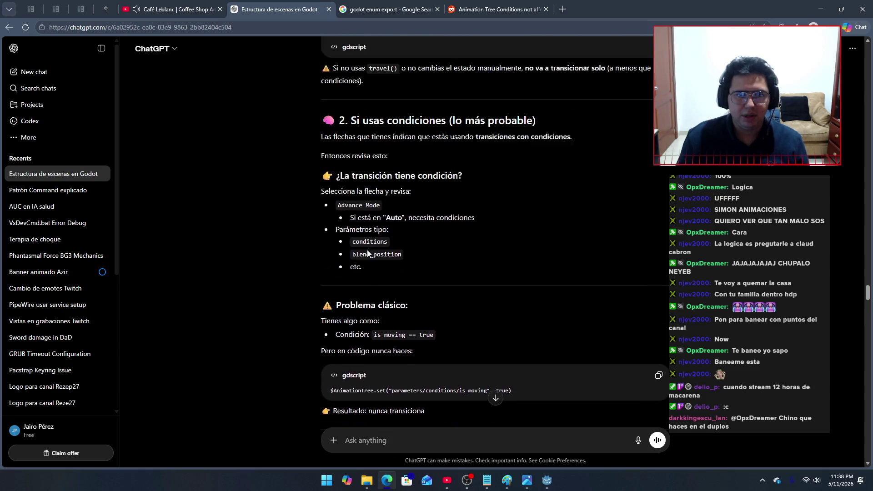
pyautogui.scroll(5, 367, 253)
pyautogui.scroll(-20, 367, 253)
pyautogui.scroll(7, 367, 252)
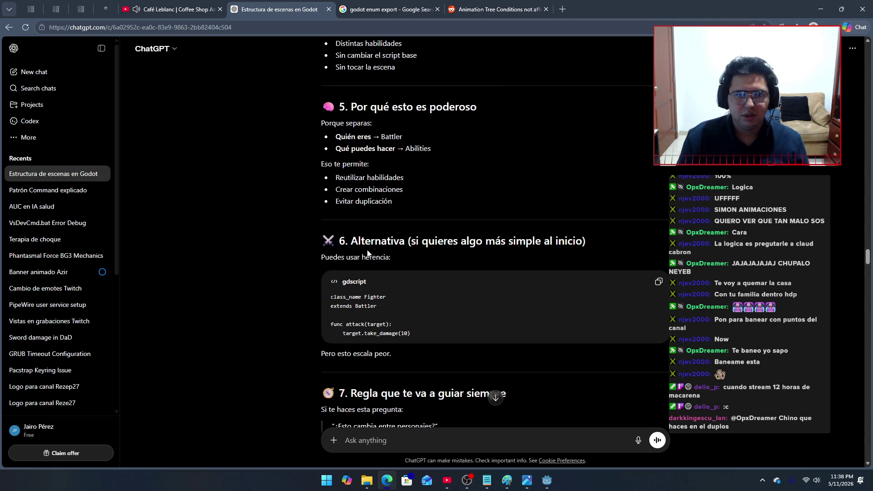
pyautogui.scroll(17, 367, 251)
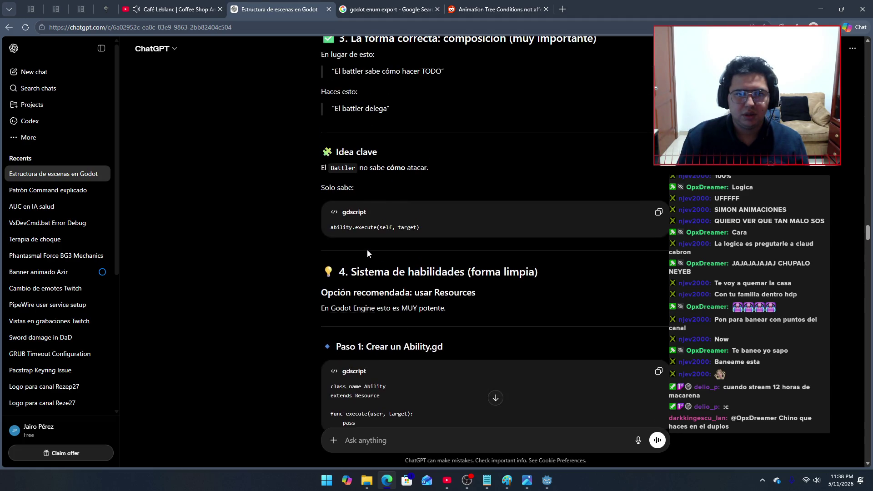
pyautogui.scroll(-8, 367, 251)
pyautogui.scroll(-5, 366, 250)
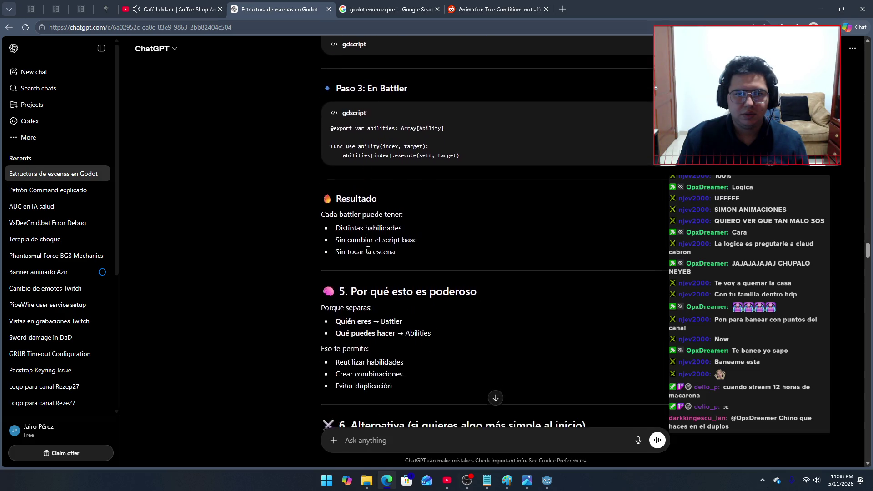
pyautogui.scroll(4, 366, 250)
pyautogui.scroll(1, 367, 249)
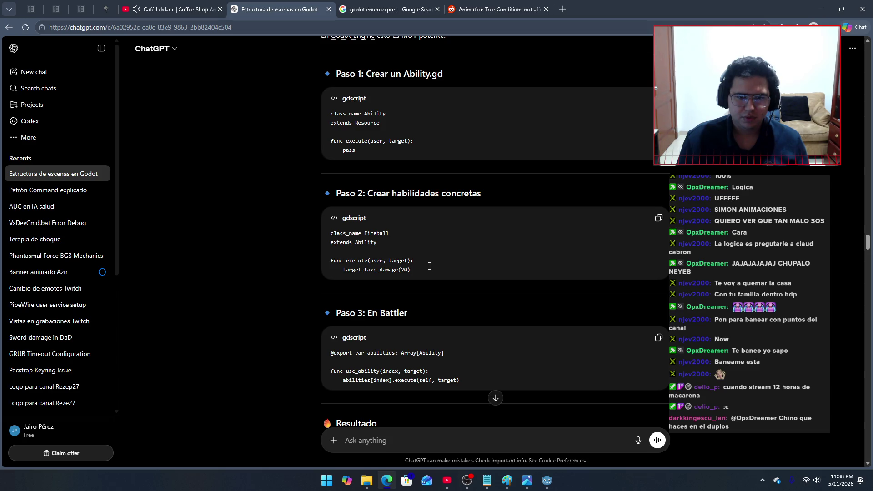
pyautogui.scroll(-1, 429, 266)
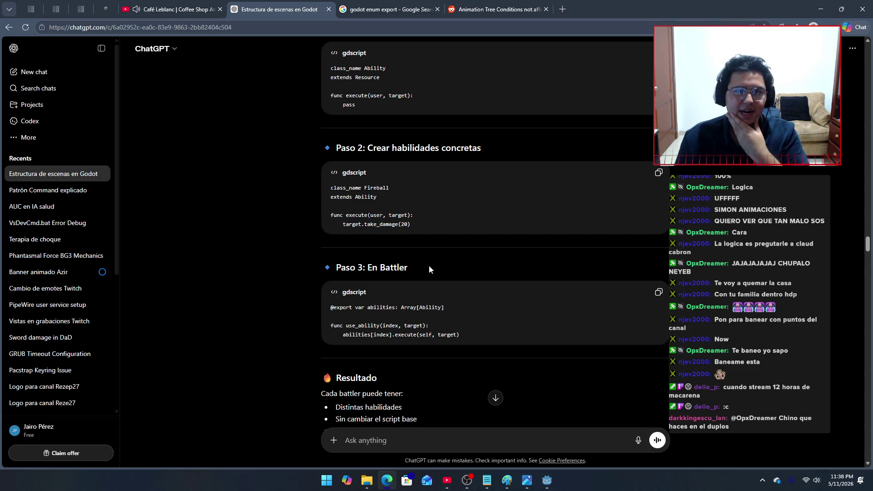
pyautogui.scroll(2, 429, 265)
pyautogui.scroll(-1, 429, 269)
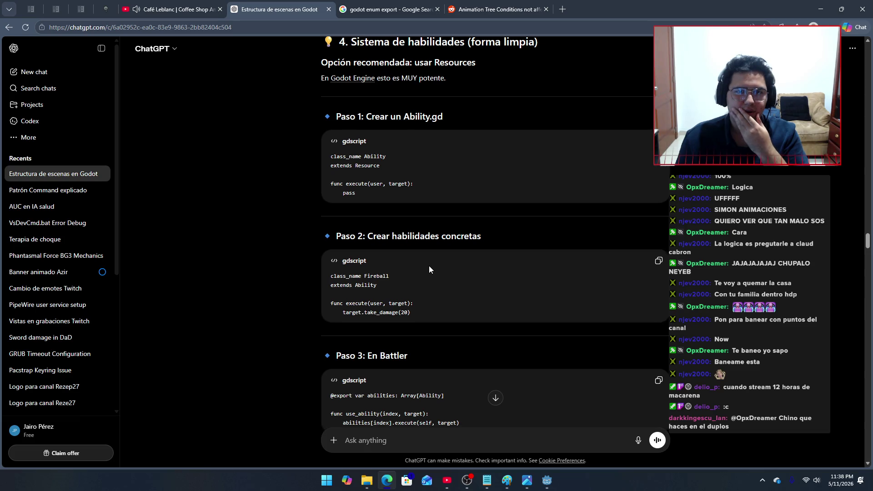
pyautogui.scroll(3, 427, 266)
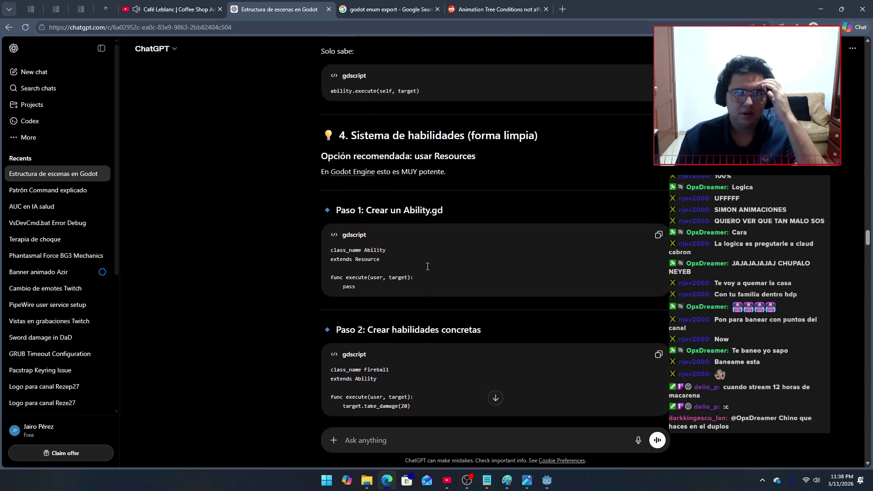
pyautogui.scroll(2, 428, 266)
pyautogui.scroll(5, 427, 267)
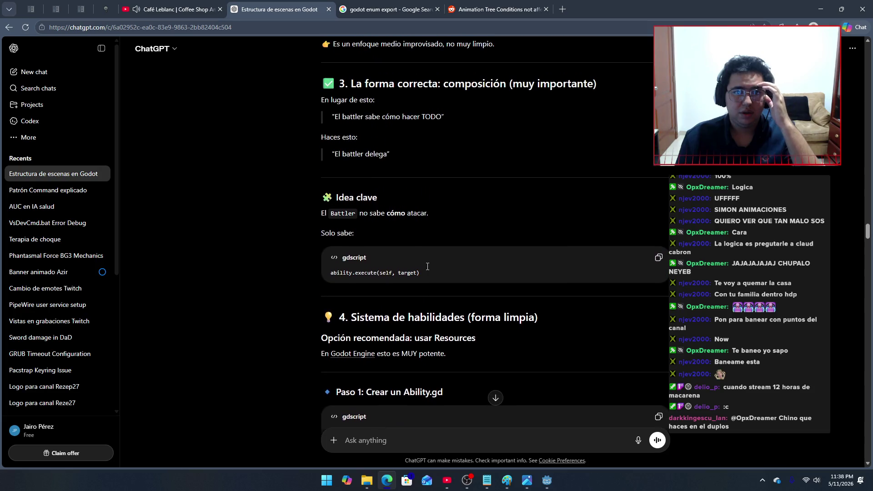
pyautogui.scroll(6, 426, 266)
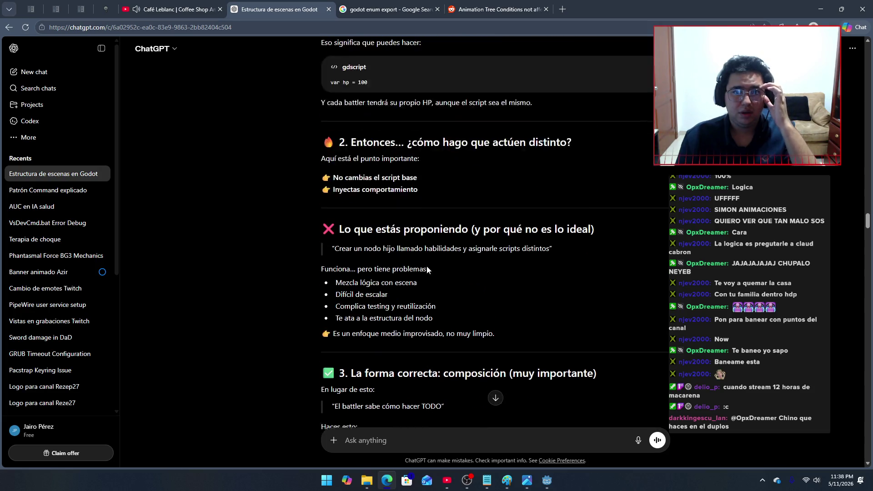
pyautogui.scroll(-8, 427, 266)
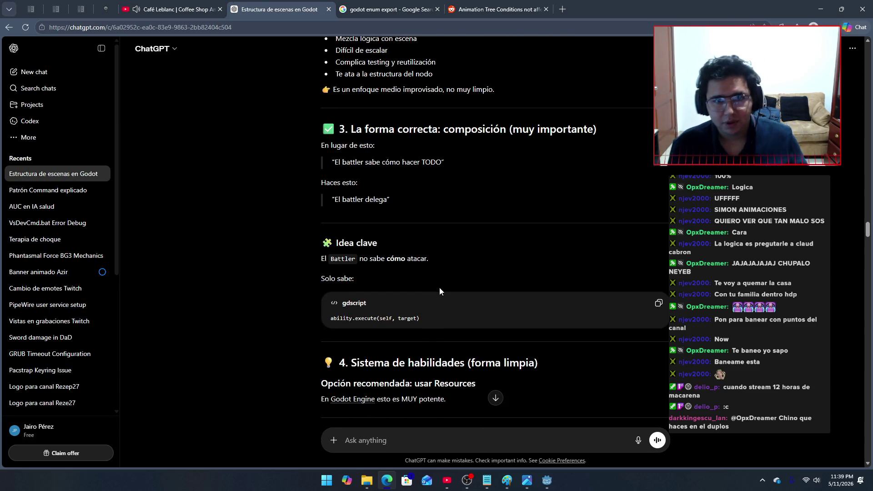
pyautogui.scroll(-2, 439, 287)
pyautogui.scroll(-2, 445, 285)
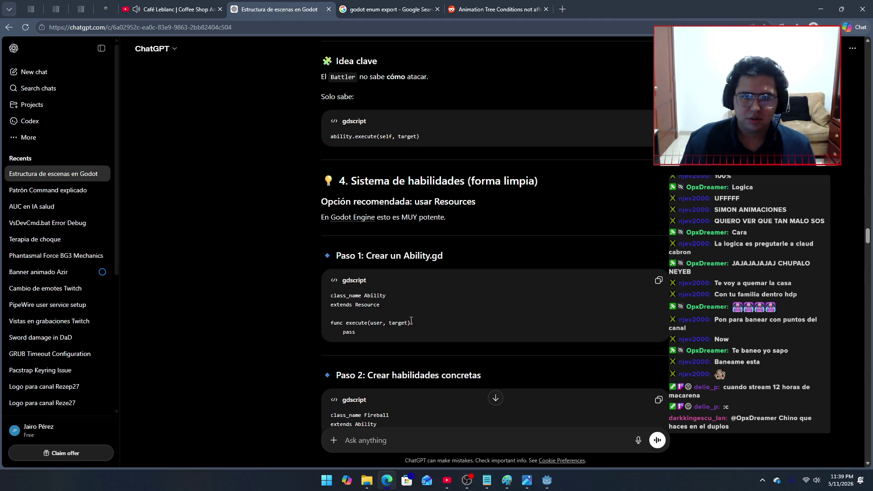
pyautogui.scroll(-1, 411, 321)
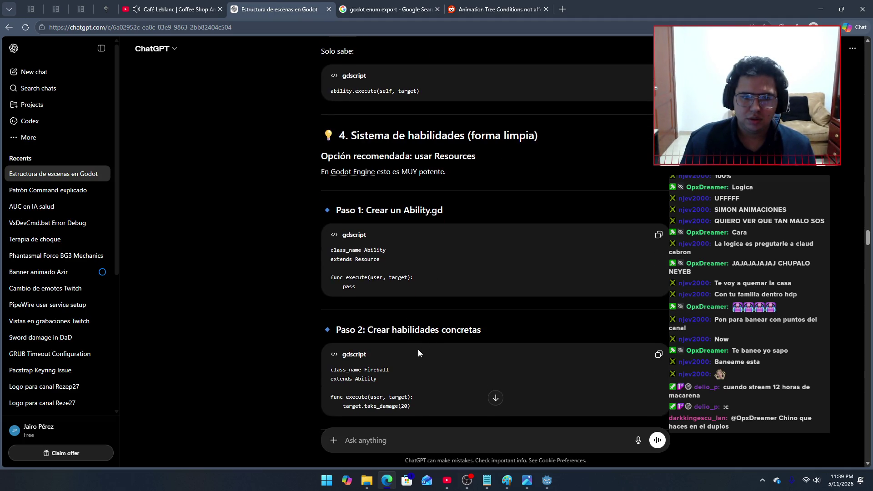
pyautogui.scroll(-1, 418, 350)
pyautogui.scroll(-1, 386, 346)
pyautogui.scroll(-2, 386, 344)
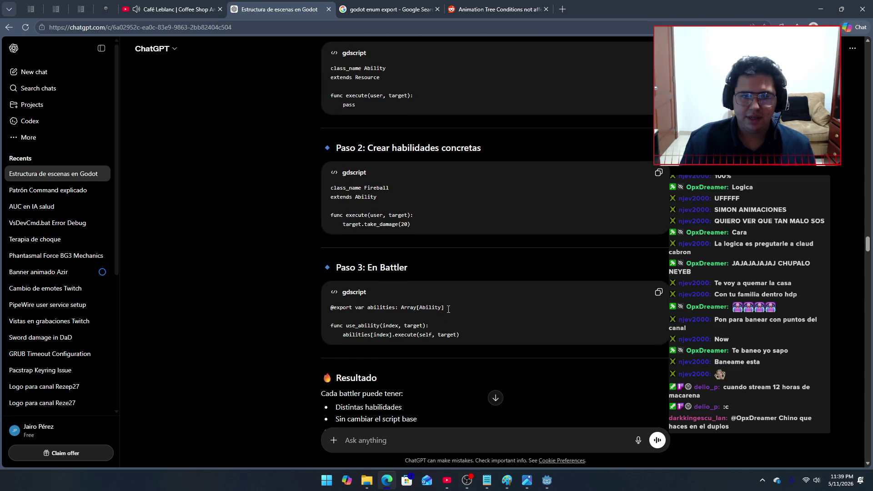
pyautogui.moveTo(443, 308)
pyautogui.mouseDown()
pyautogui.moveTo(330, 308)
pyautogui.moveTo(418, 330)
pyautogui.mouseUp()
# - In battler.gd, tidy the blank lines and open a new line after the current stats
pyautogui.click(439, 379)
pyautogui.click(546, 480)
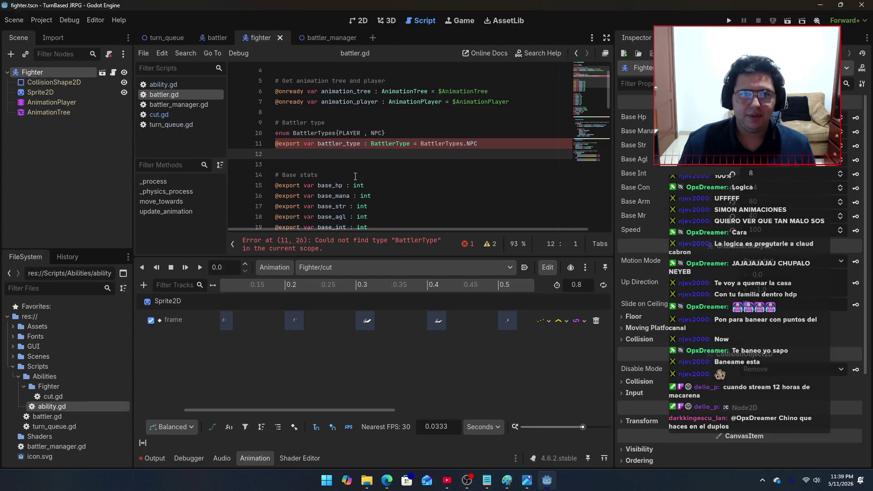
pyautogui.click(351, 193)
pyautogui.click(306, 196)
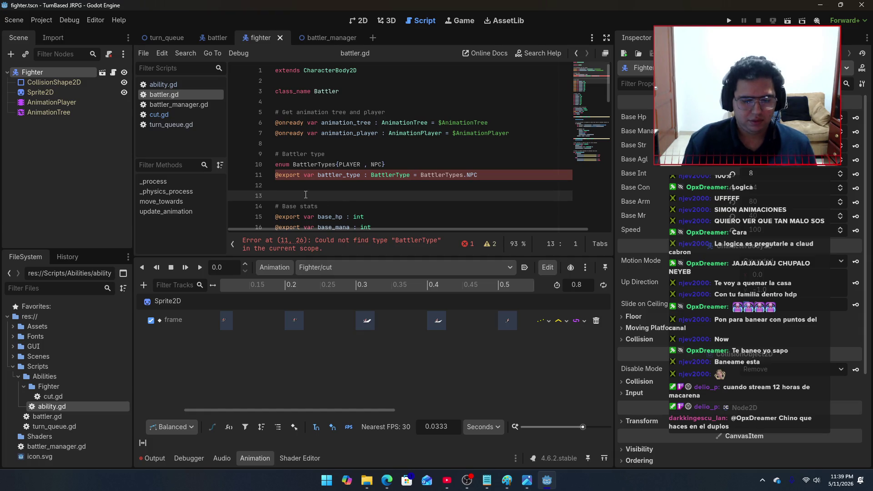
pyautogui.press('Return')
pyautogui.press('Up')
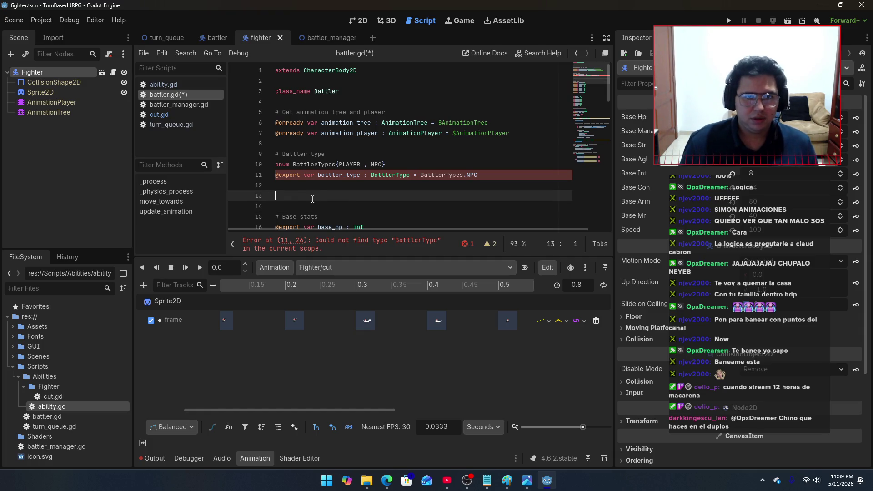
pyautogui.scroll(-1, 298, 190)
pyautogui.press('BackSpace')
pyautogui.press('BackSpace')
pyautogui.scroll(-5, 318, 186)
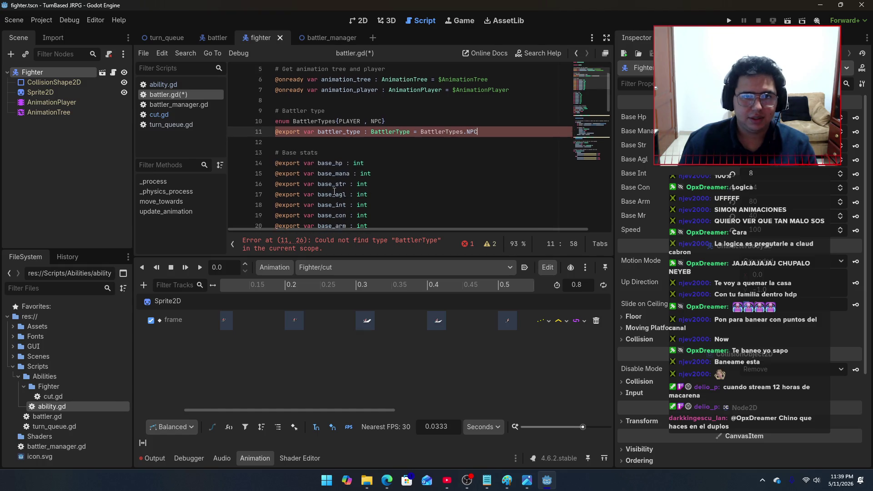
pyautogui.click(352, 200)
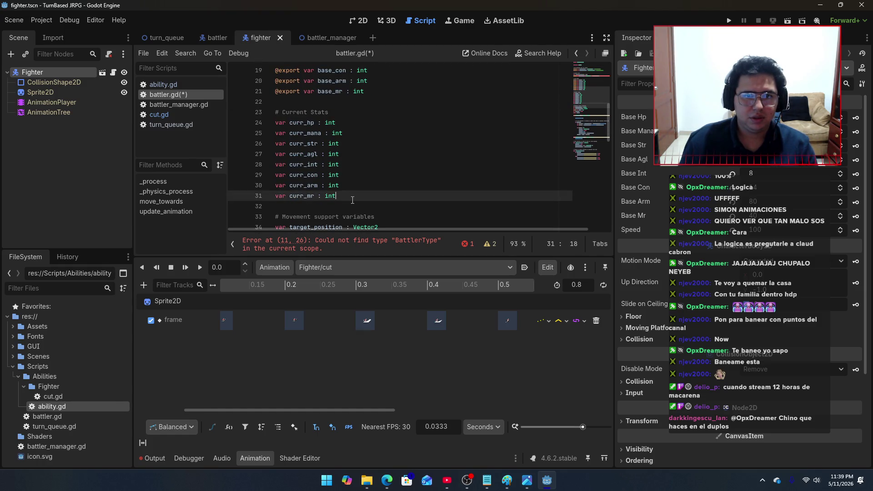
pyautogui.press('Return')
pyautogui.press('Return')
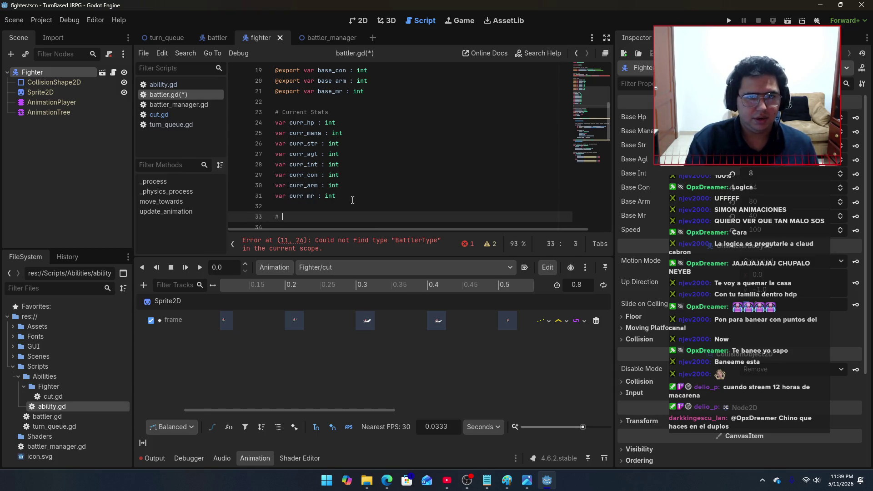
pyautogui.write('Abiliti')
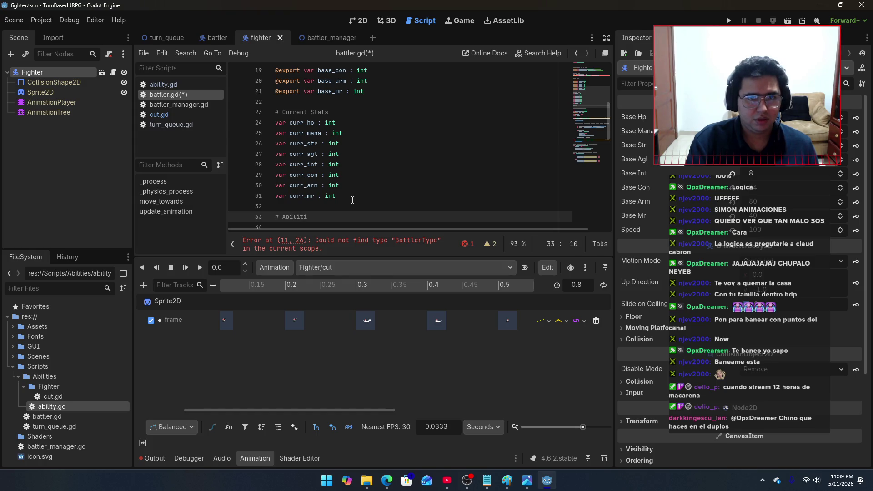
pyautogui.write('es')
pyautogui.hotkey('ctrl', 'Left')
pyautogui.write('vailable a')
pyautogui.scroll(-2, 352, 200)
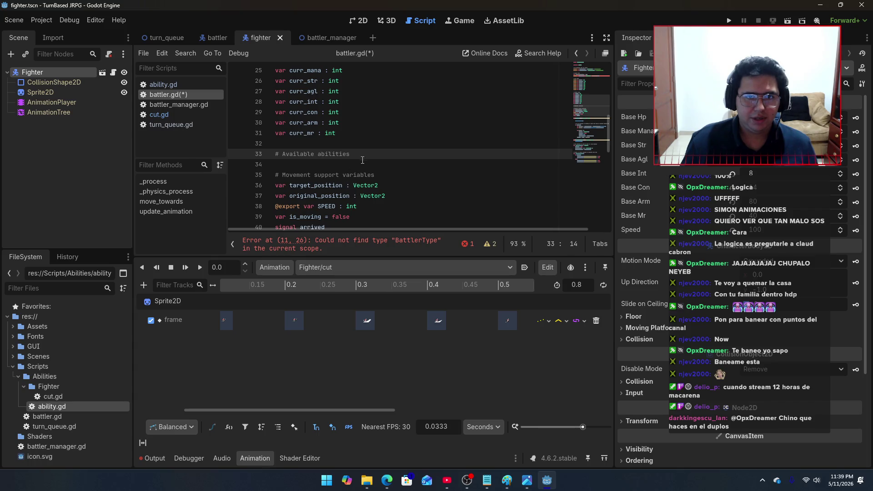
pyautogui.press('Return')
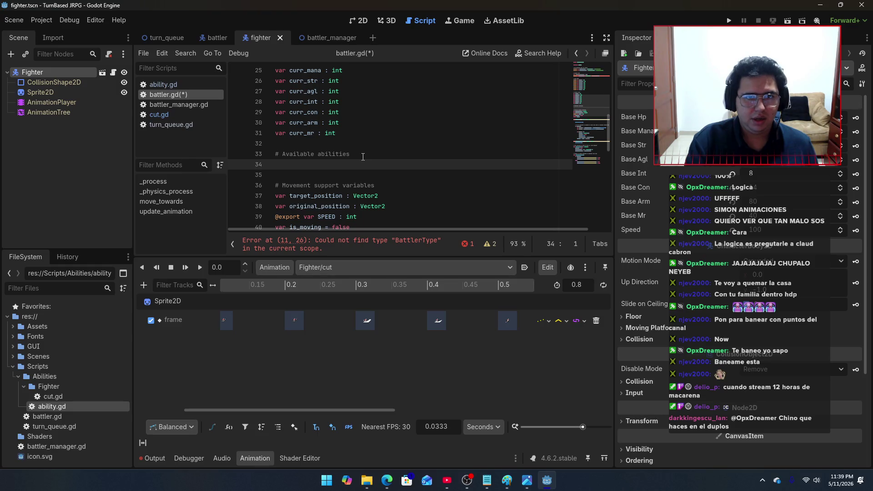
pyautogui.write('@export var')
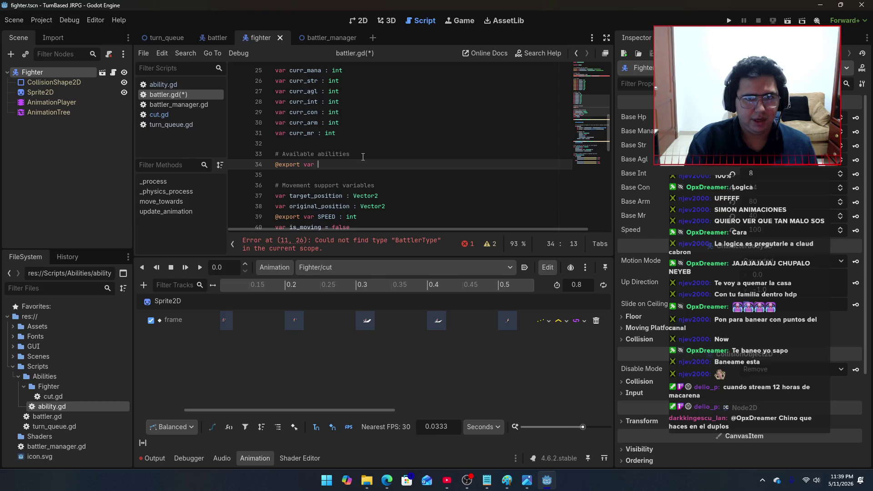
pyautogui.hotkey('alt', 'Tab')
pyautogui.hotkey('alt', 'Tab')
pyautogui.write('abilities : ')
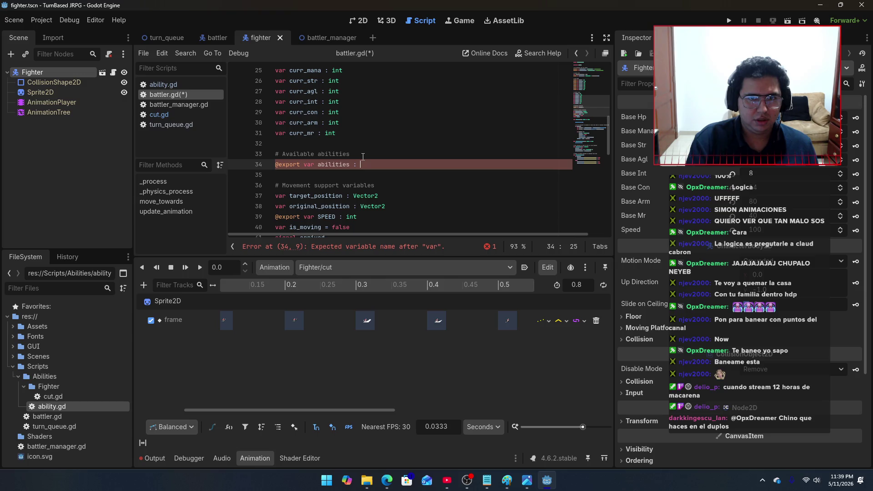
pyautogui.write('Ability')
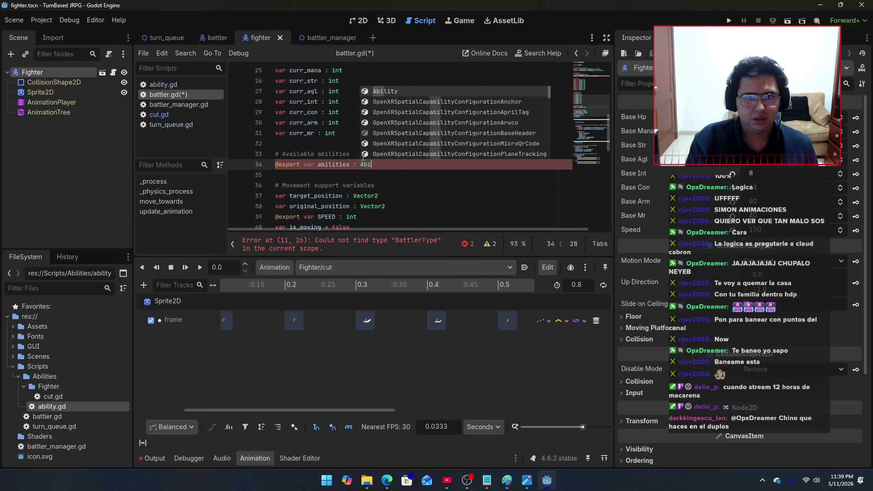
pyautogui.press('Return')
pyautogui.hotkey('ctrl', 's')
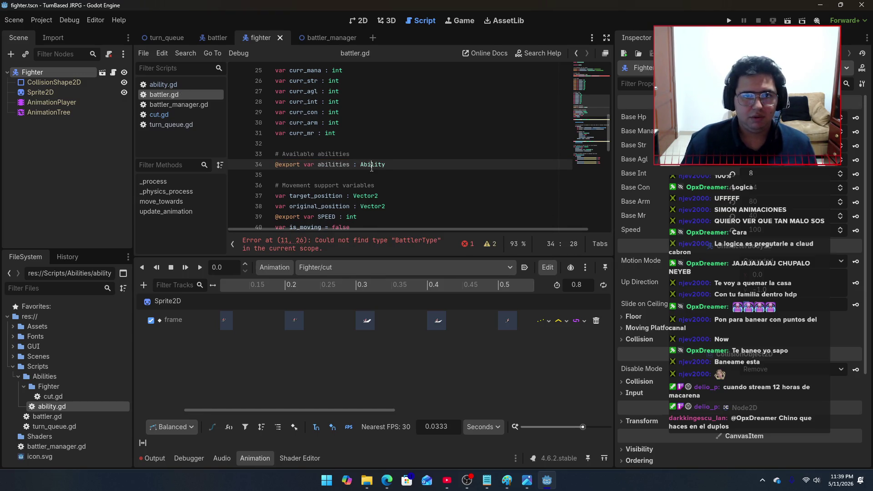
# - Change the abilities variable's type to Array[Ability] and save the script
pyautogui.hotkey('alt', 'Tab')
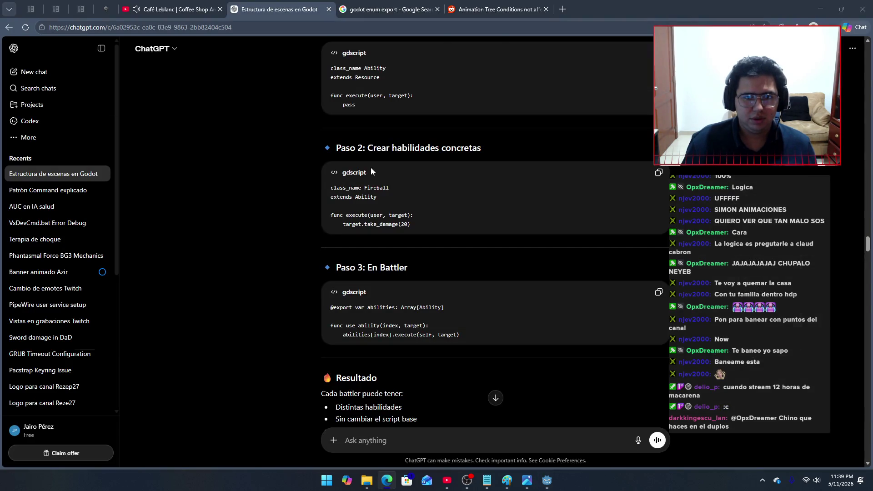
pyautogui.hotkey('alt', 'Tab')
pyautogui.doubleClick(370, 165)
pyautogui.write('ARray')
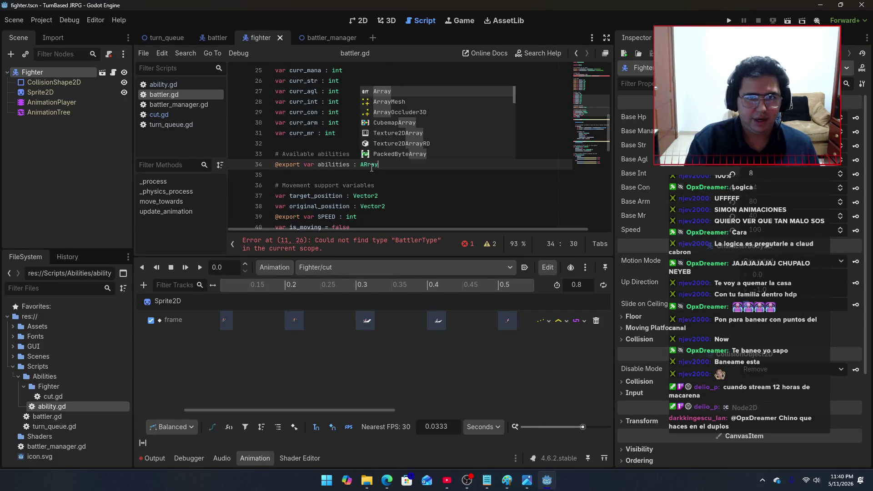
pyautogui.press('Return')
pyautogui.write('[Ability')
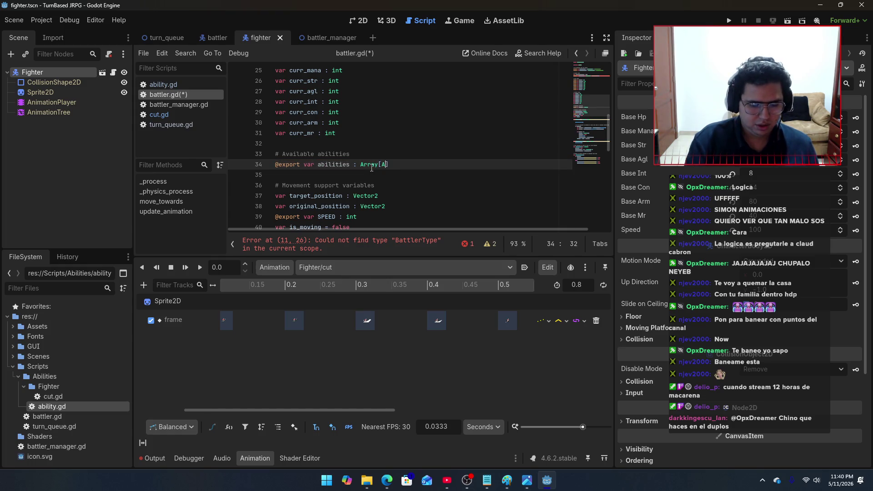
pyautogui.hotkey('ctrl', 's')
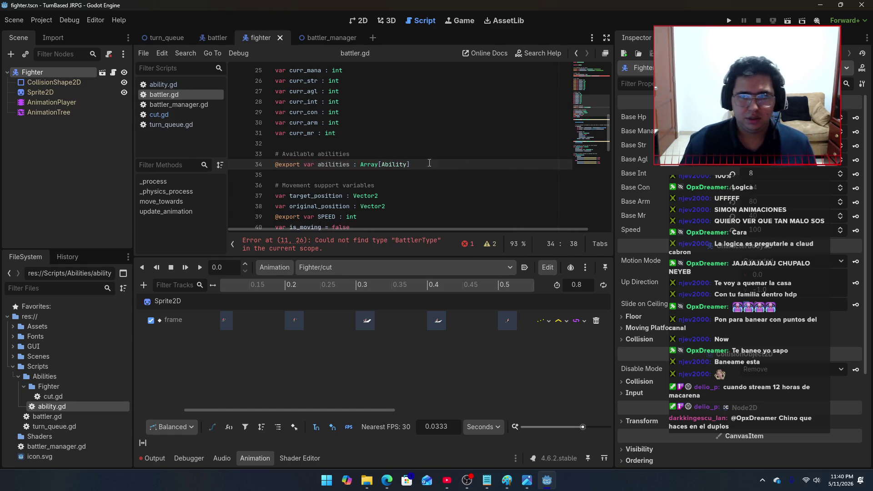
pyautogui.hotkey('ctrl', 's')
pyautogui.press('End')
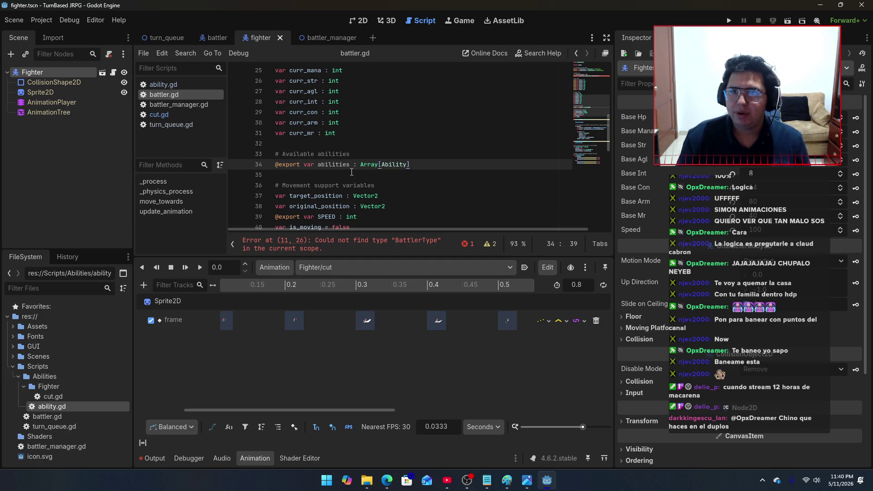
# - Check the Battler root node in the battler scene, then return to the fighter scene and ChatGPT
pyautogui.click(209, 39)
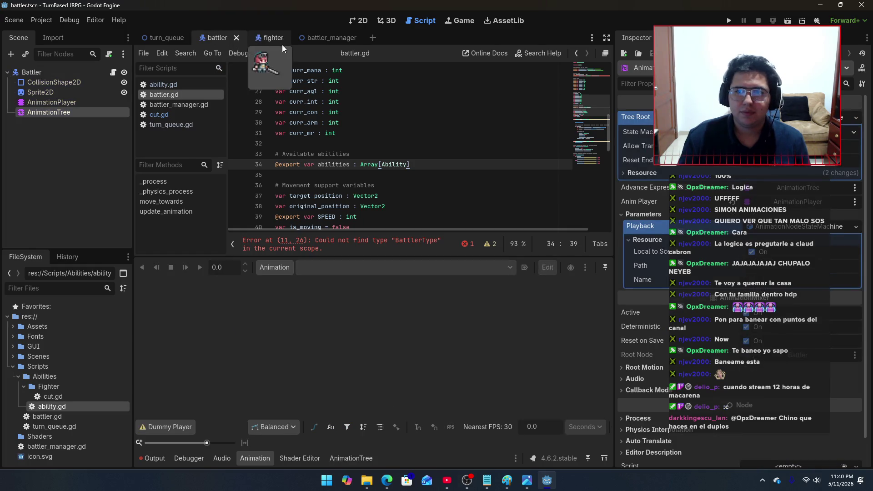
pyautogui.click(42, 71)
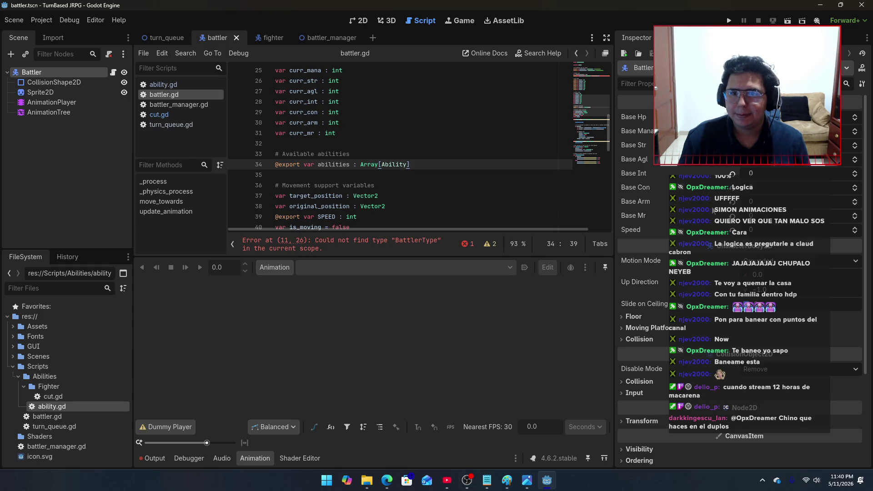
pyautogui.click(266, 38)
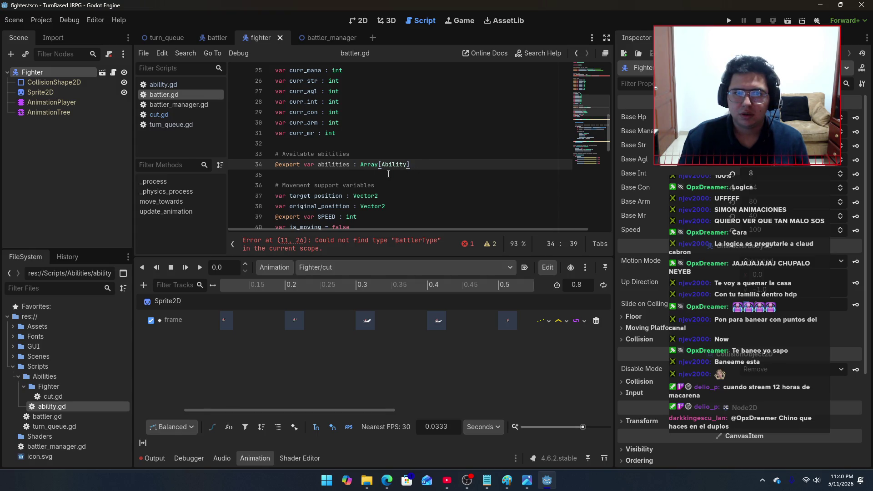
pyautogui.hotkey('alt', 'Tab')
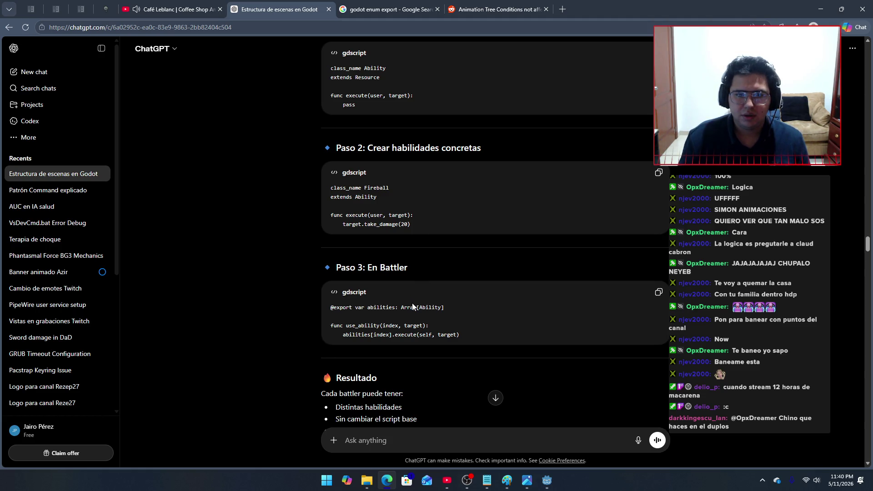
pyautogui.scroll(-1, 412, 306)
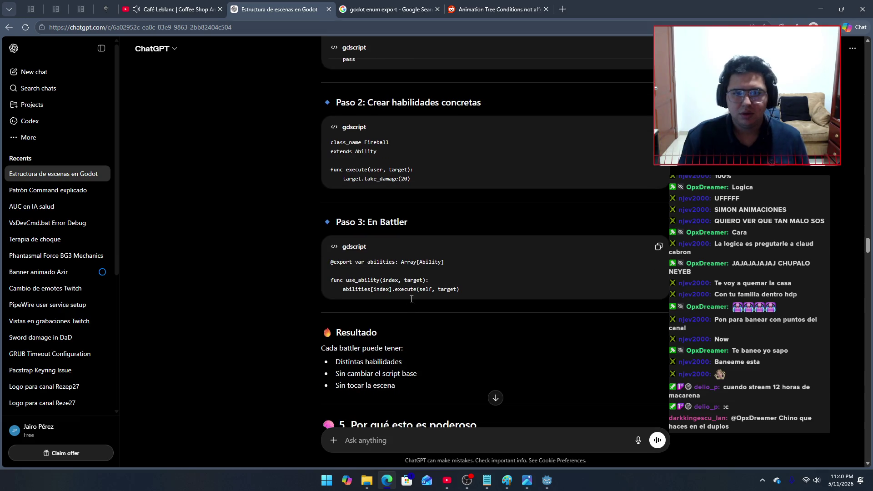
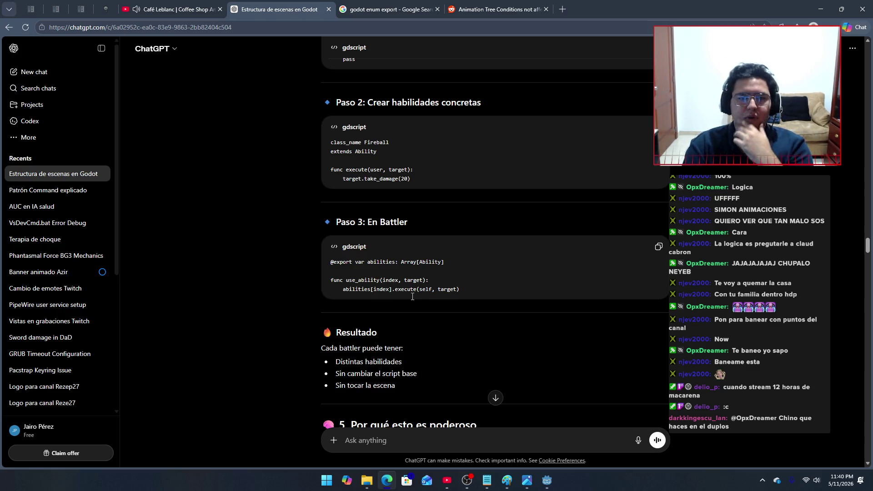
# - Review ChatGPT's ability-system answer and the Godot enum export search results
pyautogui.scroll(-2, 425, 282)
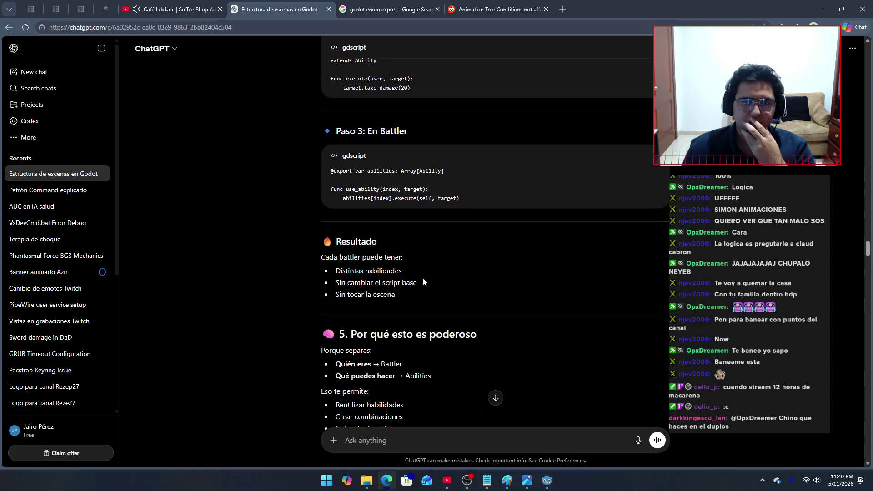
pyautogui.hotkey('alt', 'Tab')
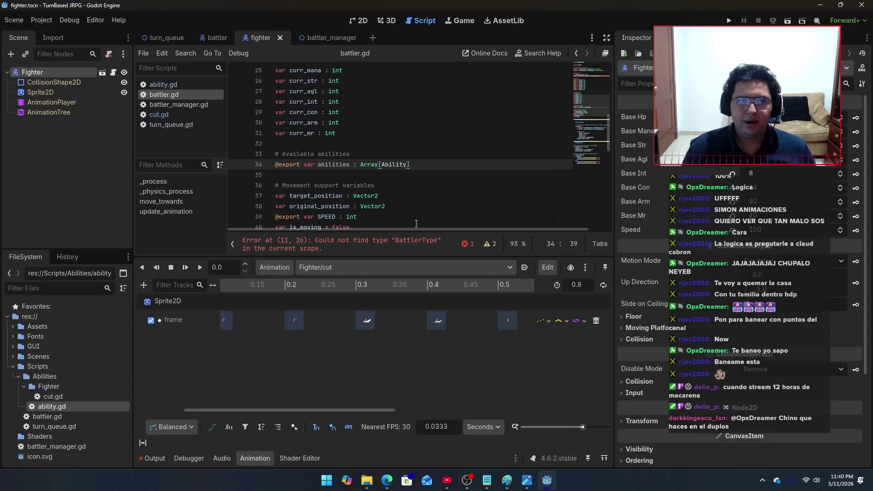
pyautogui.hotkey('alt', 'Tab')
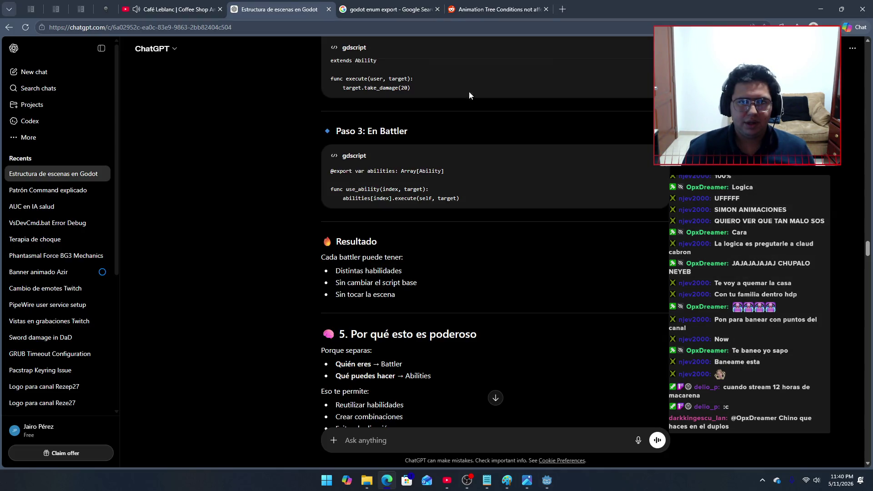
pyautogui.click(383, 15)
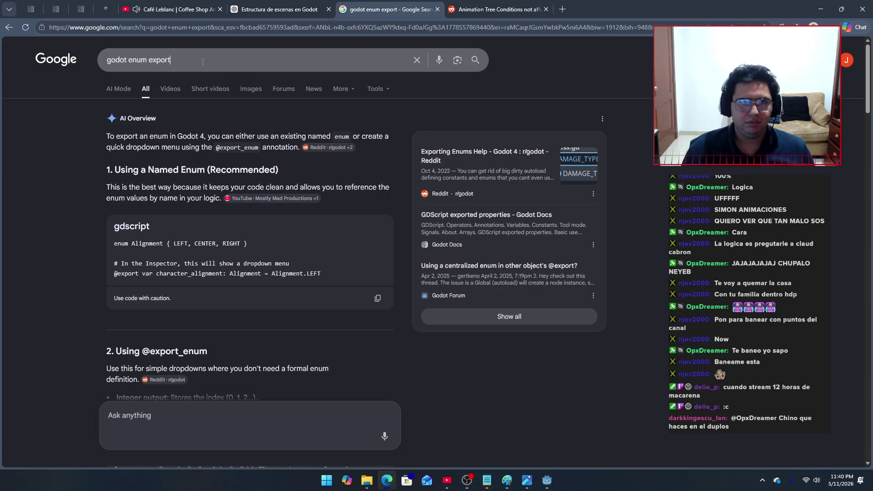
pyautogui.click(279, 9)
pyautogui.scroll(-8, 382, 447)
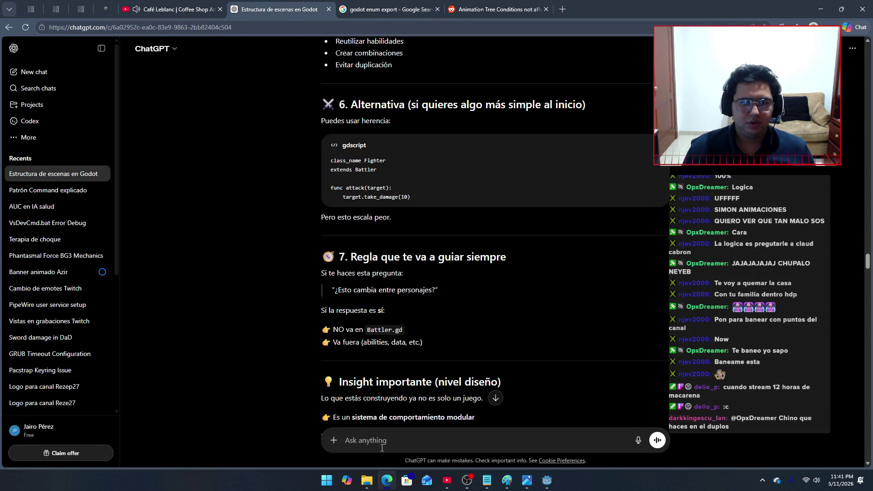
# - Start a new ChatGPT message with 'Estoy' and bring the Godot editor back
pyautogui.write('Estoy')
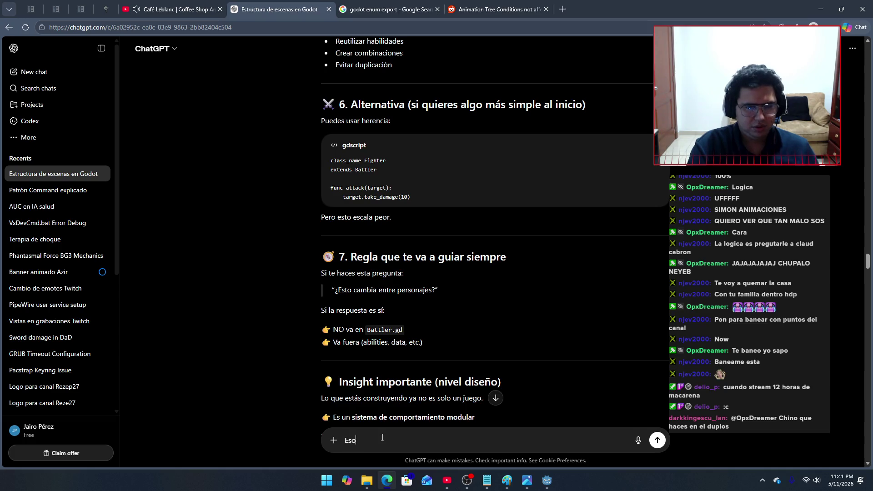
pyautogui.hotkey('ctrl', 'Tab')
pyautogui.hotkey('ctrl', 'shift', 'Tab')
pyautogui.click(546, 480)
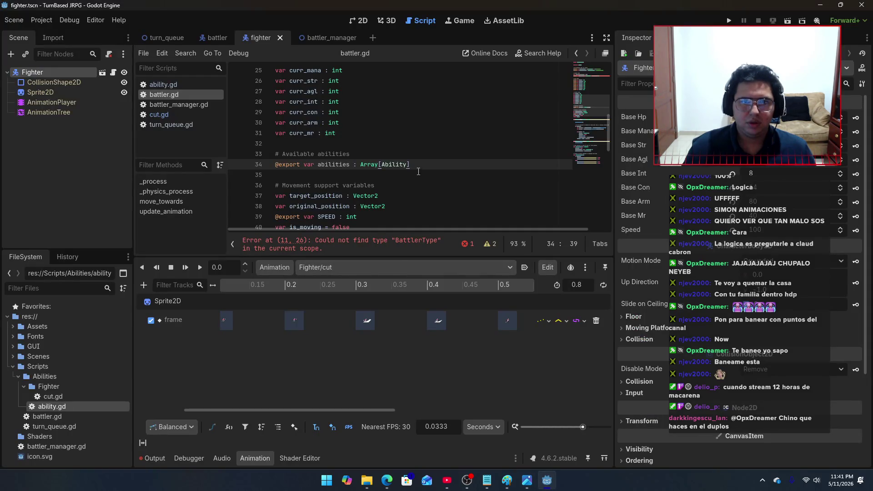
# - Save battler.gd and copy lines 10–11 with the BattlerTypes enum and battler_type export for ChatGPT
pyautogui.scroll(5, 341, 161)
pyautogui.scroll(2, 342, 161)
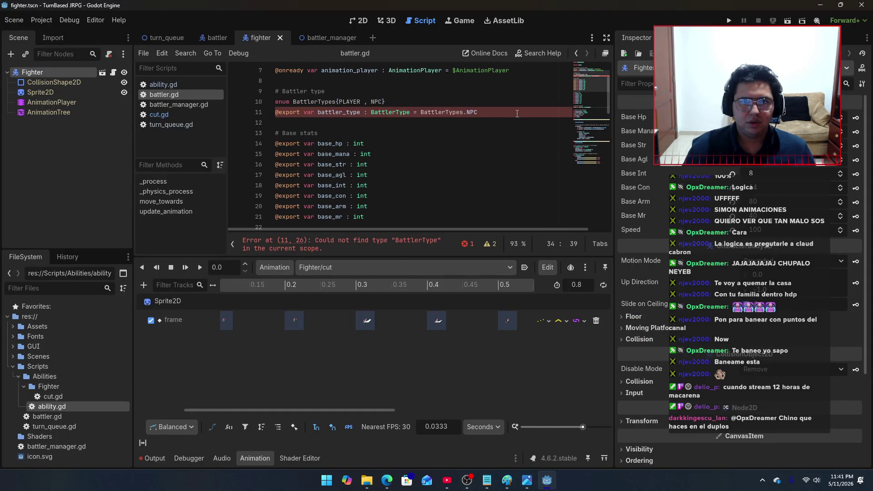
pyautogui.moveTo(464, 114)
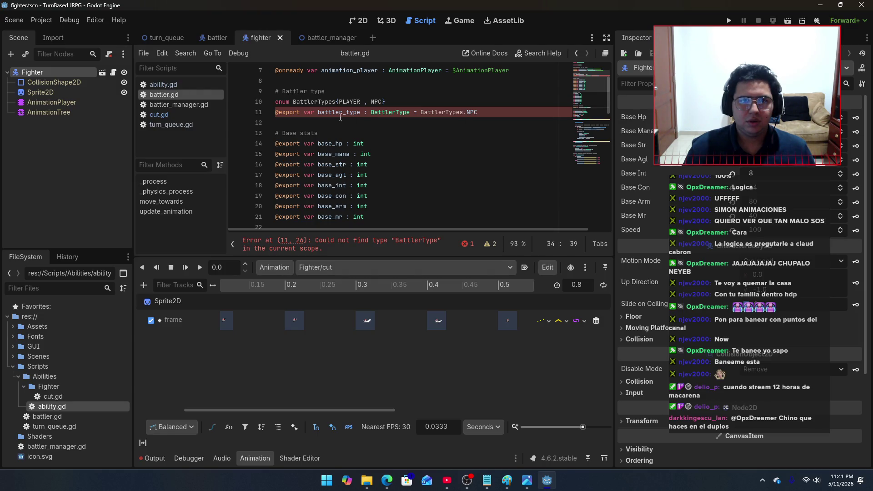
pyautogui.keyDown('ctrl'); pyautogui.click(441, 113); pyautogui.keyUp('ctrl')
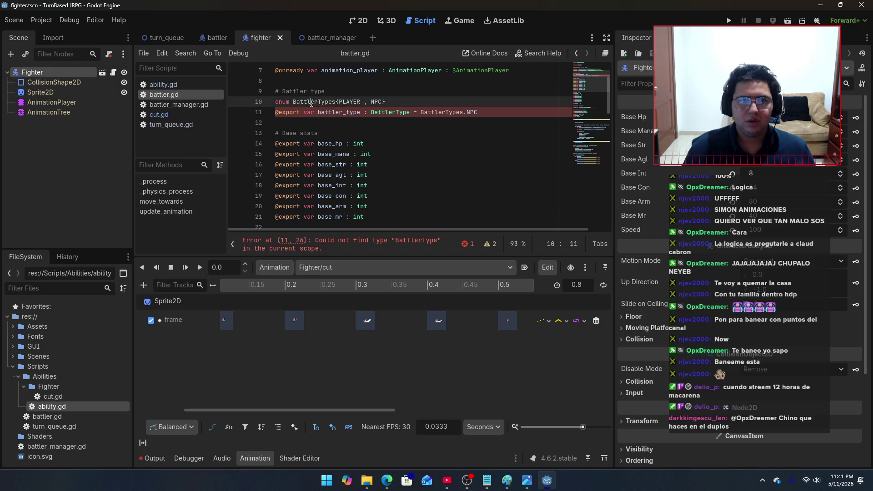
pyautogui.click(463, 113)
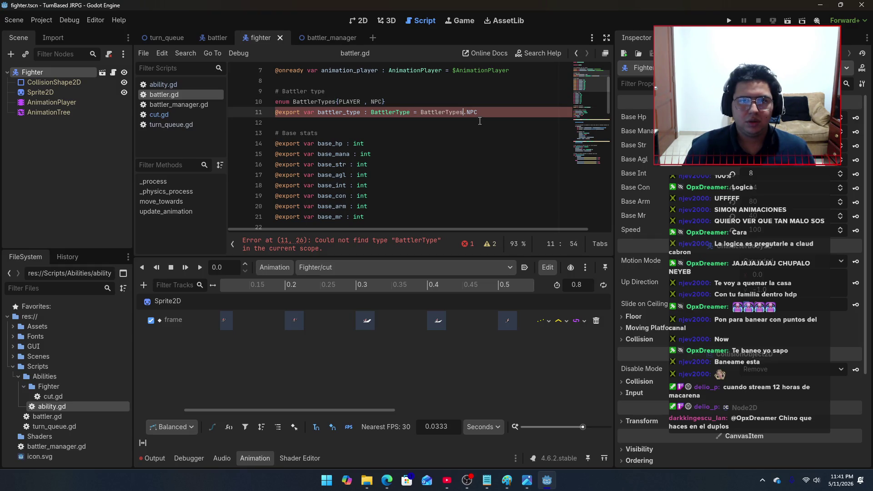
pyautogui.hotkey('ctrl', 's')
pyautogui.moveTo(477, 113); pyautogui.dragTo(201, 102)
pyautogui.hotkey('ctrl', 'c')
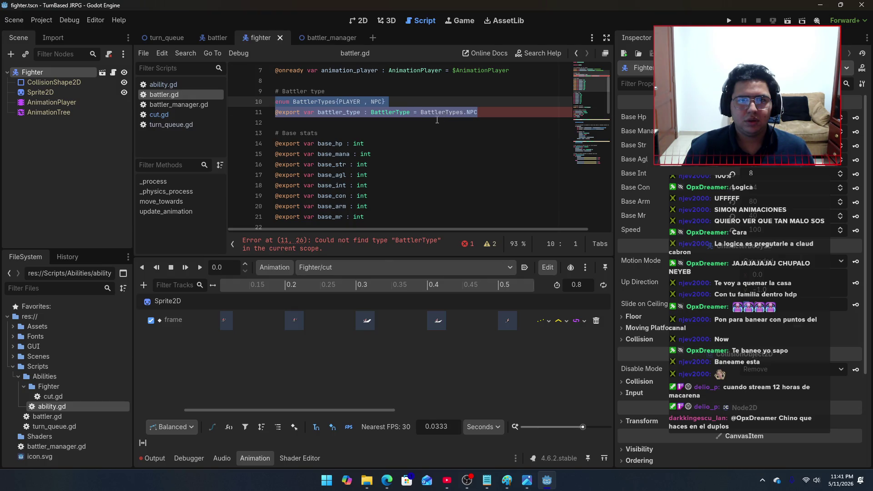
pyautogui.hotkey('alt', 'Tab')
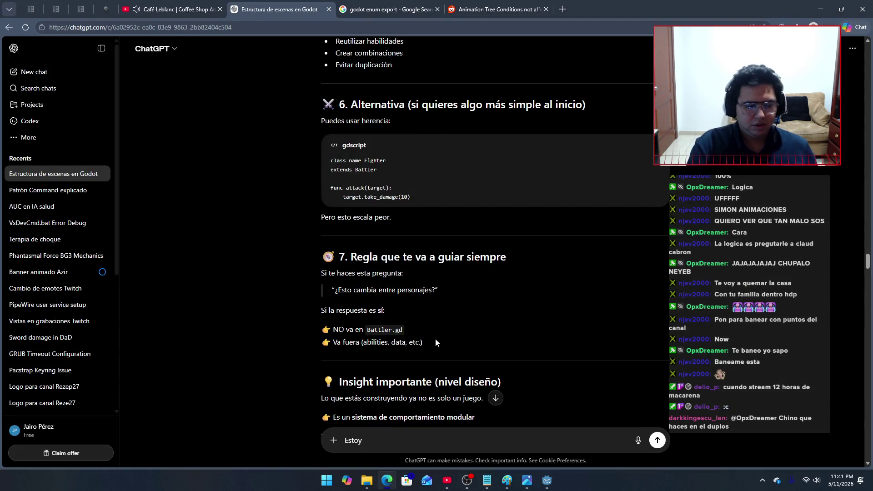
# - Write 'haciendo esto pero no es valido y no me aparecen las opciones para escoger' and paste the enum lines
pyautogui.write('haciendo esto pero no es v')
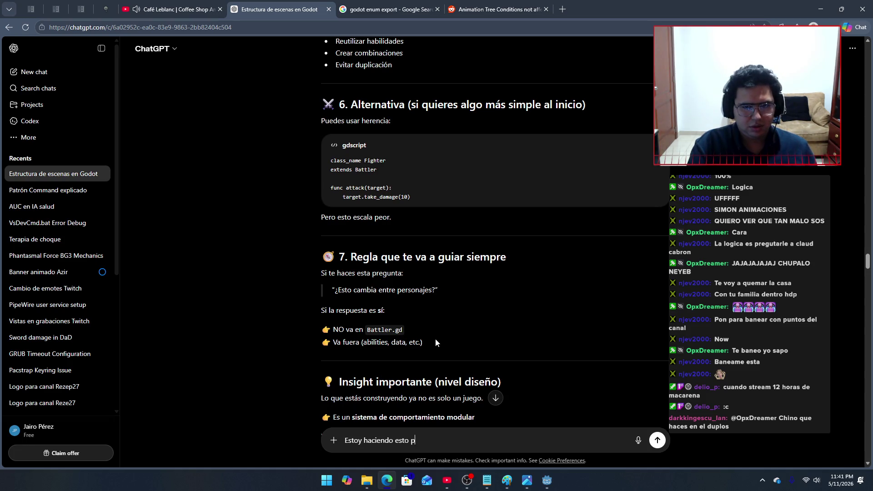
pyautogui.write('alido y no')
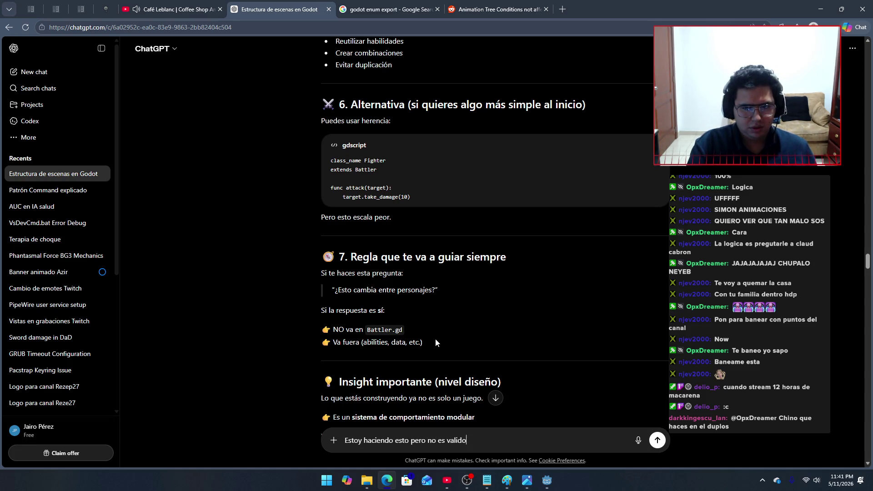
pyautogui.write(' me aparecen l')
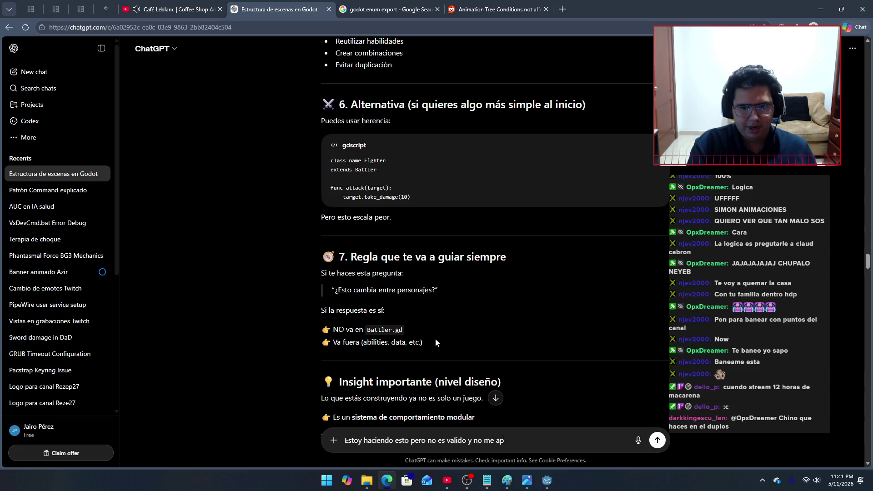
pyautogui.write('as opciones ')
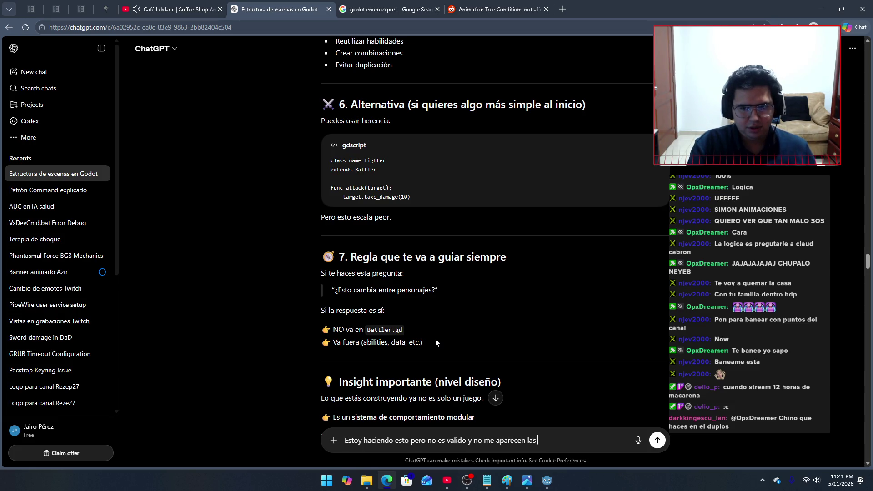
pyautogui.write('para escoger:')
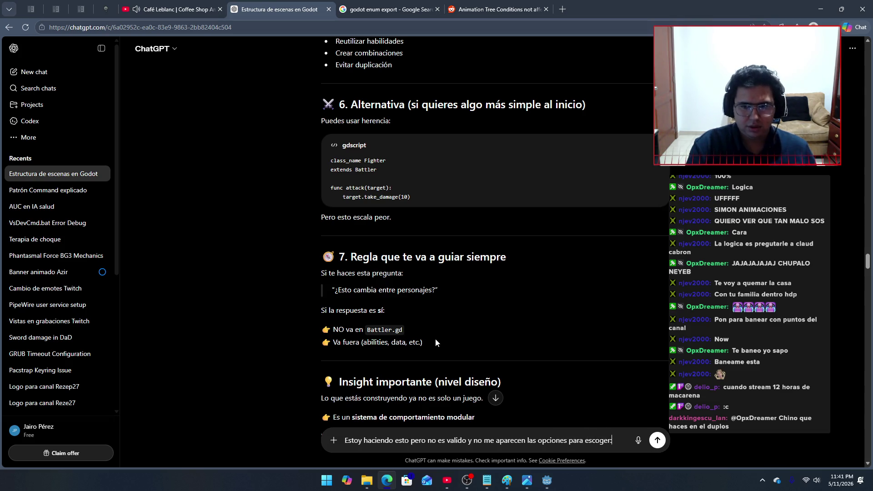
pyautogui.hotkey('shift', 'Return')
pyautogui.hotkey('shift', 'Return')
pyautogui.hotkey('ctrl', 'v')
pyautogui.hotkey('shift', 'Return')
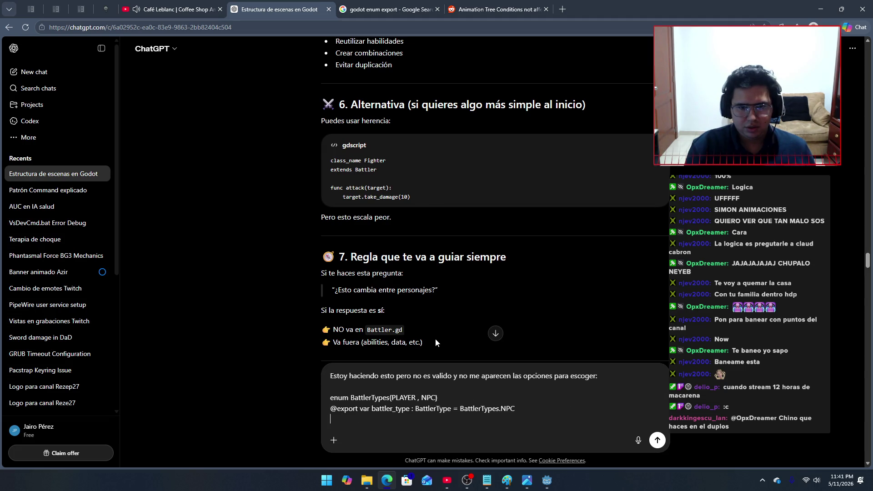
# - Add 'lo mismo con:', the copied abilities line 34 and the inspector note, then send the question
pyautogui.hotkey('alt', 'Tab')
pyautogui.moveTo(409, 164); pyautogui.dragTo(259, 166)
pyautogui.hotkey('ctrl', 'c')
pyautogui.hotkey('alt', 'Tab')
pyautogui.write('lo mismo con')
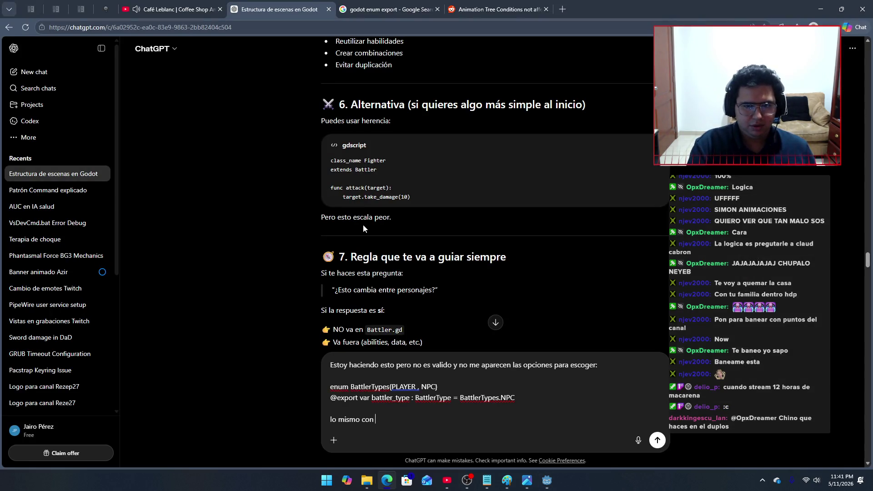
pyautogui.write(':')
pyautogui.hotkey('shift', 'Return')
pyautogui.hotkey('shift', 'Return')
pyautogui.hotkey('ctrl', 'v')
pyautogui.hotkey('shift', 'Return')
pyautogui.hotkey('shift', 'Return')
pyautogui.write('no me apare')
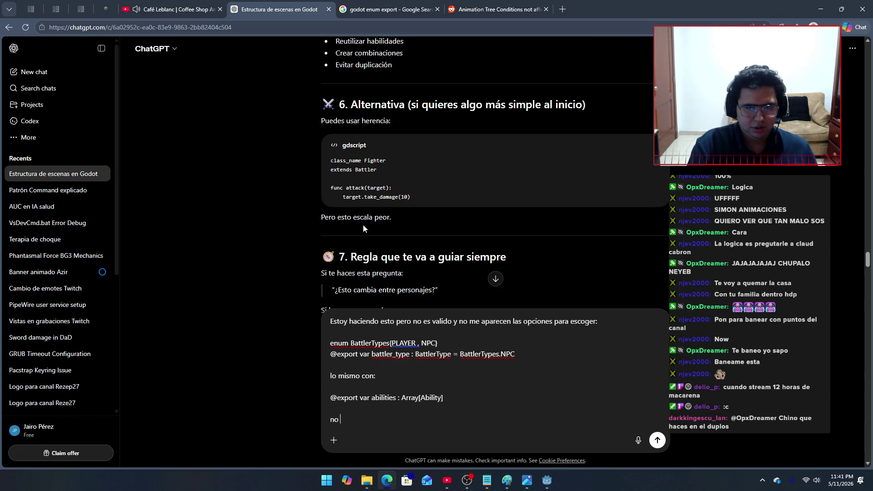
pyautogui.write('ce en el inspect')
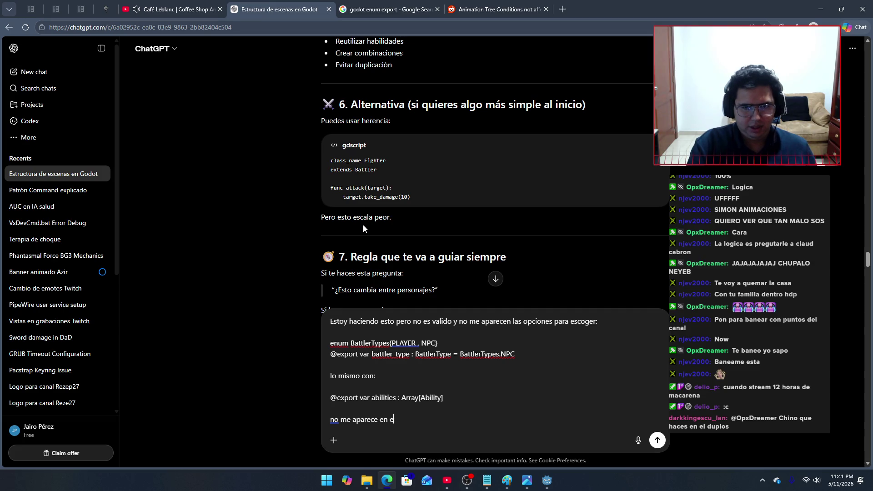
pyautogui.write('or para agragar ')
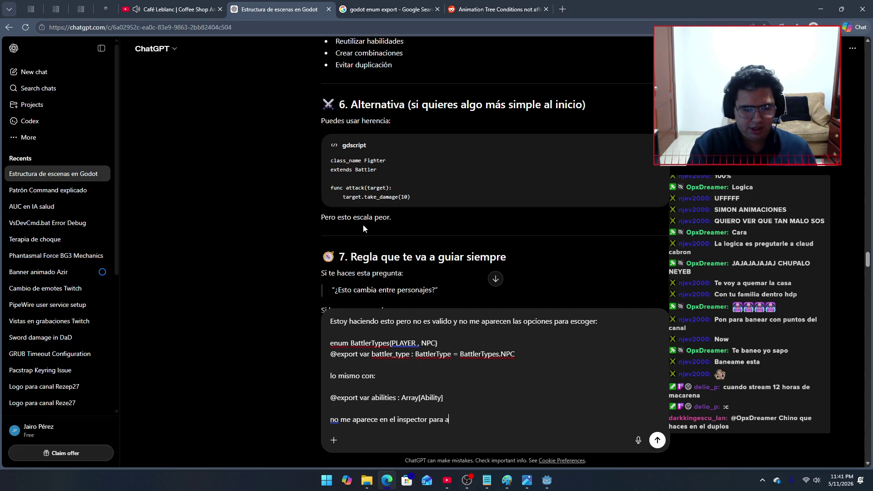
pyautogui.write('habi')
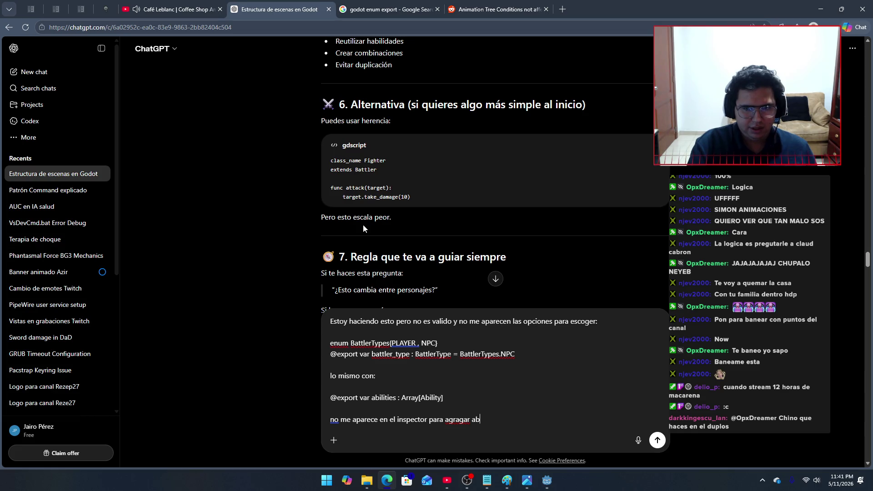
pyautogui.write('lidades')
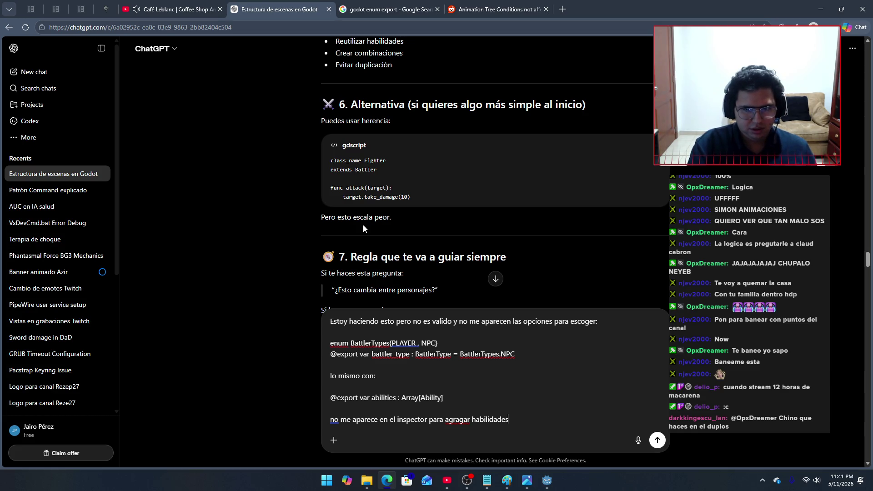
pyautogui.write('.')
pyautogui.press('Return')
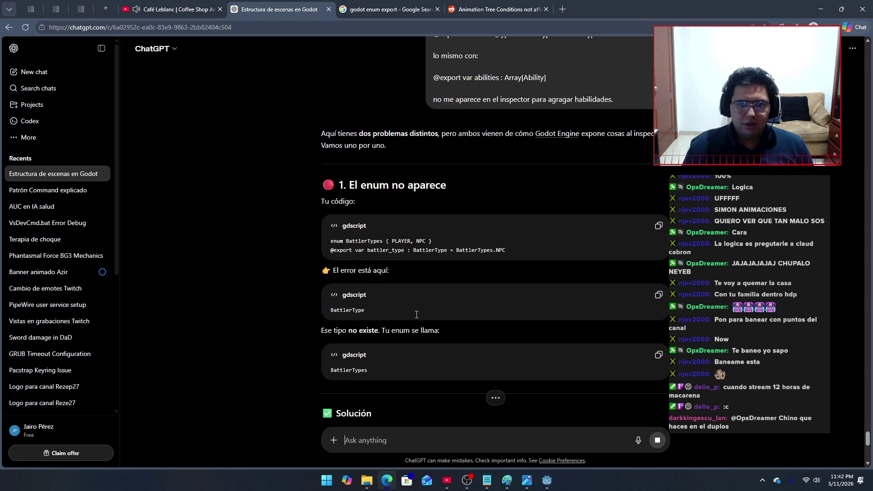
# - Change BattlerType to BattlerTypes on line 11, save, and expand the Fighter's Abilities property
pyautogui.hotkey('alt', 'Tab')
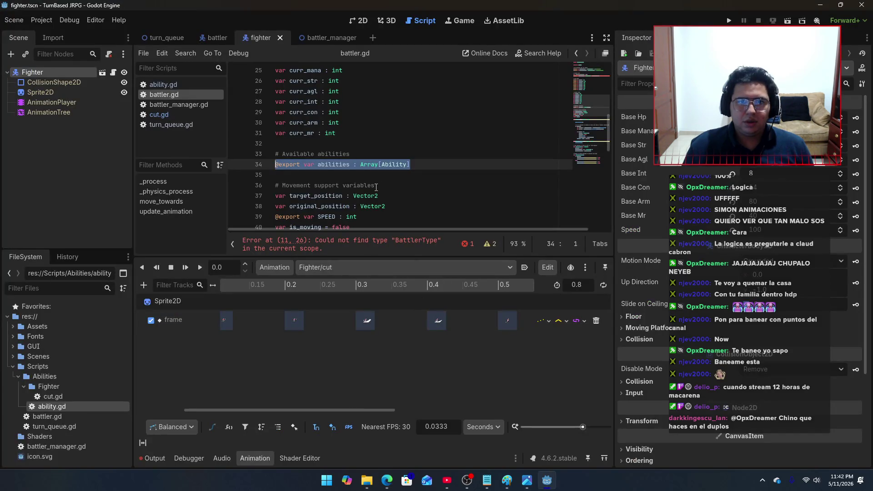
pyautogui.scroll(-4, 377, 186)
pyautogui.scroll(-2, 382, 186)
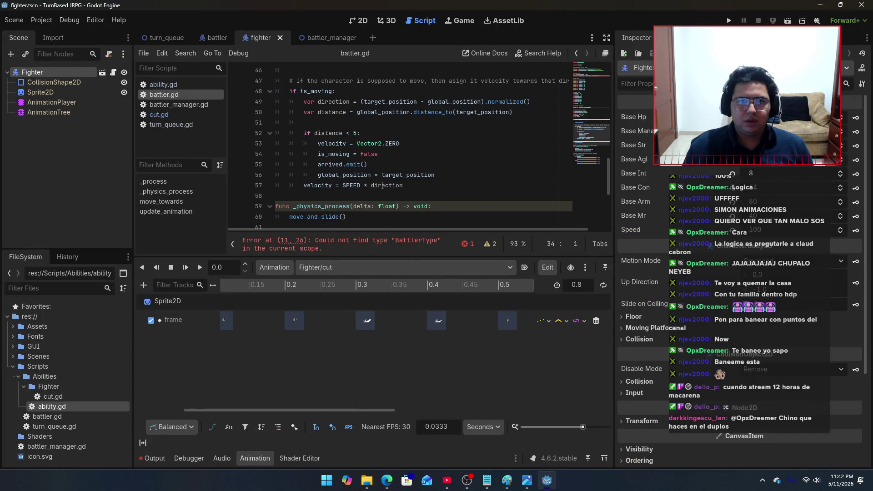
pyautogui.scroll(15, 383, 186)
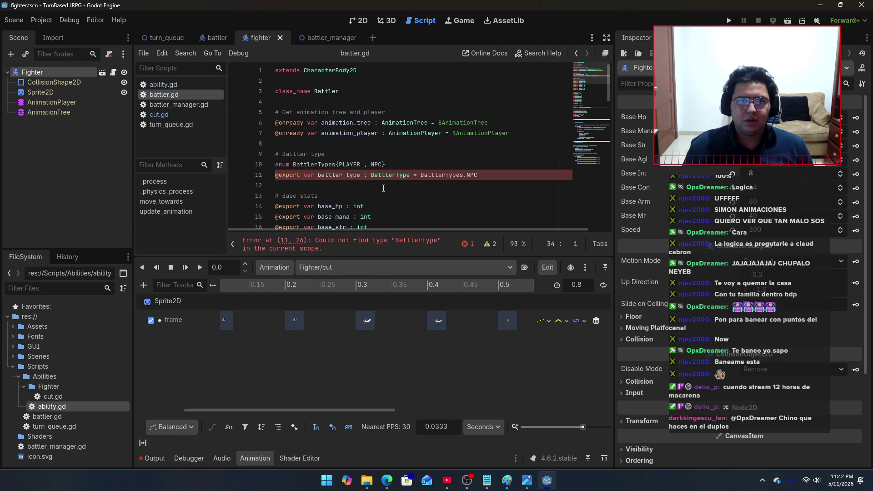
pyautogui.click(409, 177)
pyautogui.write('s')
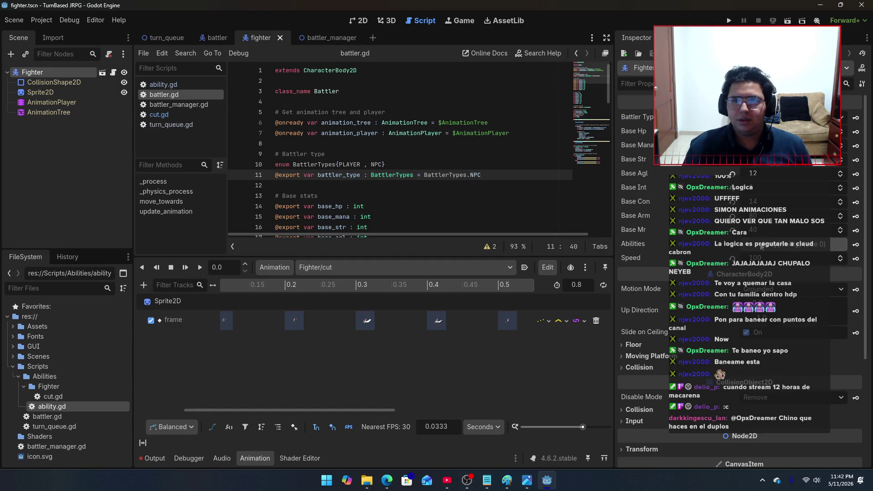
pyautogui.click(750, 117)
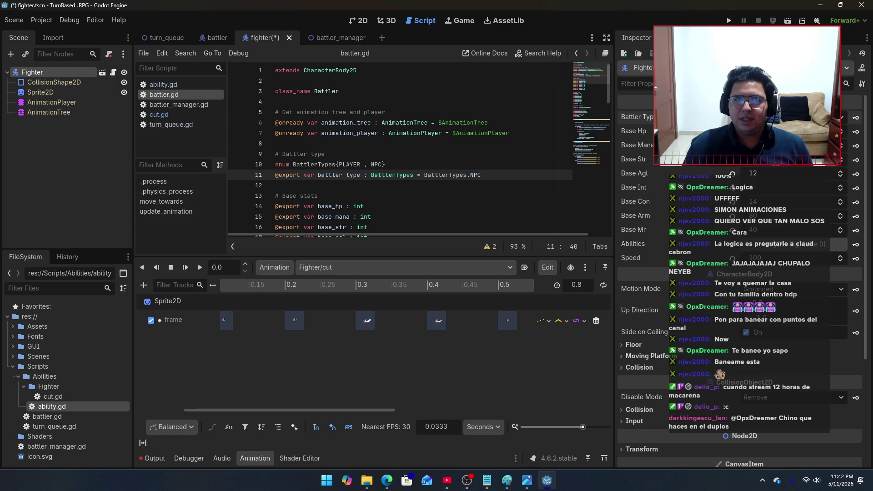
pyautogui.hotkey('ctrl', 's')
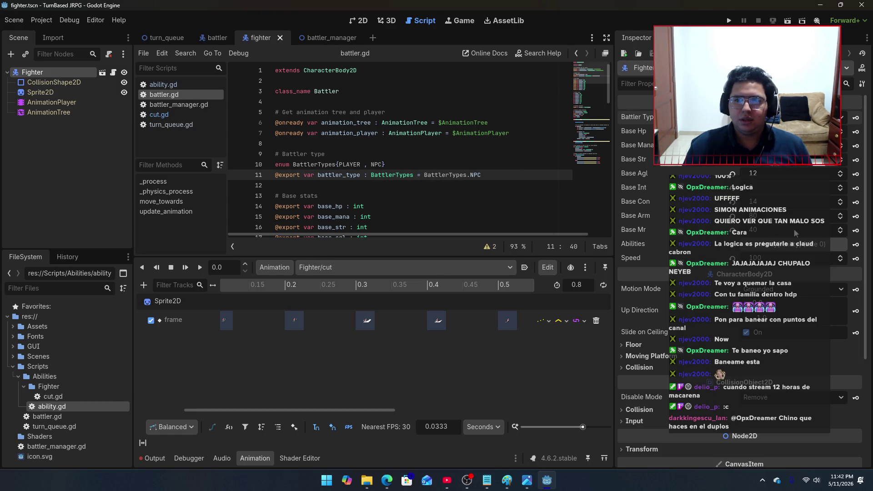
pyautogui.click(777, 248)
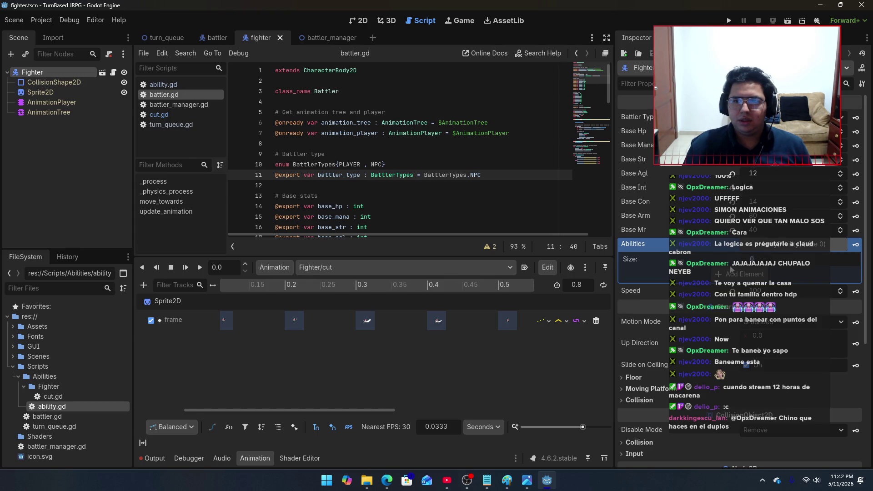
# - Add an empty element to the Abilities array and try dropping cut.gd into it
pyautogui.click(731, 274)
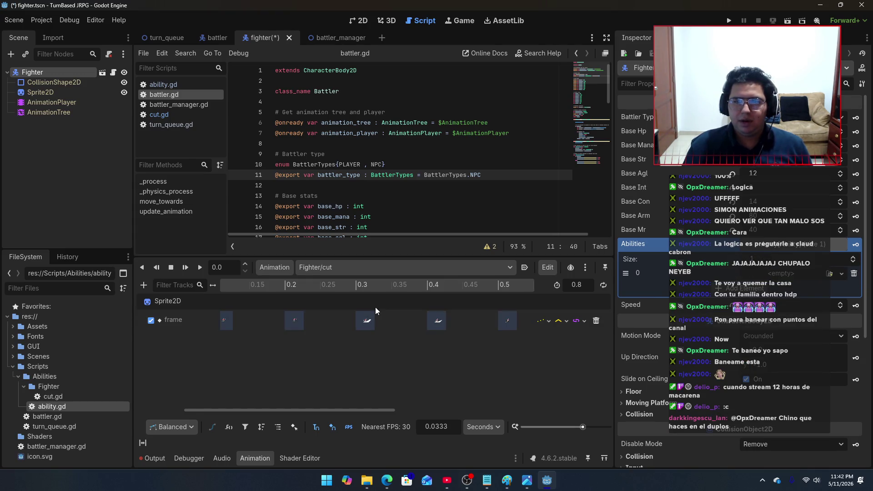
pyautogui.moveTo(53, 397)
pyautogui.mouseDown()
pyautogui.moveTo(735, 310)
pyautogui.moveTo(773, 278)
pyautogui.mouseUp()
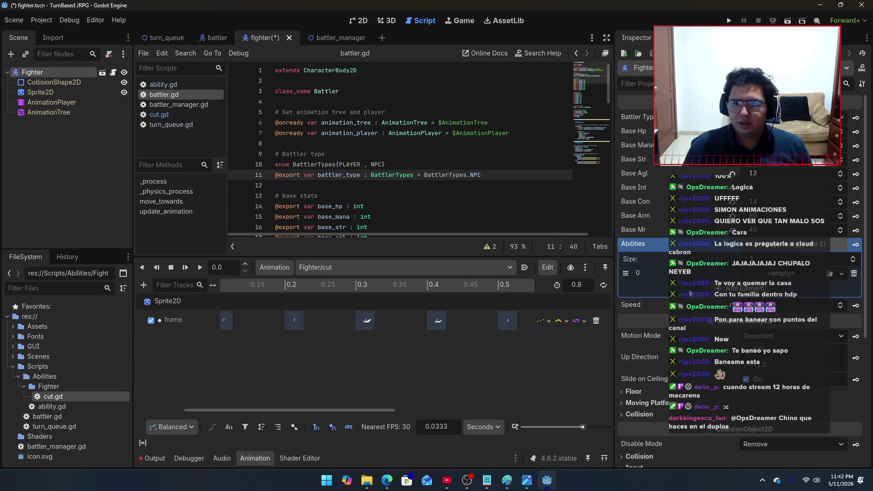
pyautogui.moveTo(56, 397)
pyautogui.mouseDown()
pyautogui.moveTo(809, 275)
pyautogui.moveTo(797, 274)
pyautogui.mouseUp()
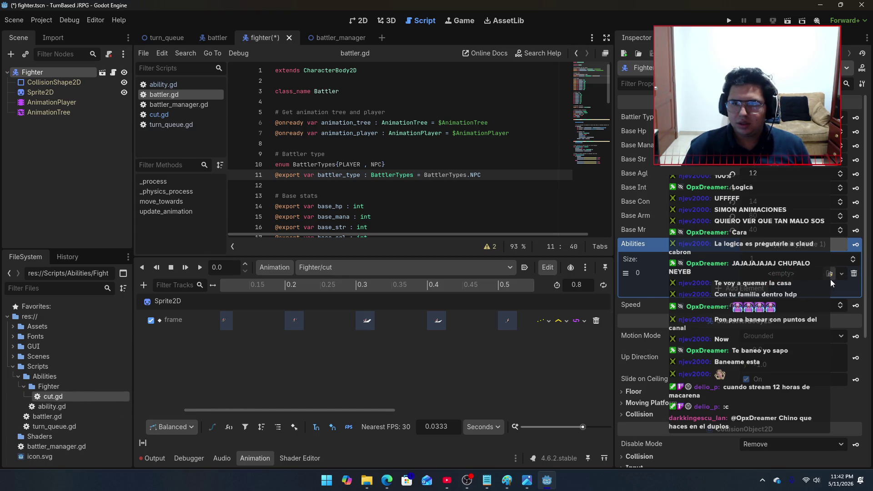
# - Browse the Ability picker, which lists no files, close it, and save the fighter scene
pyautogui.click(829, 274)
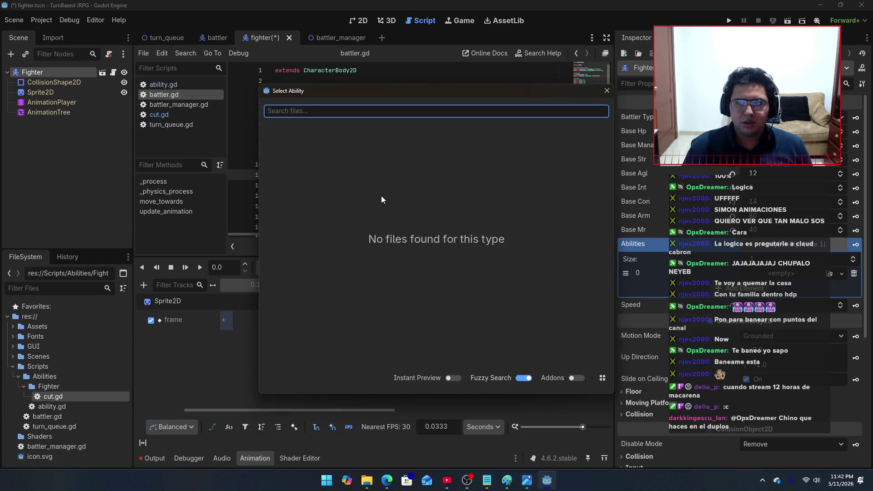
pyautogui.write('c')
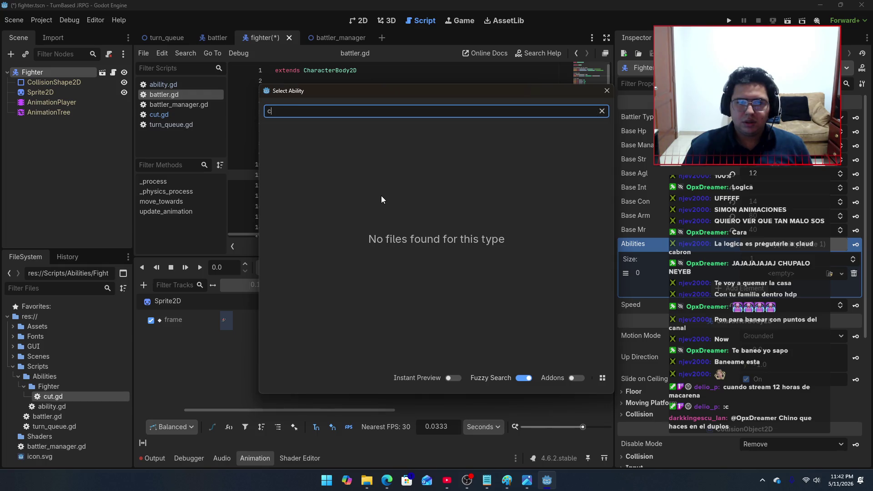
pyautogui.press('BackSpace')
pyautogui.press('Escape')
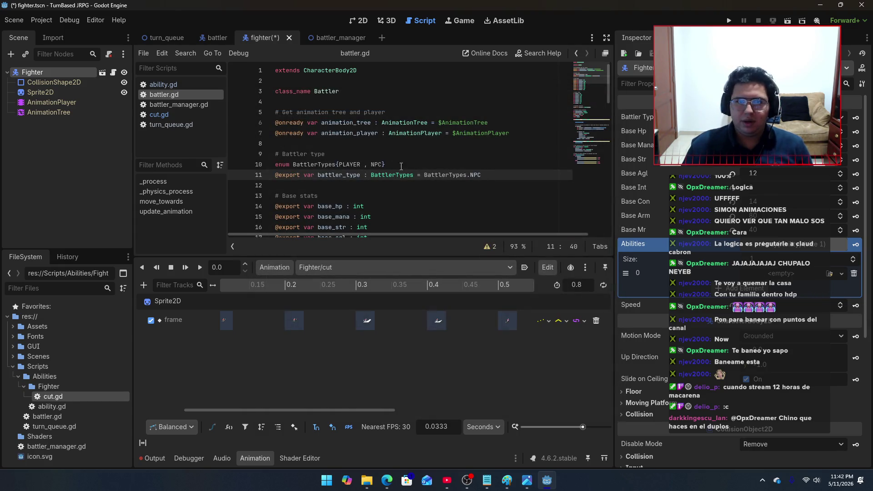
pyautogui.scroll(-10, 418, 183)
pyautogui.hotkey('ctrl', 's')
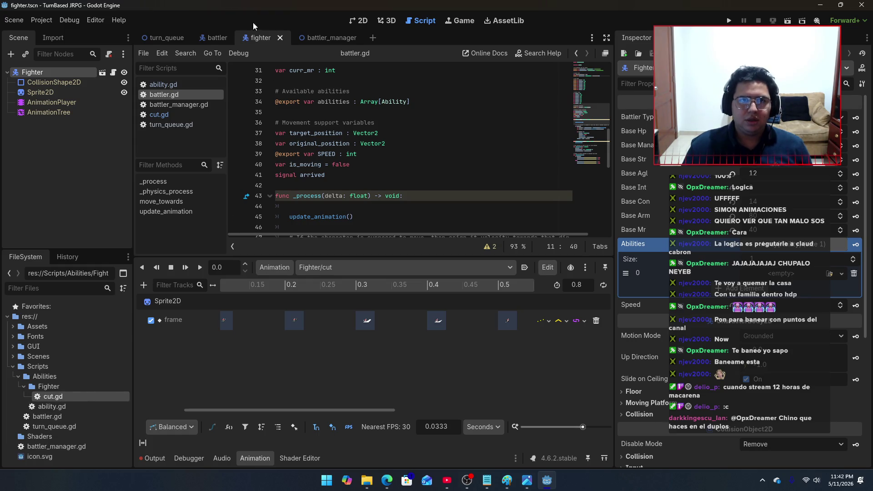
# - Check the battler scene and review the Ability class in ability.gd, then return to battler.gd
pyautogui.click(217, 39)
pyautogui.click(260, 37)
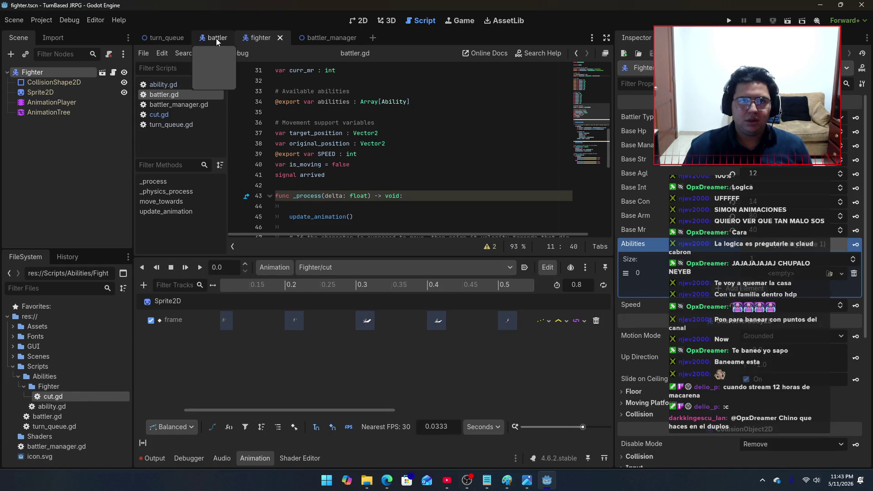
pyautogui.click(184, 83)
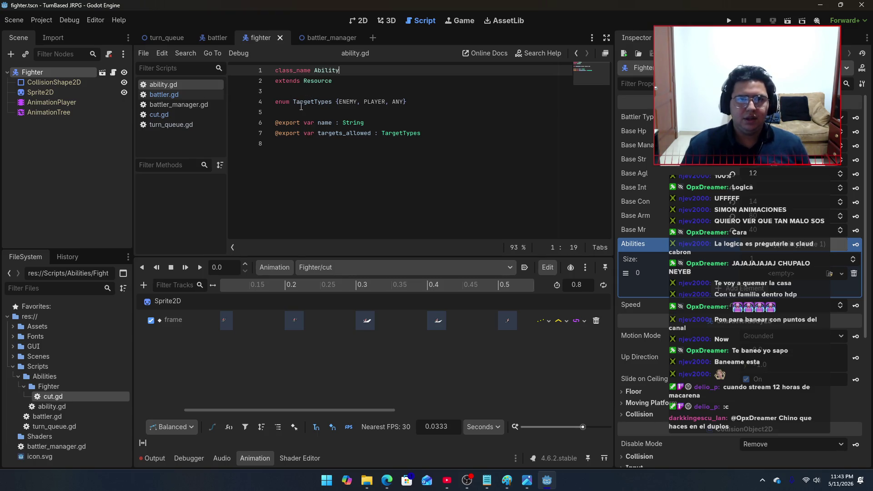
pyautogui.click(174, 95)
pyautogui.scroll(-3, 331, 139)
pyautogui.scroll(3, 331, 139)
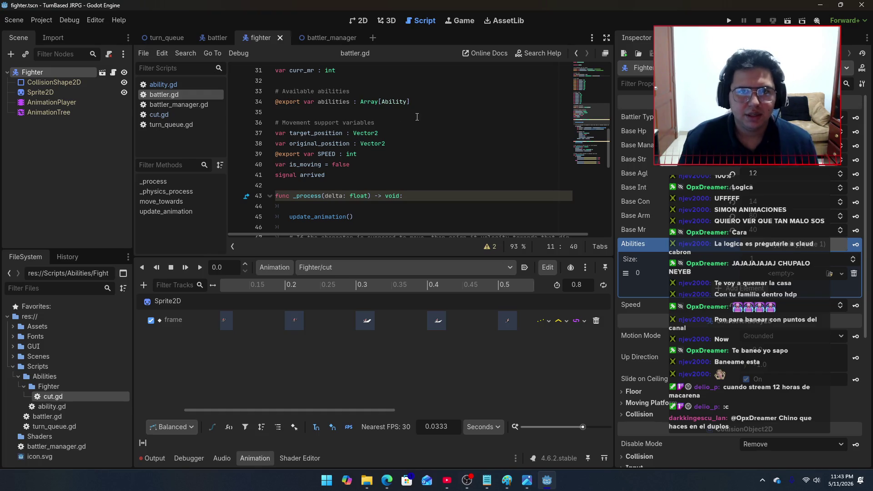
# - Set the first Abilities slot to Cut and save the fighter scene
pyautogui.click(828, 273)
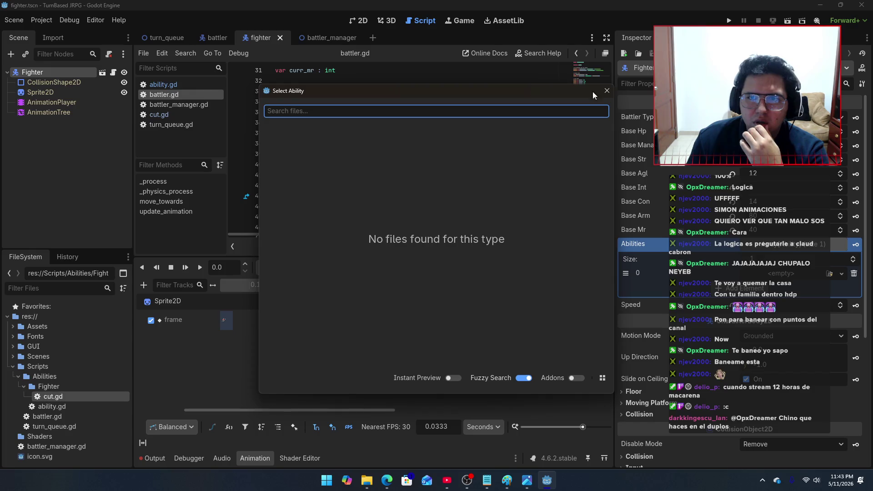
pyautogui.click(606, 90)
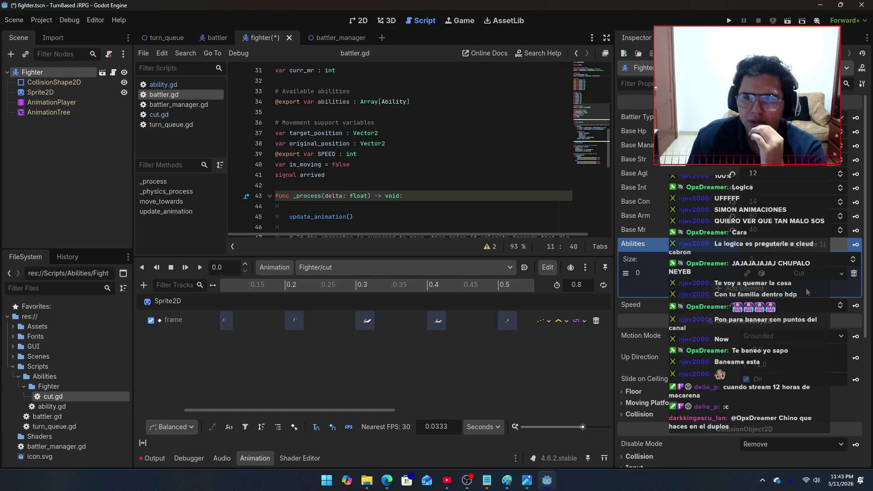
pyautogui.hotkey('ctrl', 's')
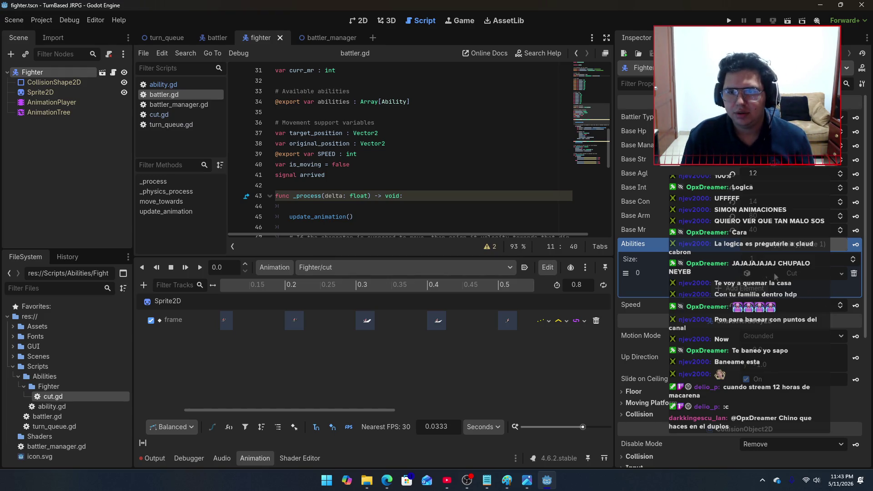
pyautogui.scroll(-2, 449, 192)
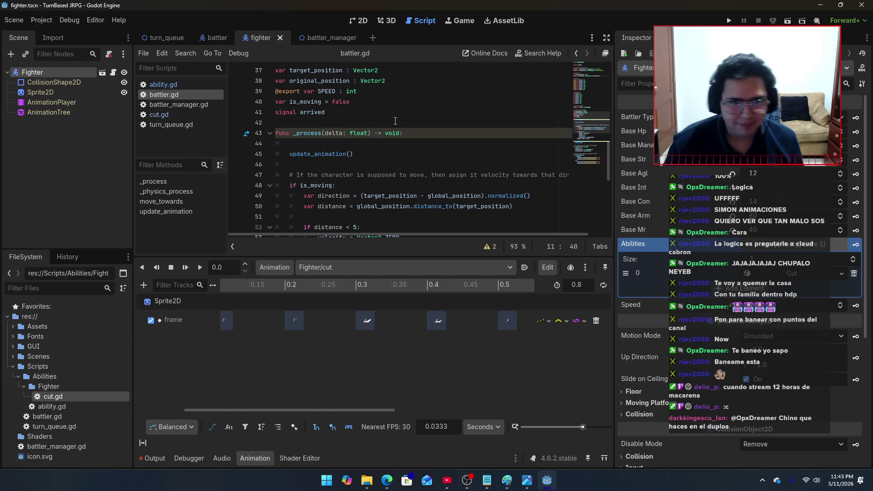
pyautogui.moveTo(614, 210); pyautogui.dragTo(619, 210)
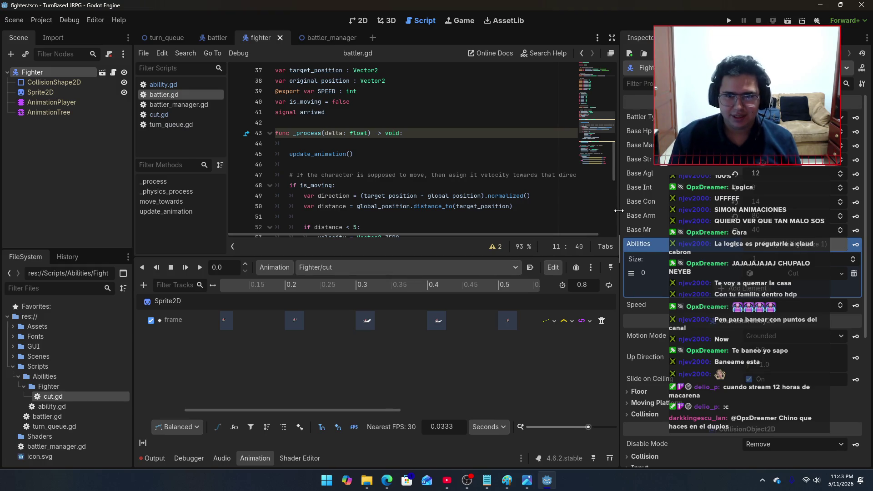
pyautogui.scroll(-6, 485, 191)
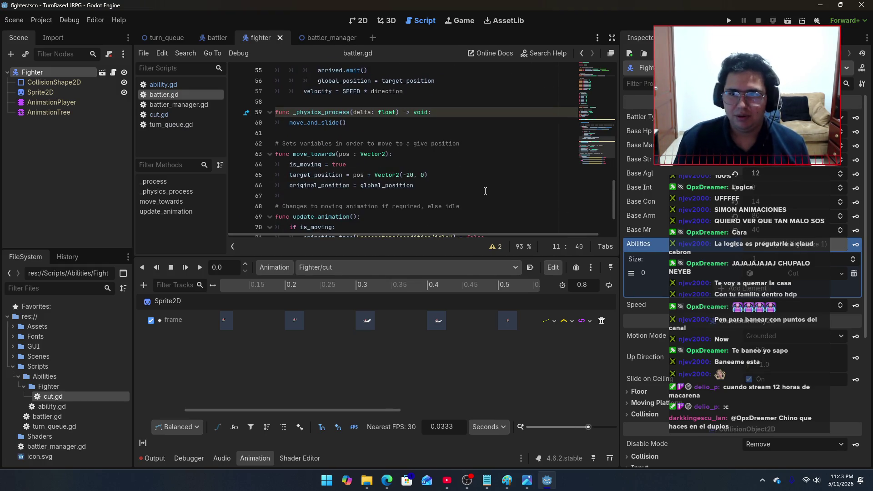
pyautogui.scroll(2, 485, 191)
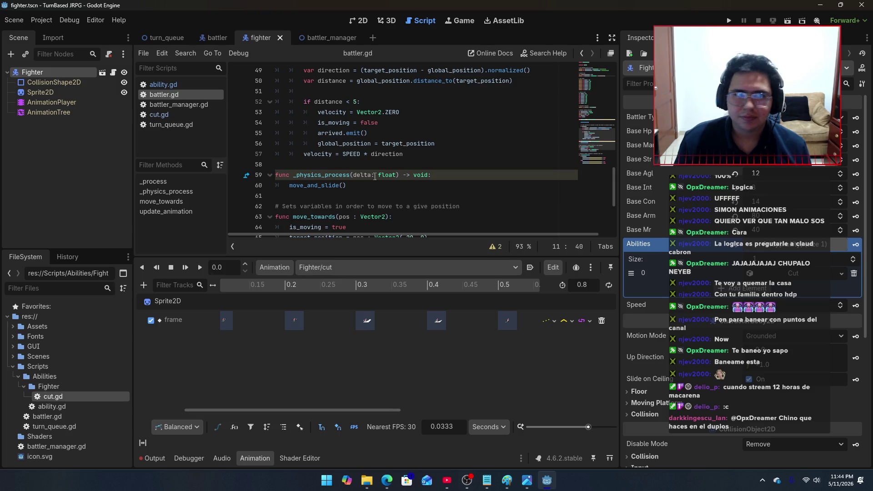
pyautogui.scroll(-4, 409, 182)
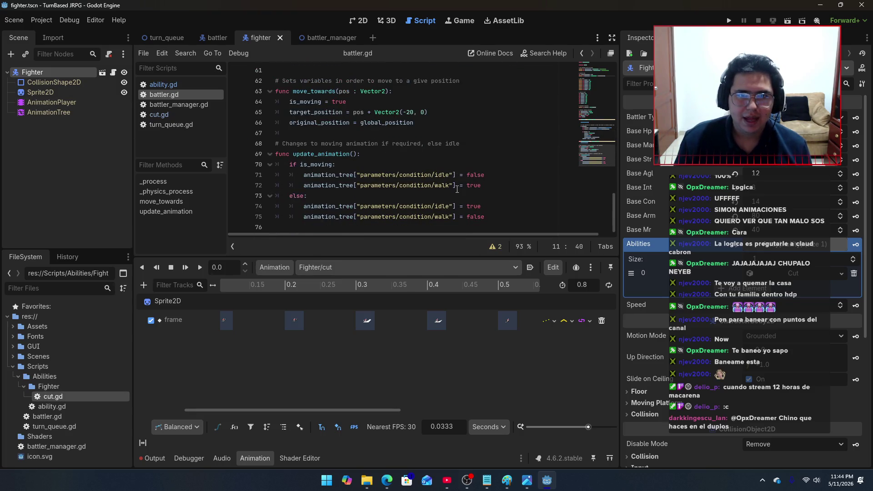
# - Below update_animation, write func execute_ability(target : Battler) and save
pyautogui.click(499, 217)
pyautogui.press('Return')
pyautogui.press('Return')
pyautogui.press('BackSpace')
pyautogui.press('BackSpace')
pyautogui.write('func')
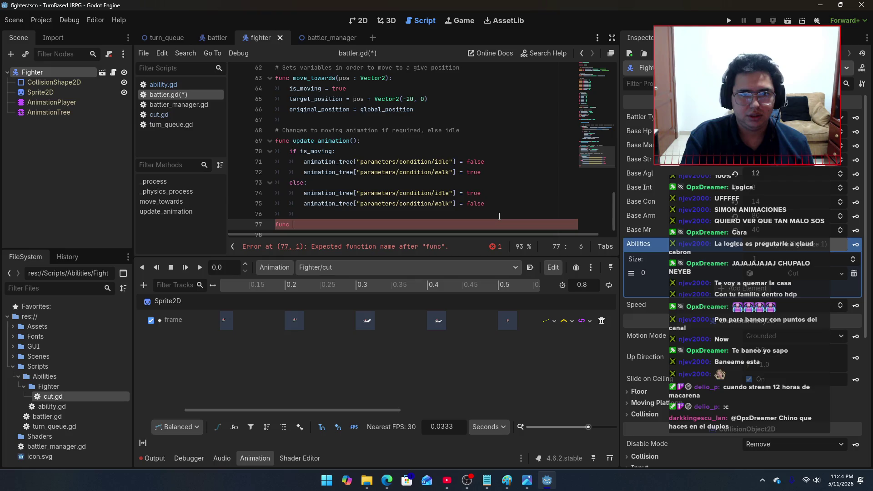
pyautogui.hotkey('alt', 'Tab')
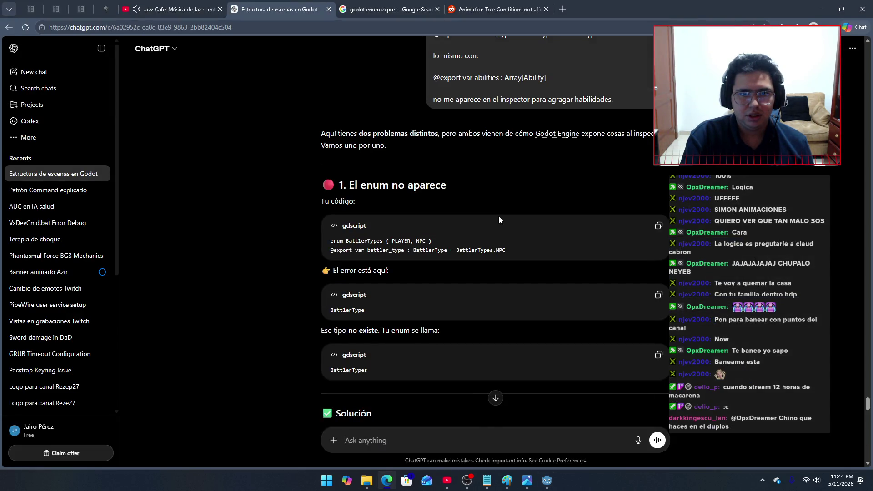
pyautogui.hotkey('alt', 'Tab')
pyautogui.write('execute')
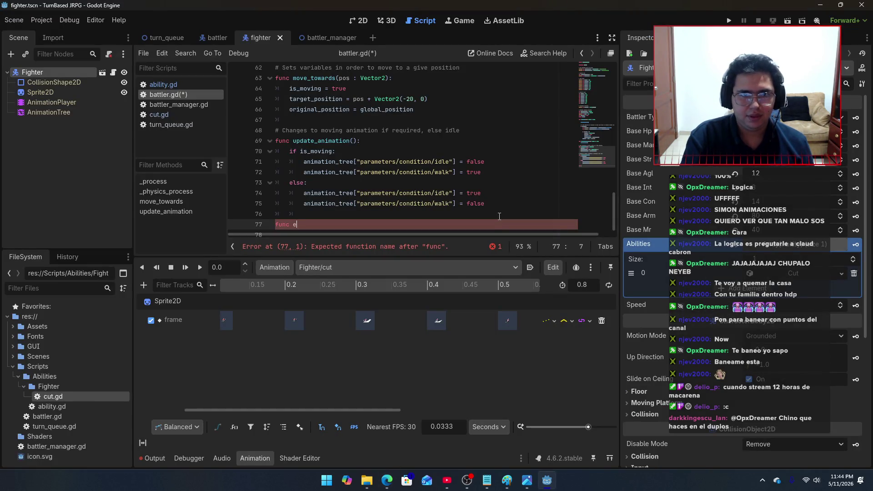
pyautogui.write('_ability(')
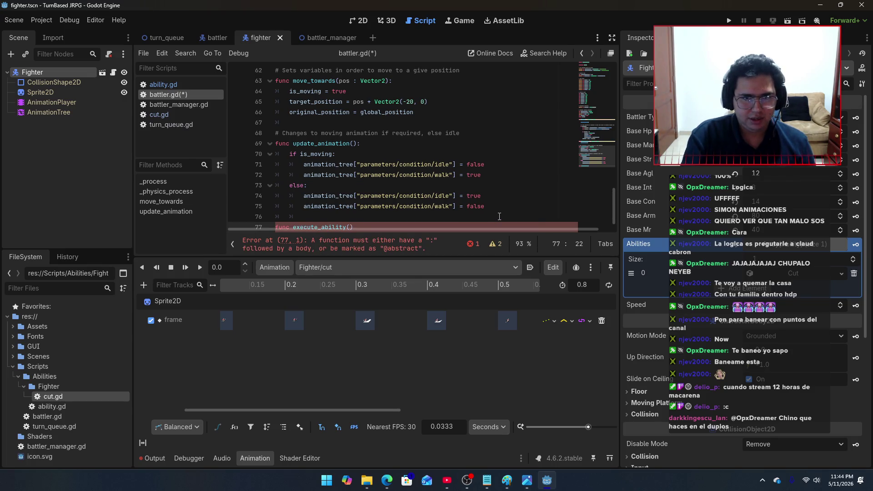
pyautogui.write('target')
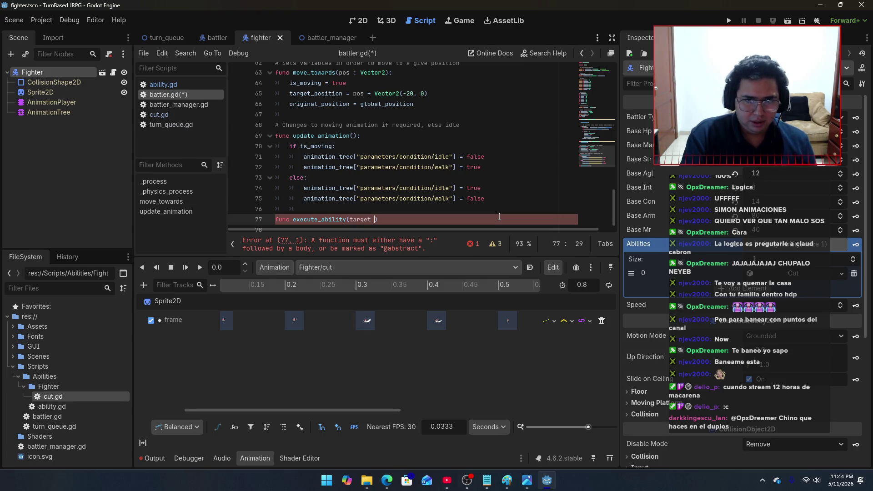
pyautogui.write(' : Batt')
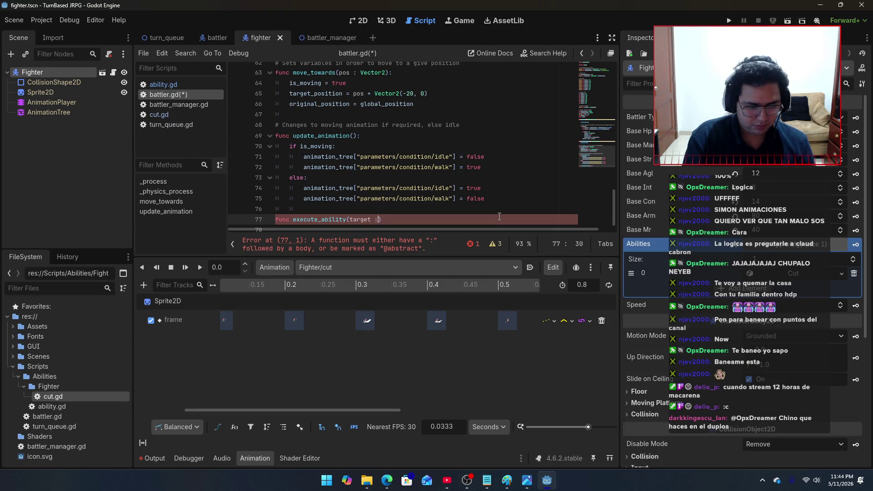
pyautogui.write('ler')
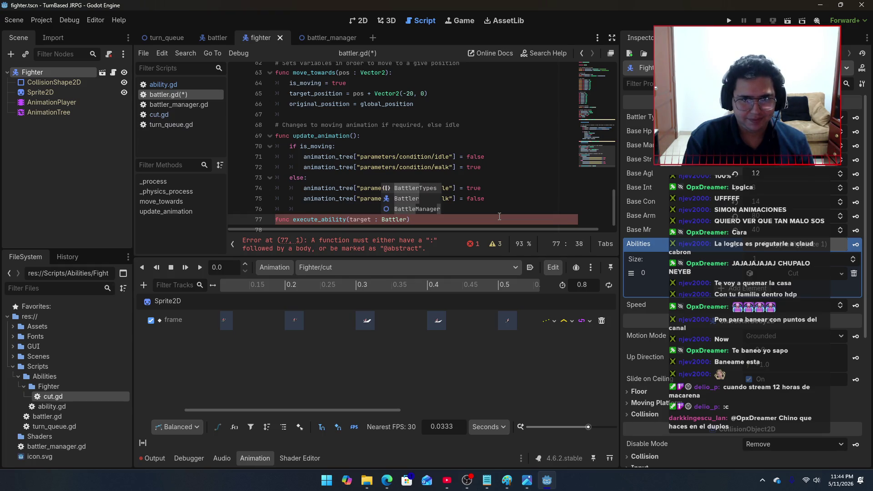
pyautogui.write(',')
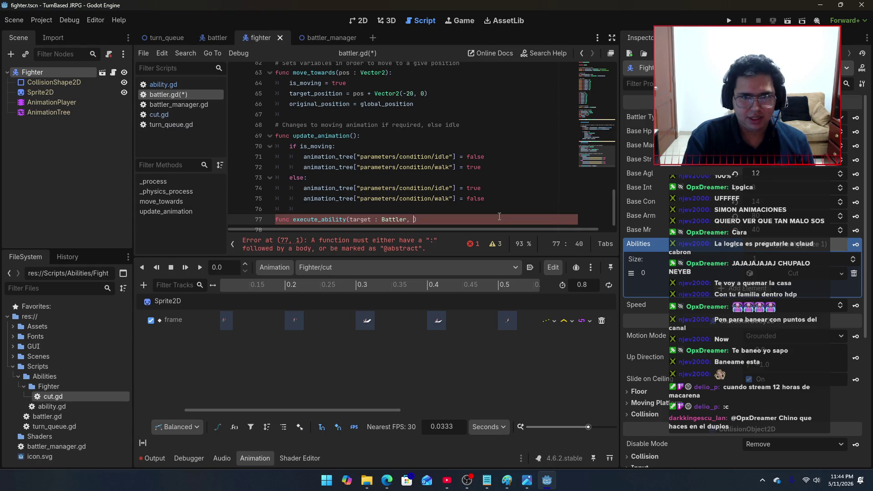
pyautogui.press('BackSpace')
pyautogui.press('BackSpace')
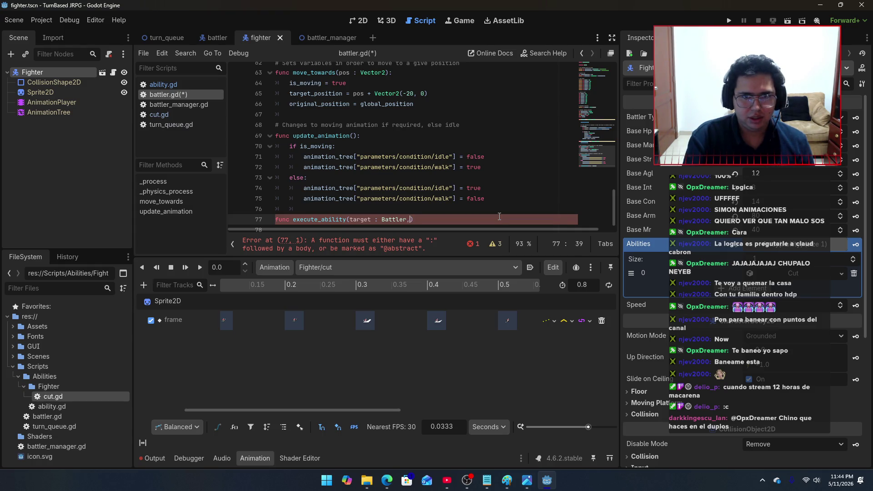
pyautogui.hotkey('ctrl', 's')
# - Add an index : int parameter before target in execute_ability and save
pyautogui.scroll(-1, 439, 180)
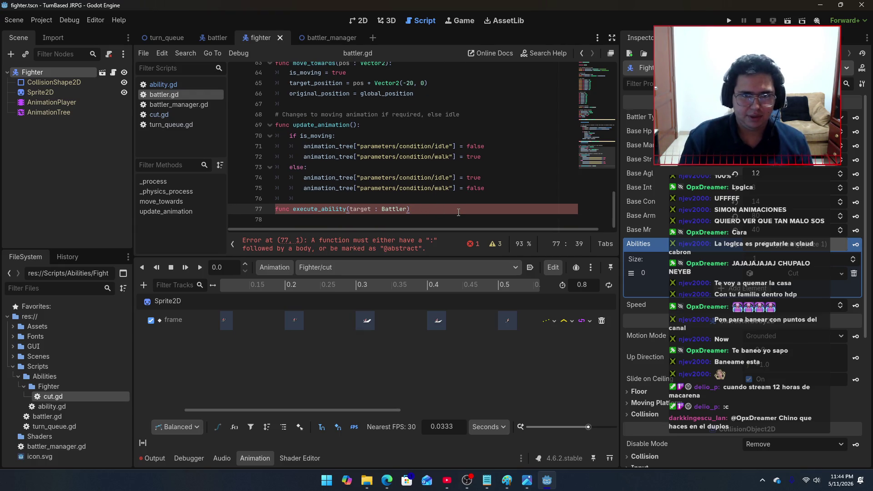
pyautogui.press('Return')
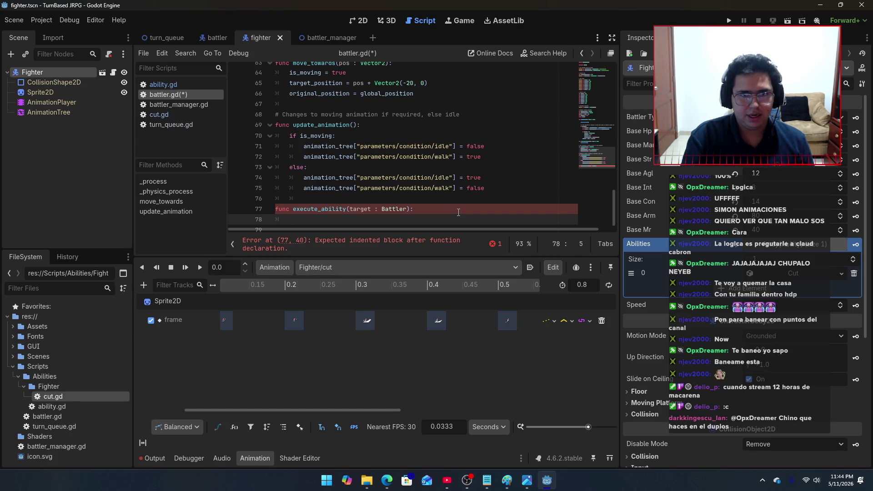
pyautogui.click(349, 210)
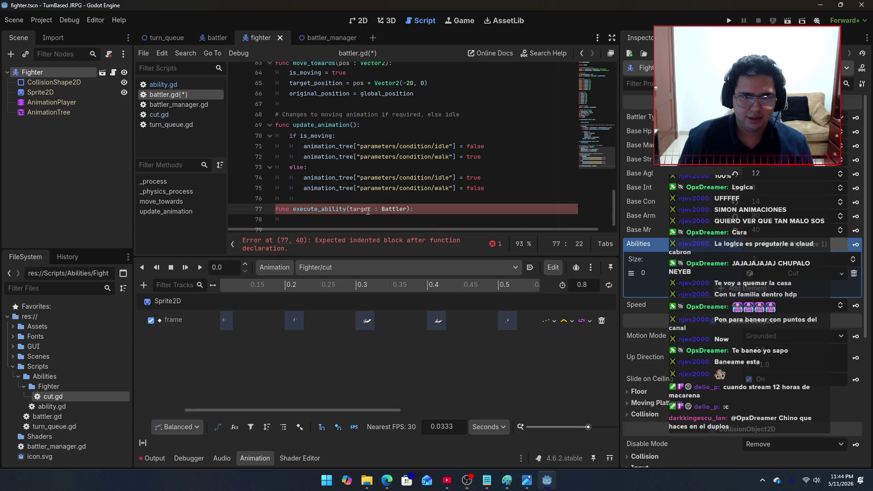
pyautogui.write('index,')
pyautogui.press('BackSpace')
pyautogui.write(': int,')
pyautogui.hotkey('ctrl', 's')
# - Write the body abilities[index].execute(), save battler.gd, and open cut.gd
pyautogui.press('Down')
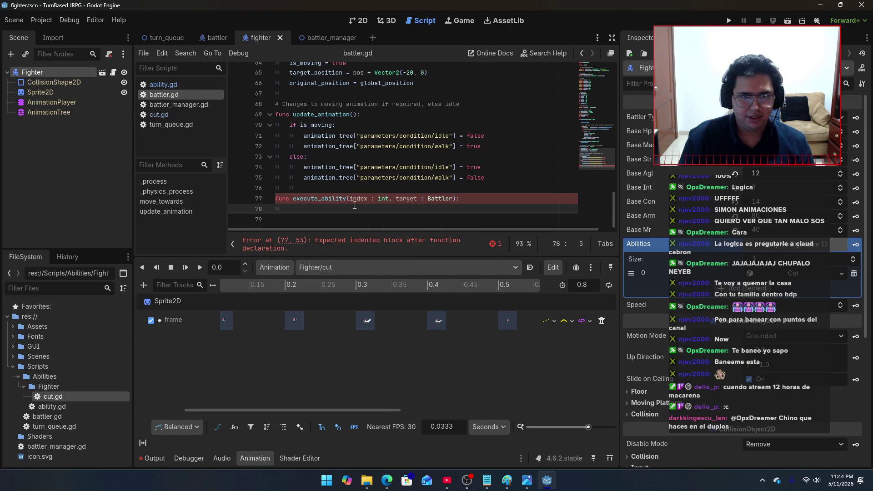
pyautogui.write('abilities')
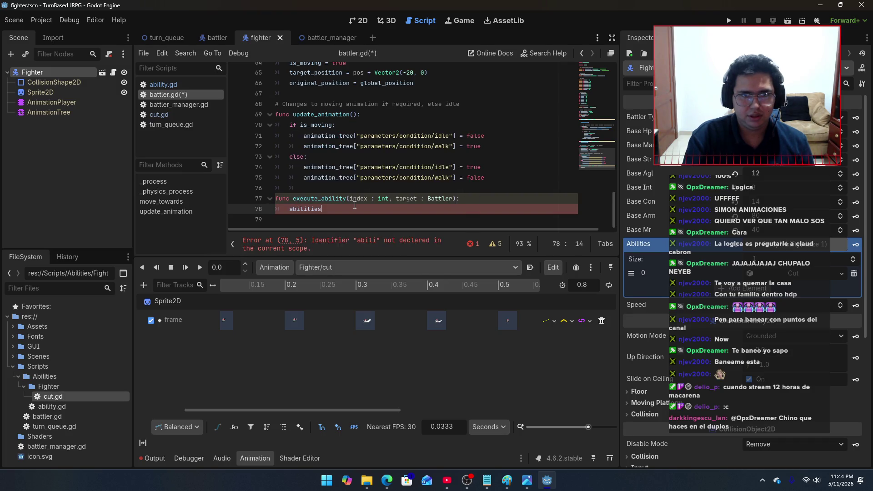
pyautogui.write('[')
pyautogui.write('index].')
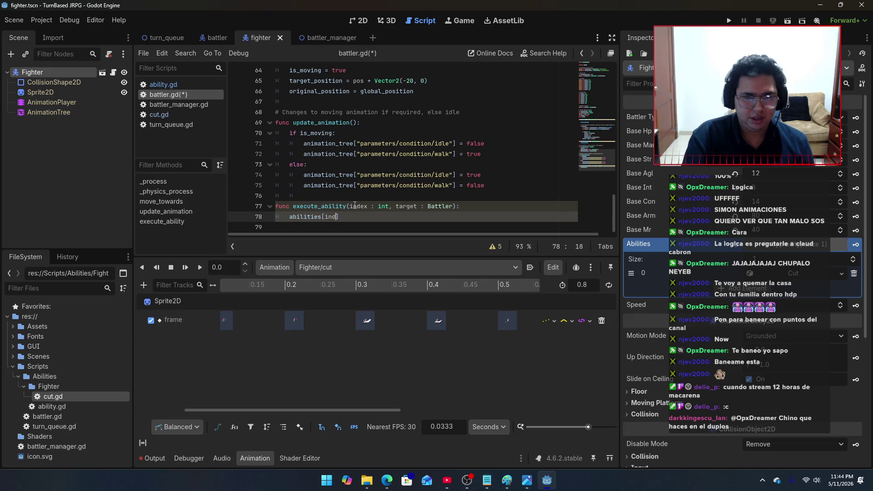
pyautogui.write('e')
pyautogui.write('xec')
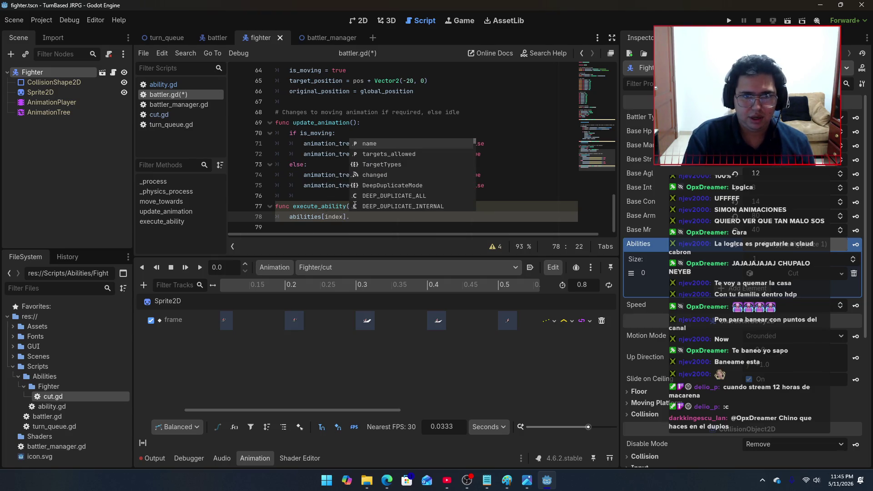
pyautogui.write('ute')
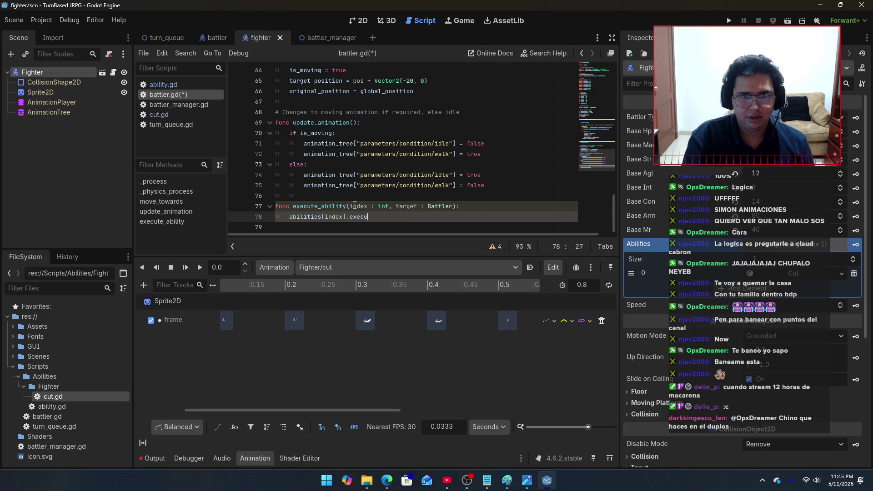
pyautogui.write('(')
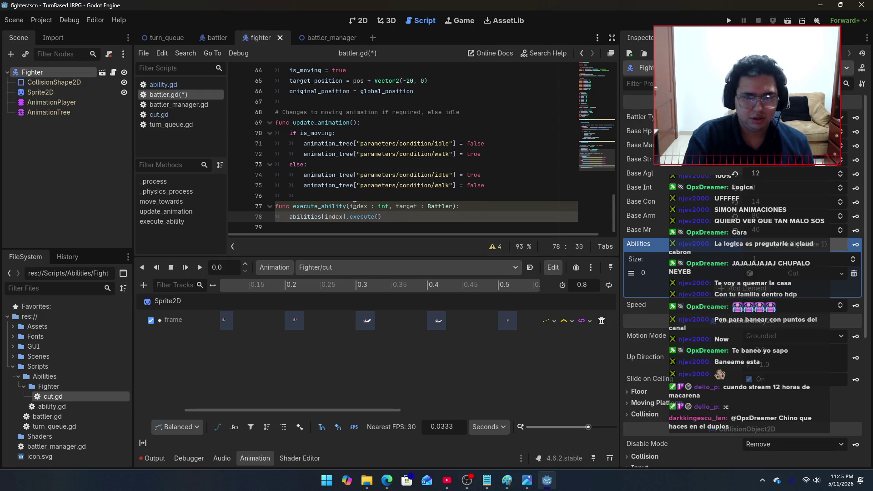
pyautogui.hotkey('ctrl', 's')
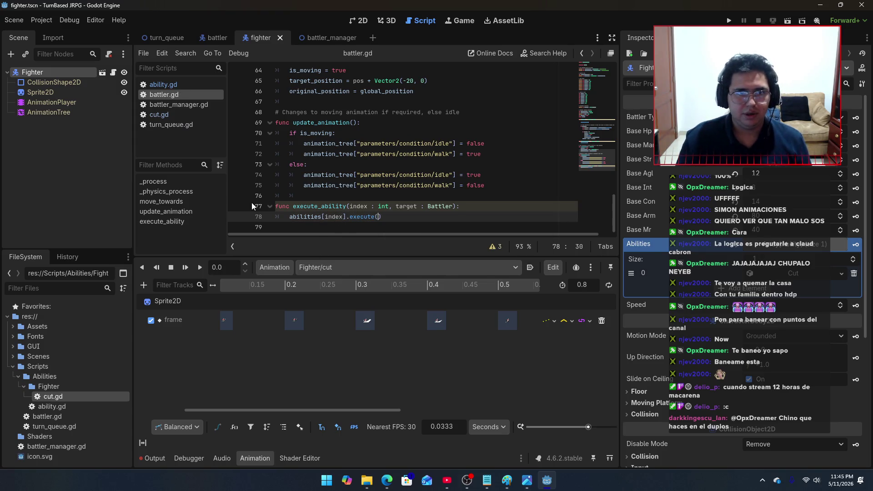
pyautogui.click(170, 113)
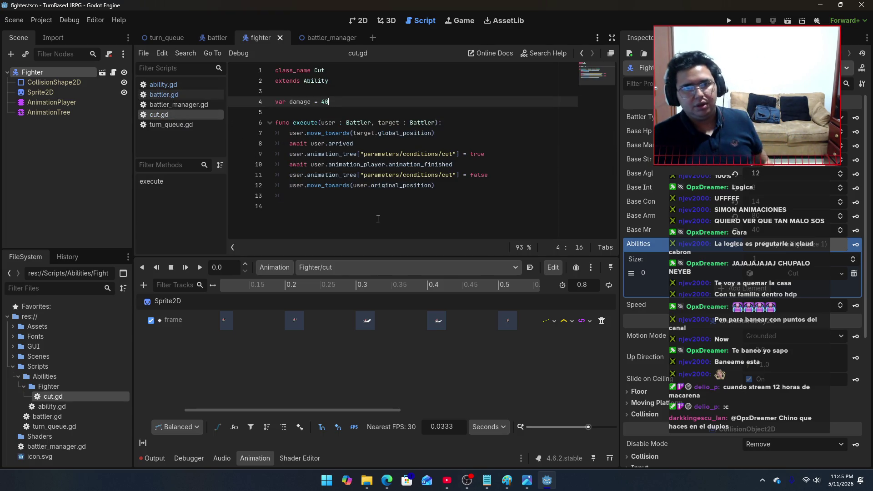
pyautogui.click(170, 105)
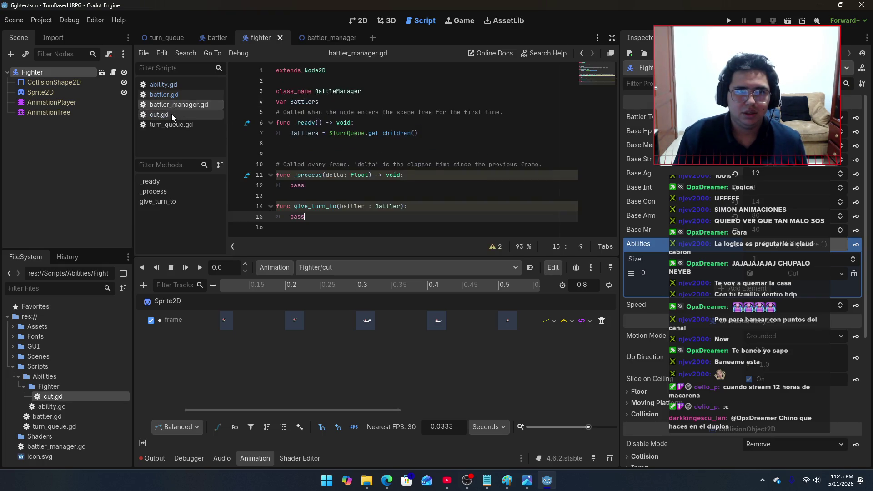
pyautogui.click(172, 115)
pyautogui.click(316, 40)
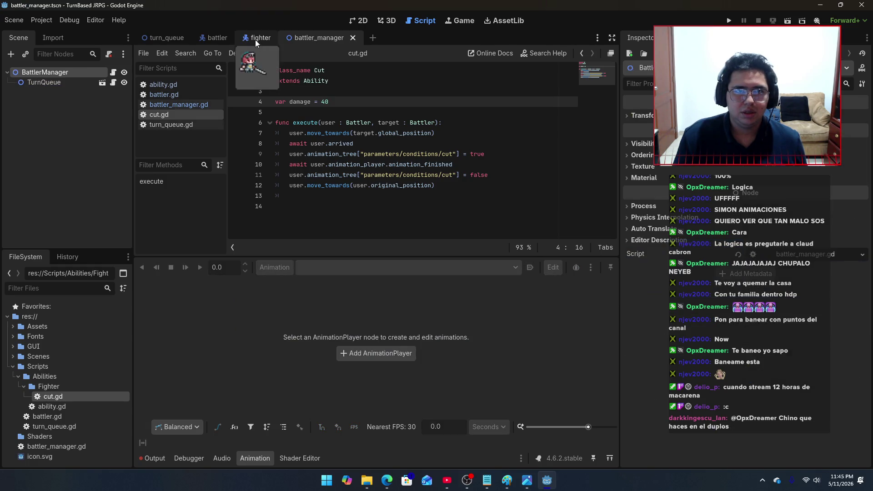
pyautogui.click(254, 40)
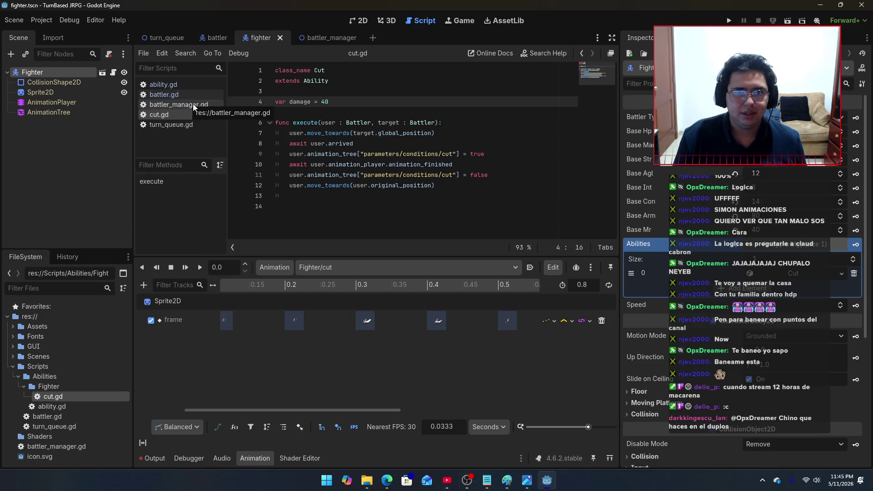
pyautogui.click(169, 86)
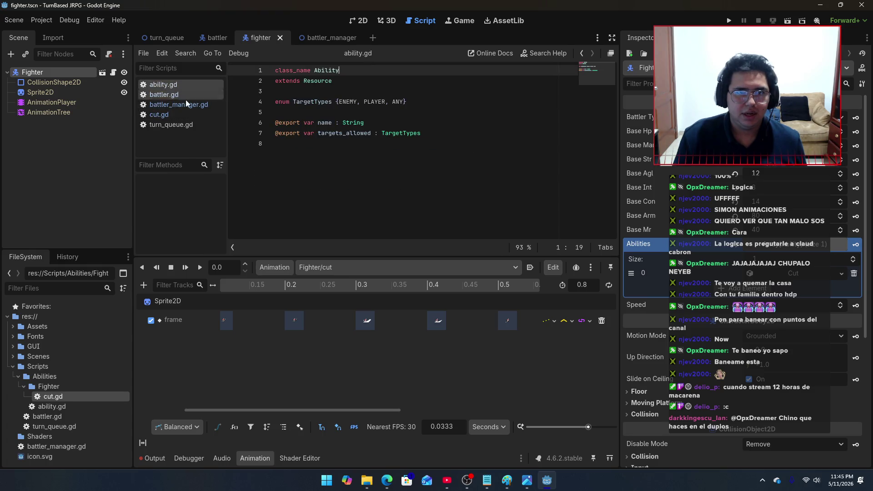
pyautogui.click(165, 114)
pyautogui.click(166, 94)
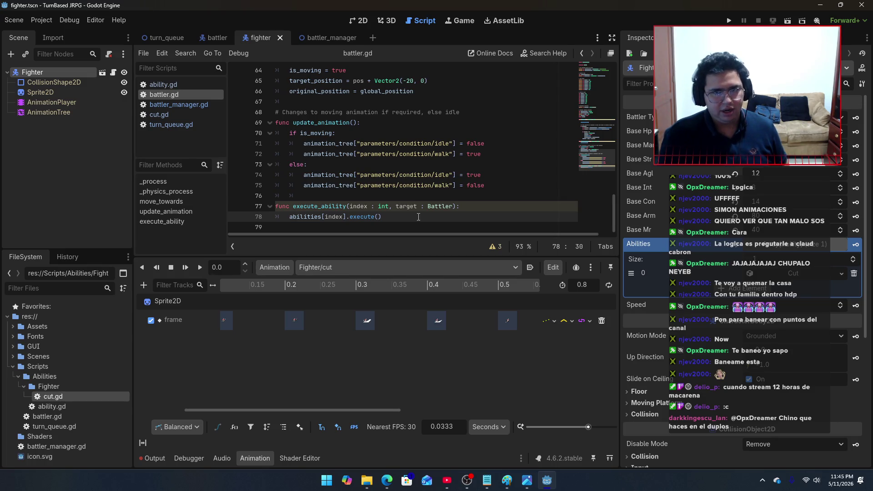
# - Fill the call's arguments so it reads abilities[index].execute(self, target)
pyautogui.write('self,')
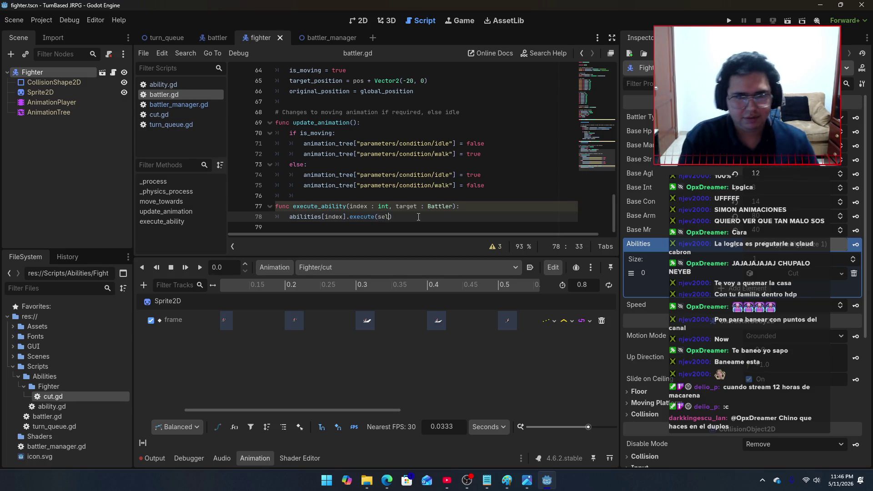
pyautogui.write(' target')
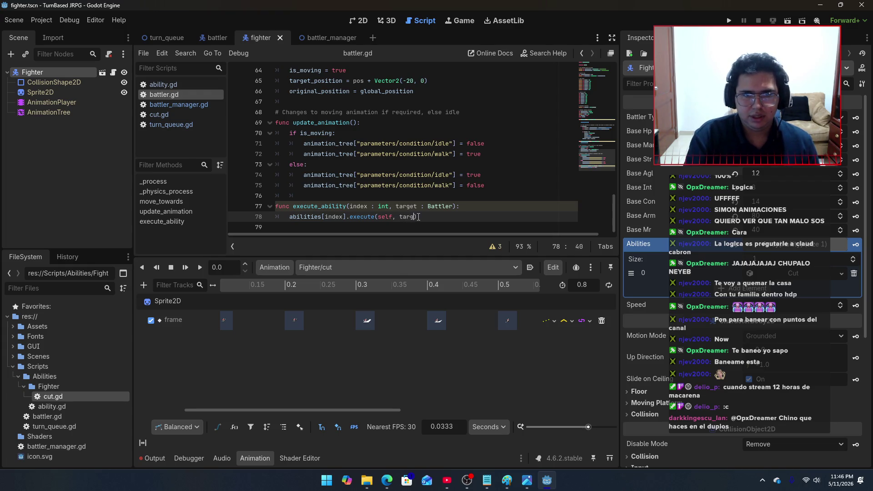
pyautogui.press('Escape')
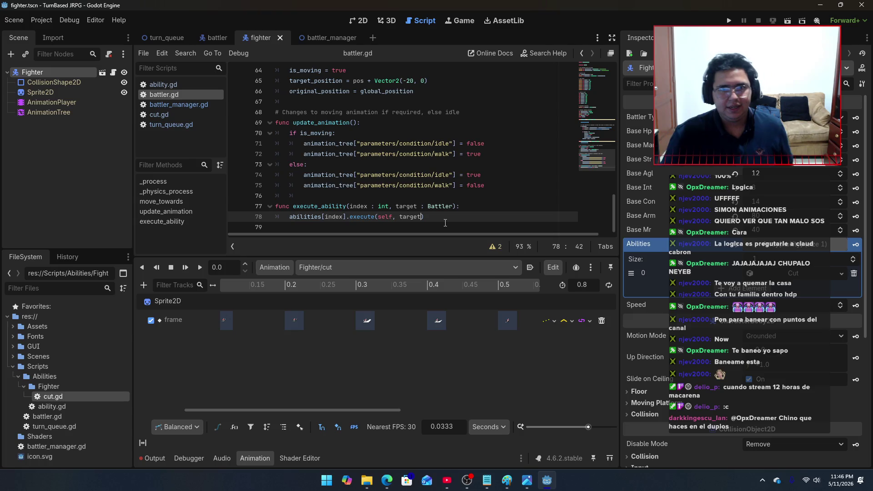
pyautogui.click(445, 223)
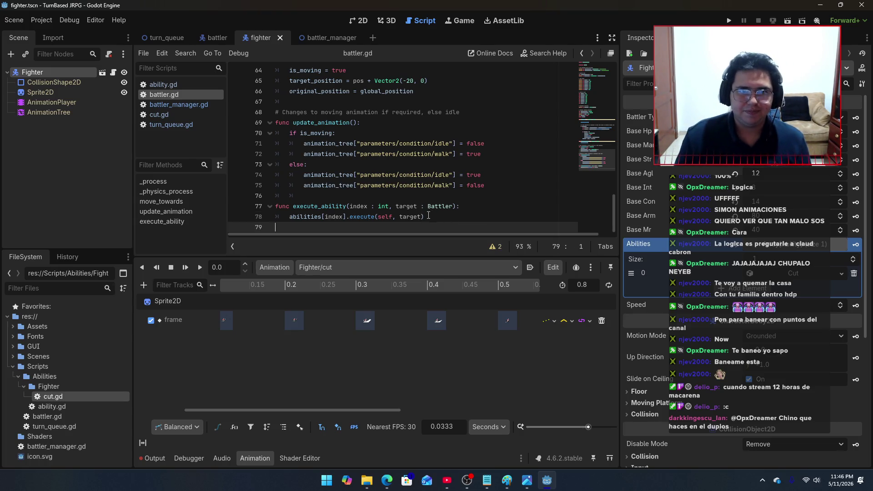
# - Below signal arrived, add a 'Combat animation support signal' comment and a 'signal hit' declaration
pyautogui.scroll(20, 391, 204)
pyautogui.scroll(-9, 397, 200)
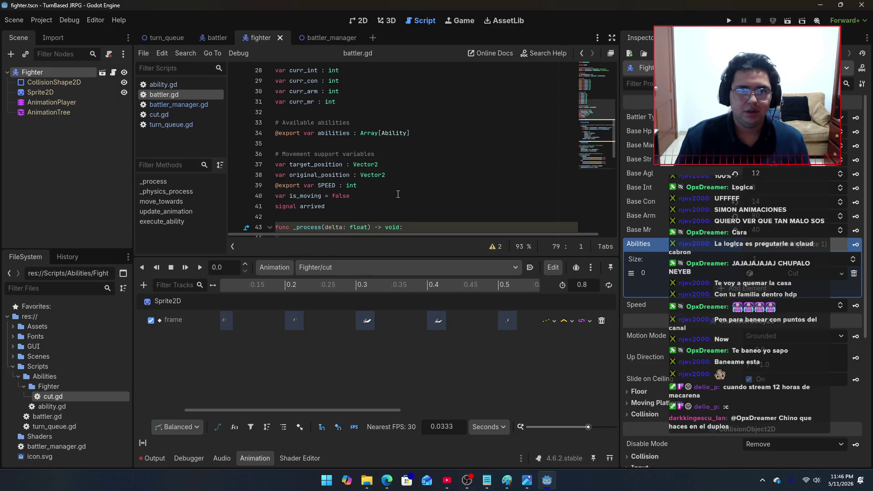
pyautogui.scroll(-2, 398, 194)
pyautogui.click(346, 148)
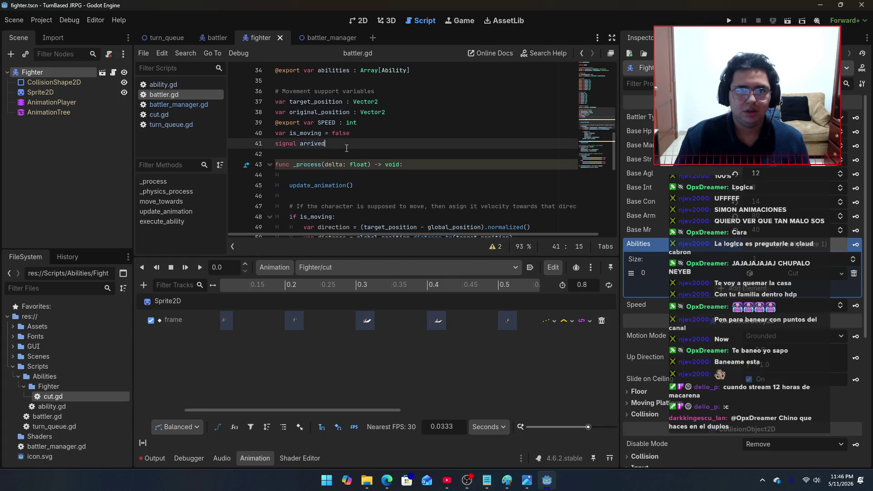
pyautogui.press('Return')
pyautogui.press('Return')
pyautogui.write('# ')
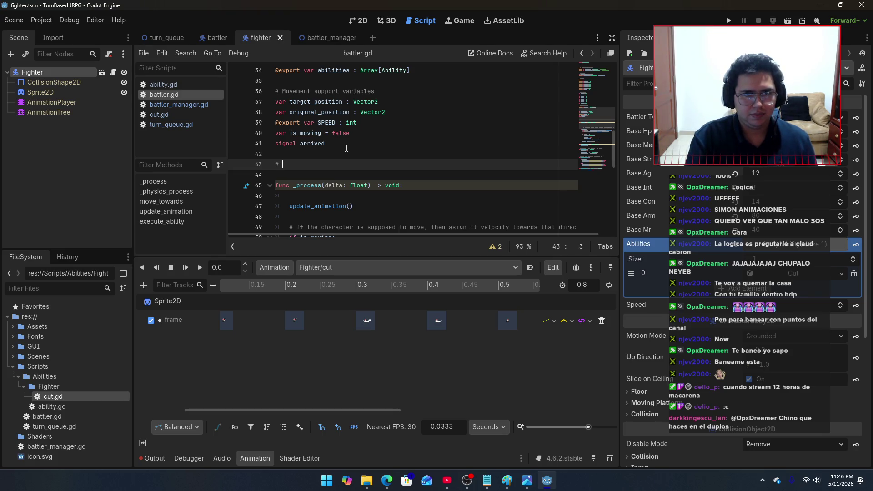
pyautogui.write('Animation')
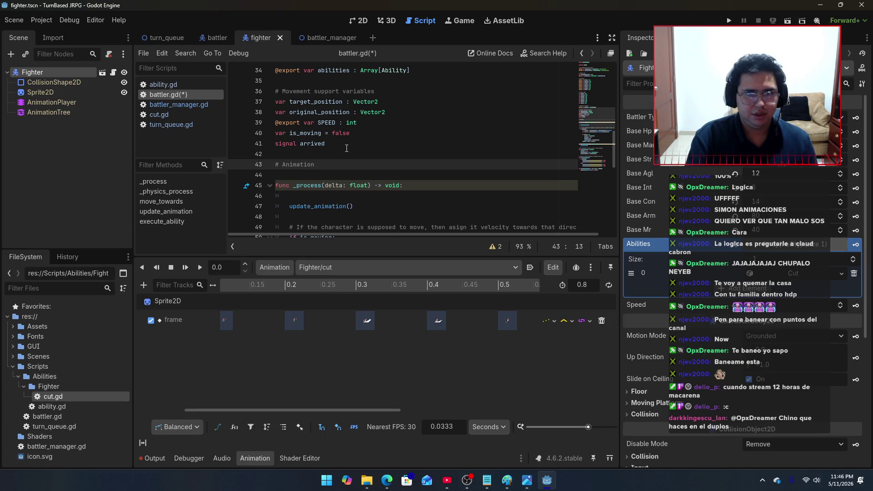
pyautogui.press('BackSpace')
pyautogui.press('BackSpace')
pyautogui.press('BackSpace')
pyautogui.write('Combat a')
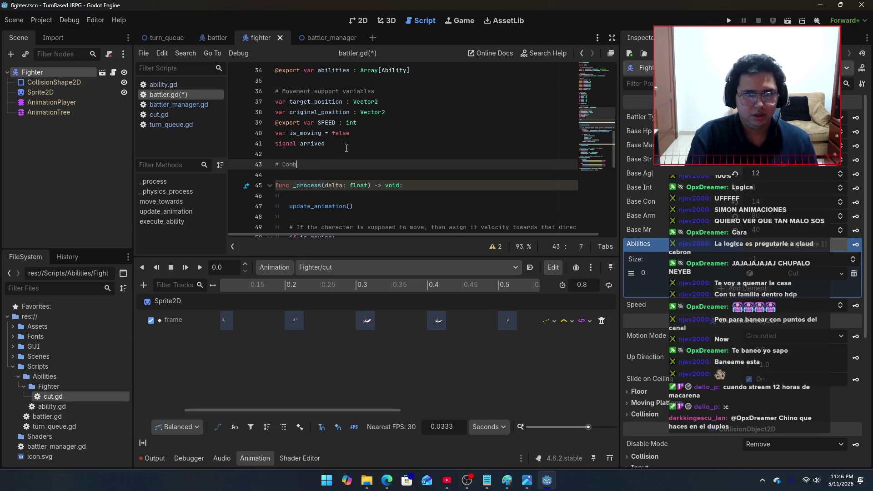
pyautogui.write('nimation su')
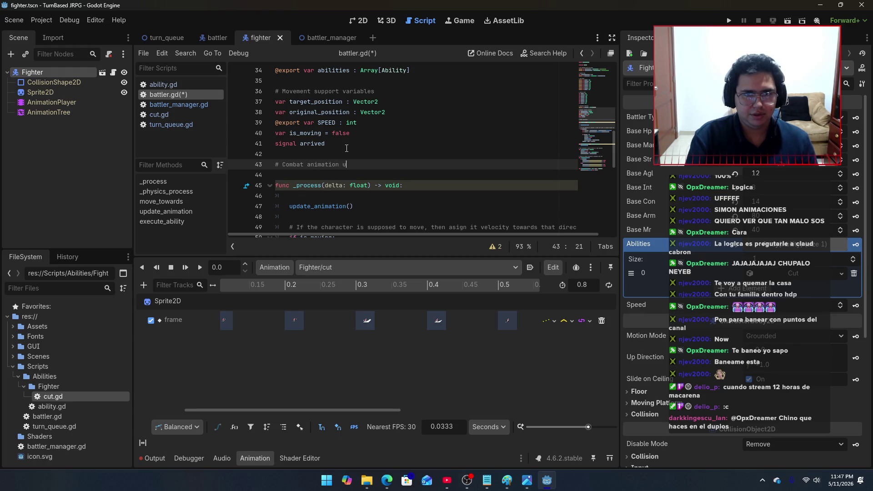
pyautogui.write('pport si')
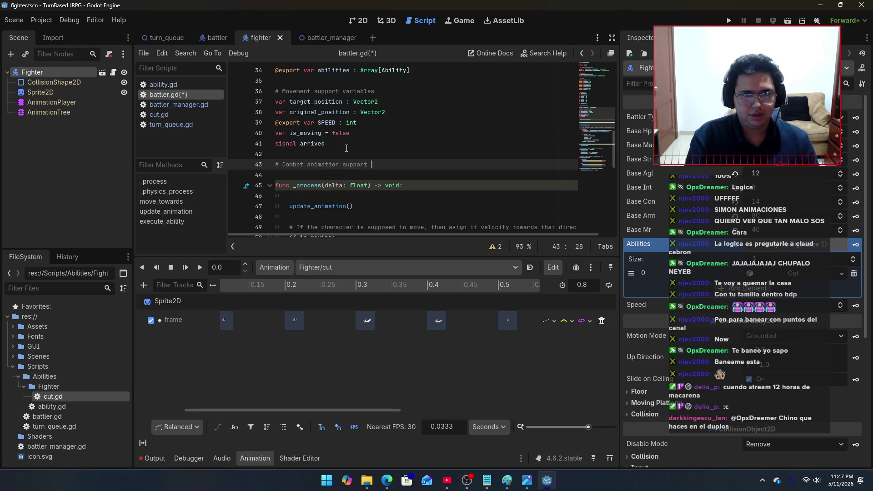
pyautogui.write('gnal')
pyautogui.press('Return')
pyautogui.write('signal hit')
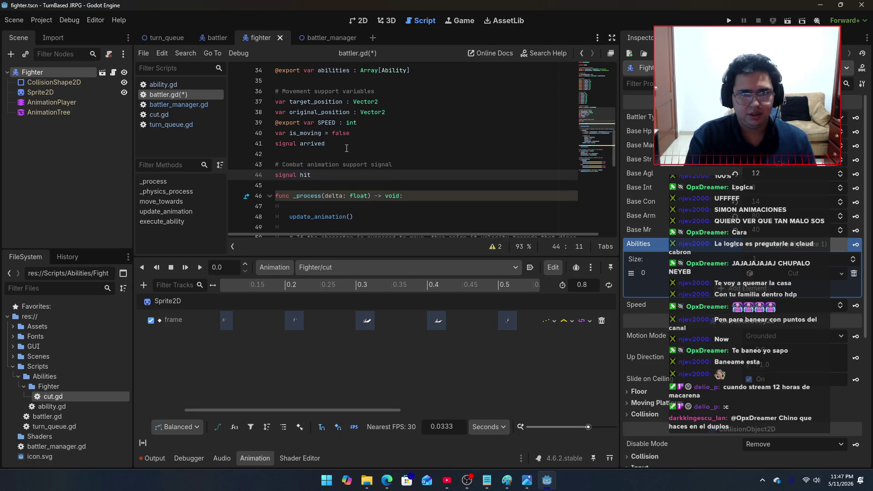
# - Extend the comment to mention abilities or attack animation and save battler.gd
pyautogui.click(409, 164)
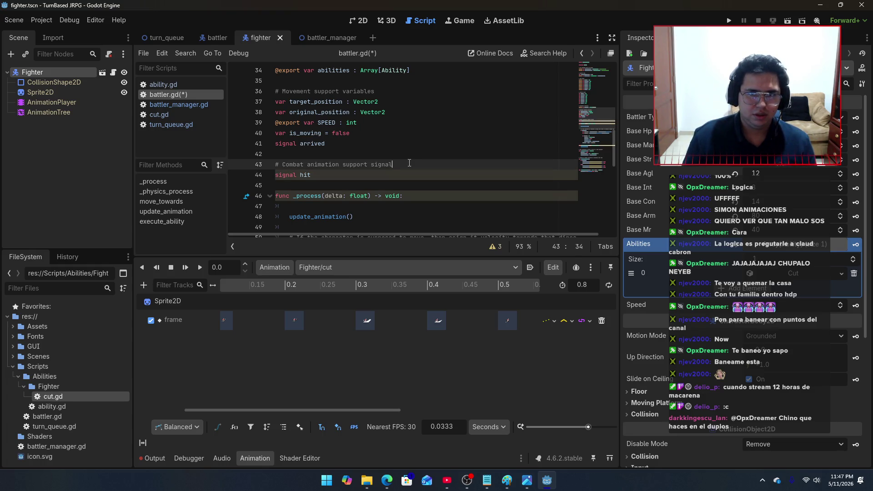
pyautogui.write('(view ability')
pyautogui.press('BackSpace')
pyautogui.write('ys or ')
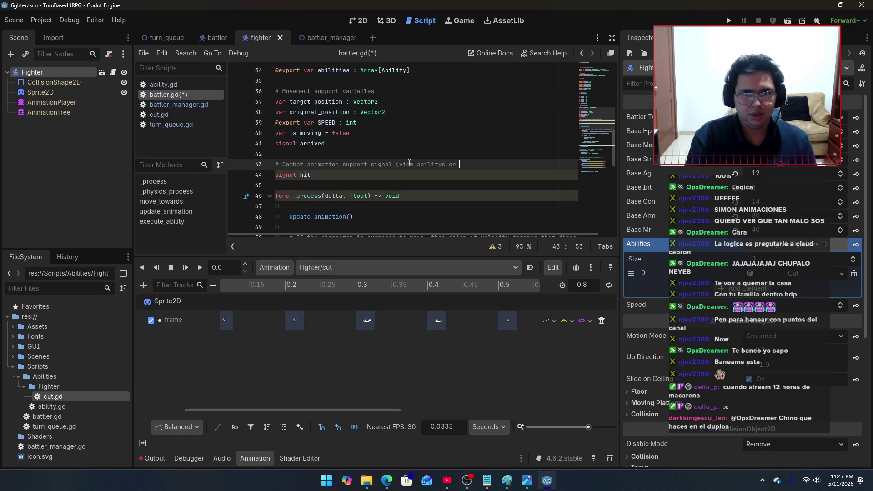
pyautogui.write('animati')
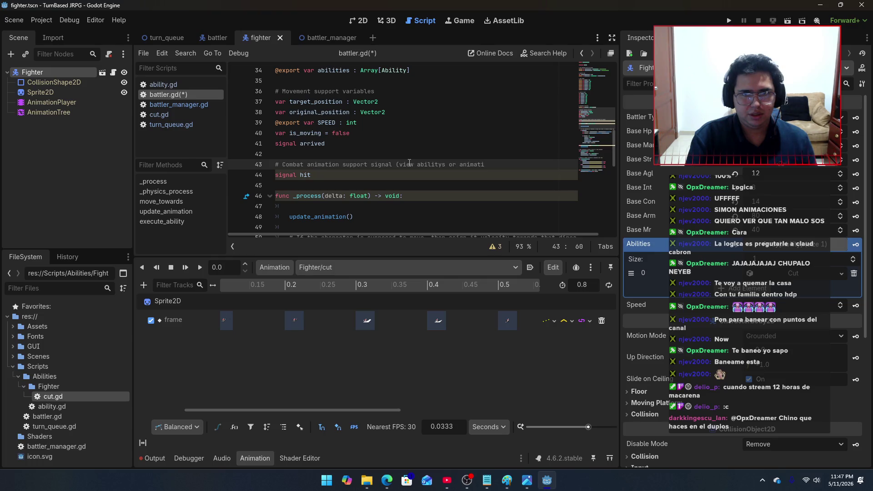
pyautogui.press('BackSpace')
pyautogui.press('BackSpace')
pyautogui.press('BackSpace')
pyautogui.write('attack an')
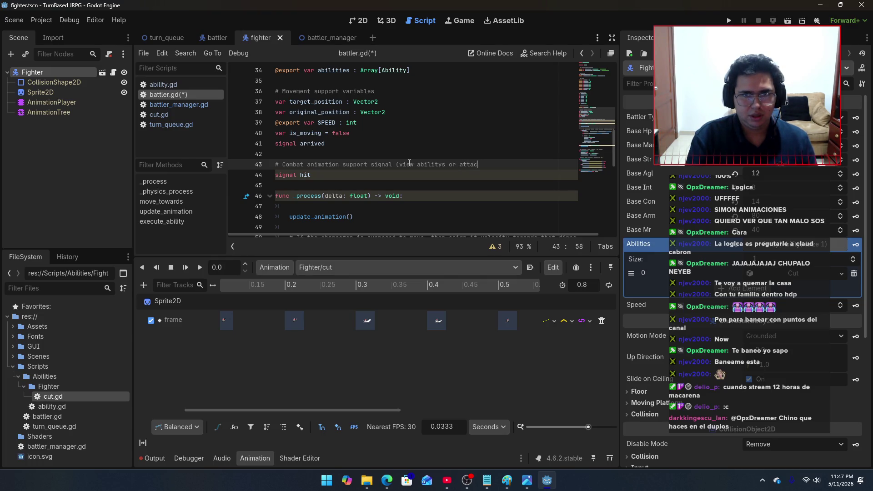
pyautogui.write('imation)')
pyautogui.hotkey('ctrl', 's')
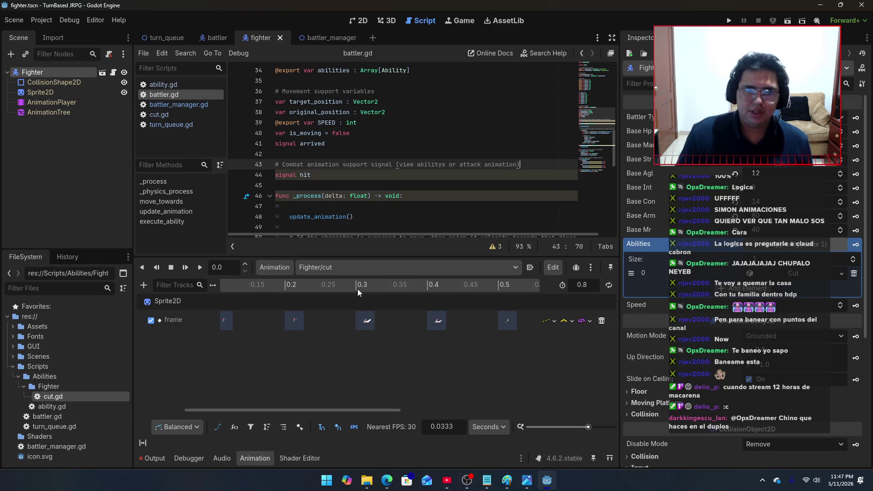
pyautogui.click(382, 285)
# - At 0.3 s in the cut animation, add a Call Method track for the Fighter node
pyautogui.moveTo(380, 286)
pyautogui.mouseDown()
pyautogui.moveTo(393, 287)
pyautogui.moveTo(377, 288)
pyautogui.mouseUp()
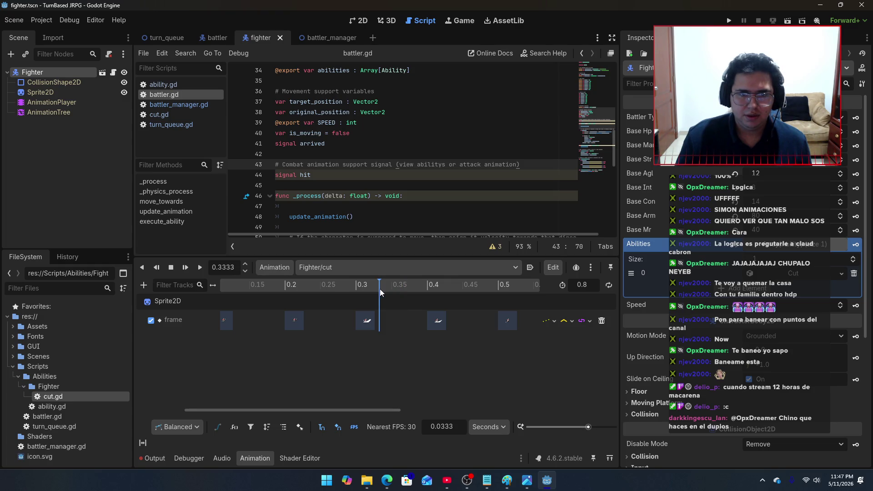
pyautogui.moveTo(373, 290)
pyautogui.mouseDown()
pyautogui.moveTo(361, 290)
pyautogui.moveTo(370, 290)
pyautogui.mouseUp()
pyautogui.click(144, 286)
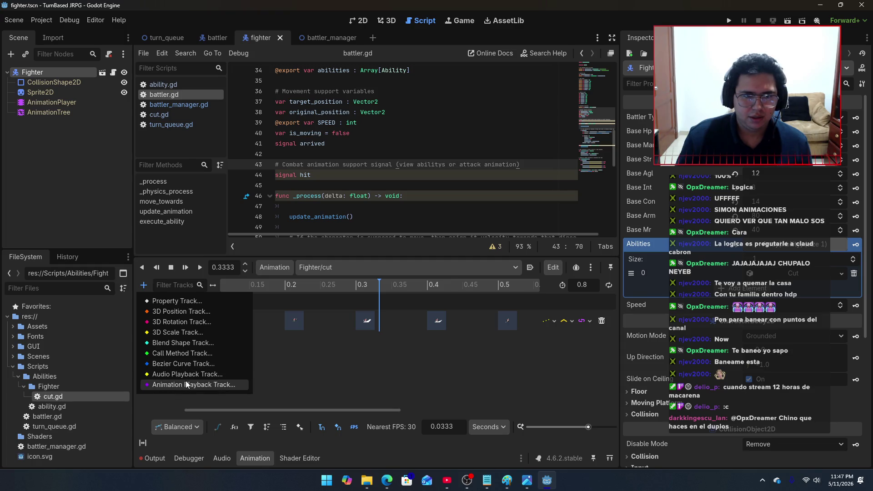
pyautogui.click(186, 353)
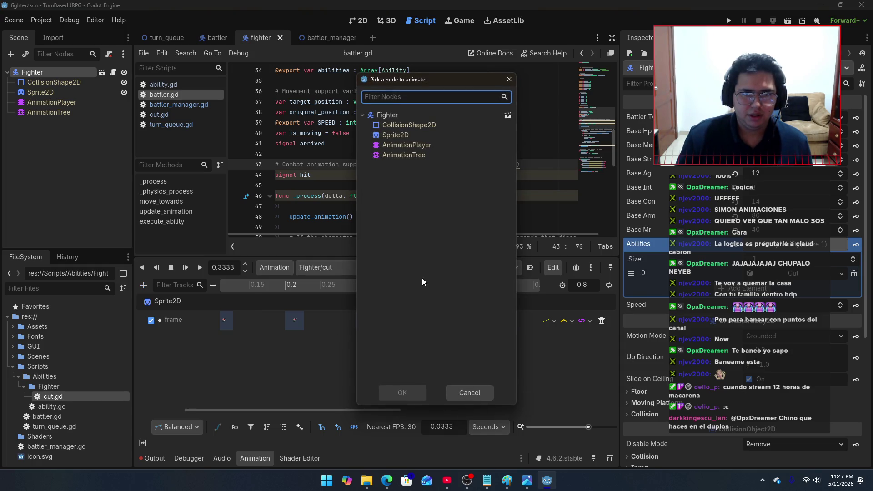
pyautogui.click(437, 115)
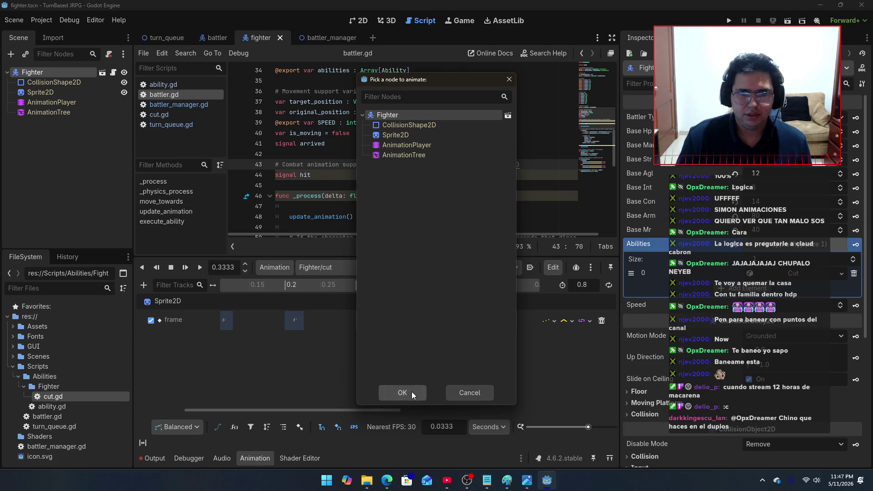
pyautogui.click(411, 392)
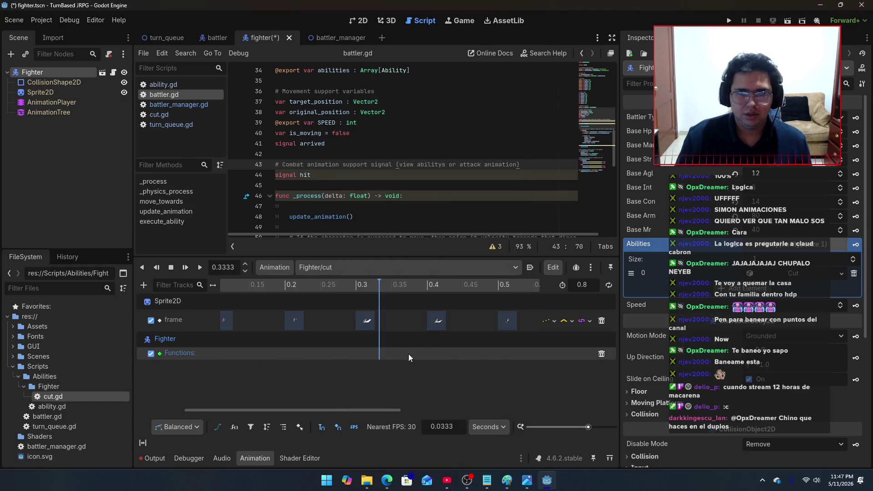
# - Start inserting a method key on the Functions track, then cancel the method picker
pyautogui.rightClick(380, 354)
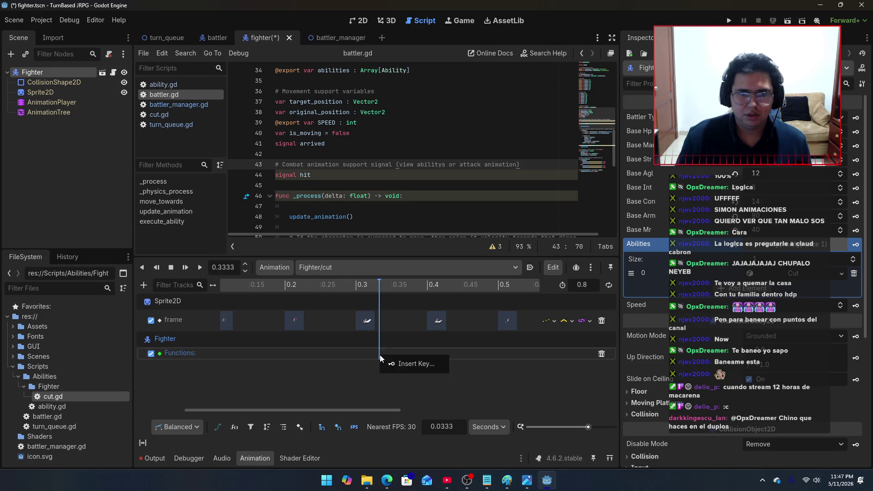
pyautogui.click(395, 363)
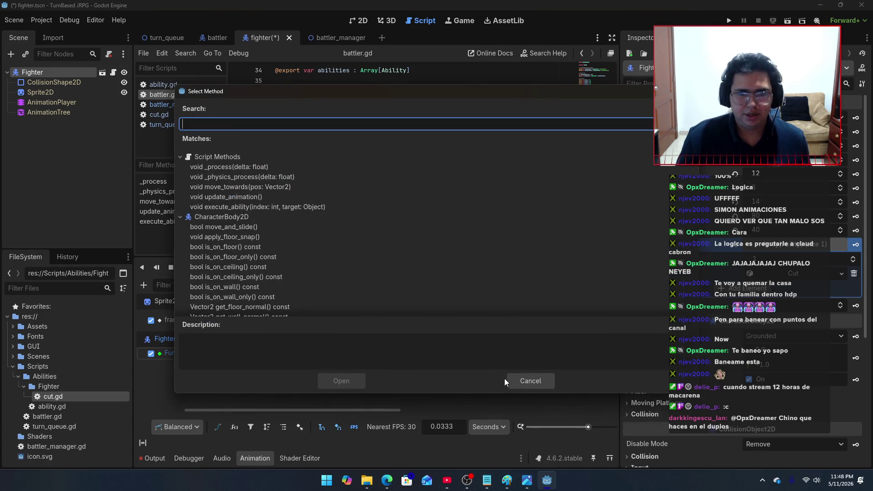
pyautogui.click(525, 378)
pyautogui.scroll(-10, 360, 181)
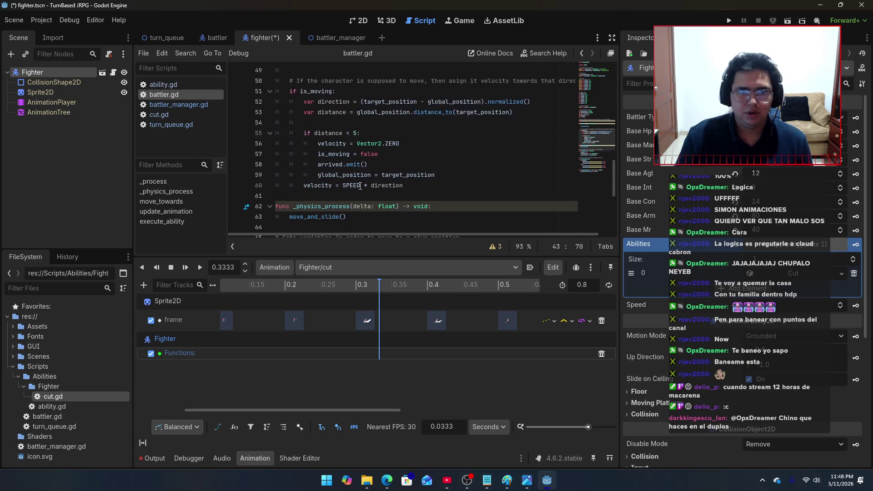
# - Below execute_ability in battler.gd, write func hitted(): with hit.emit() as its body and save
pyautogui.click(439, 217)
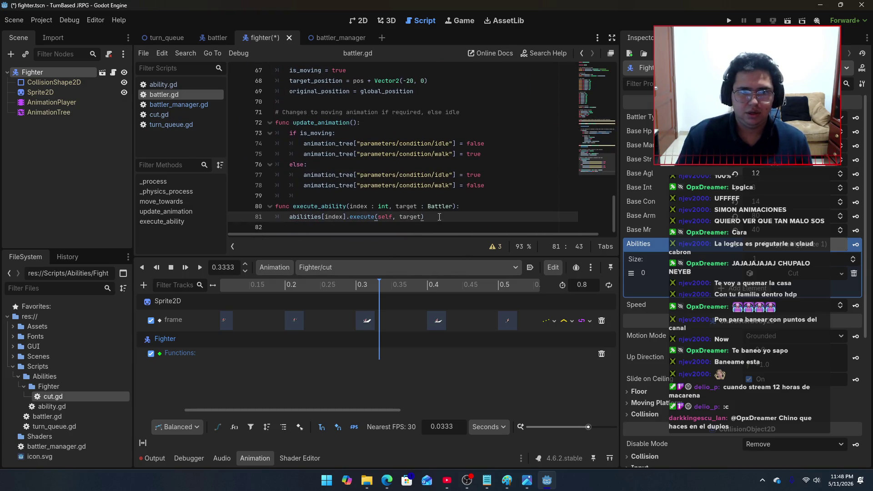
pyautogui.press('Return')
pyautogui.press('Return')
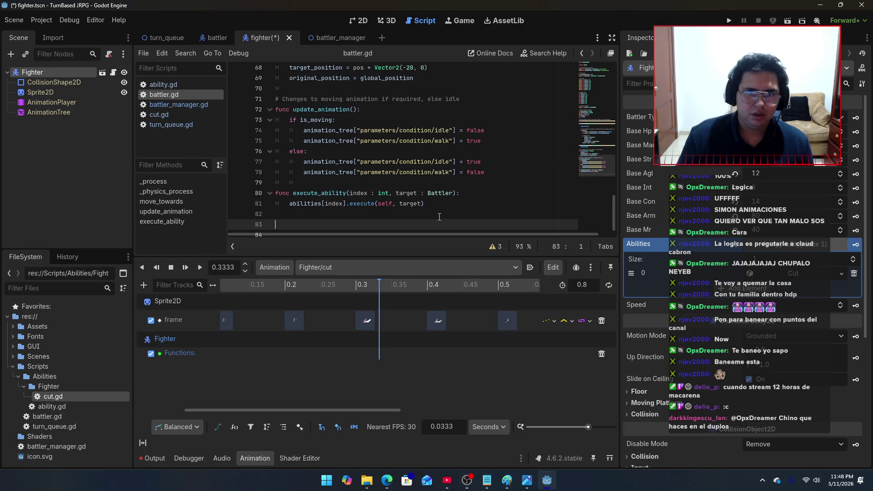
pyautogui.write('func h')
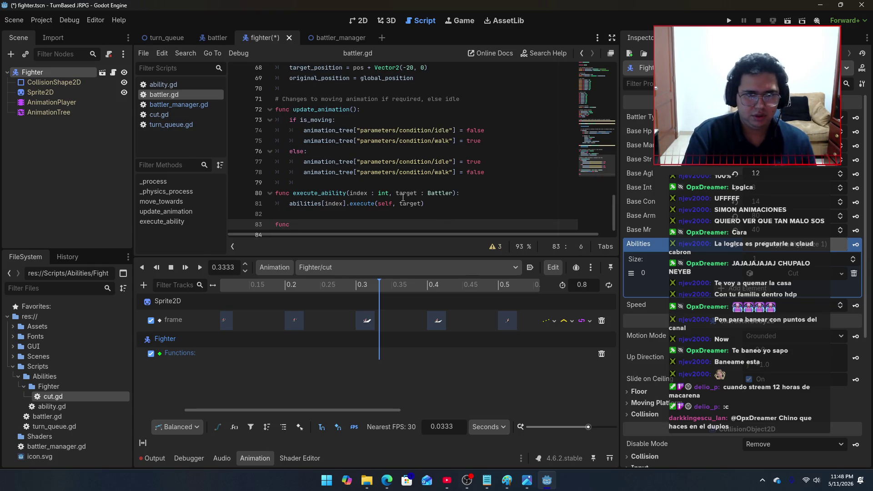
pyautogui.write('it()')
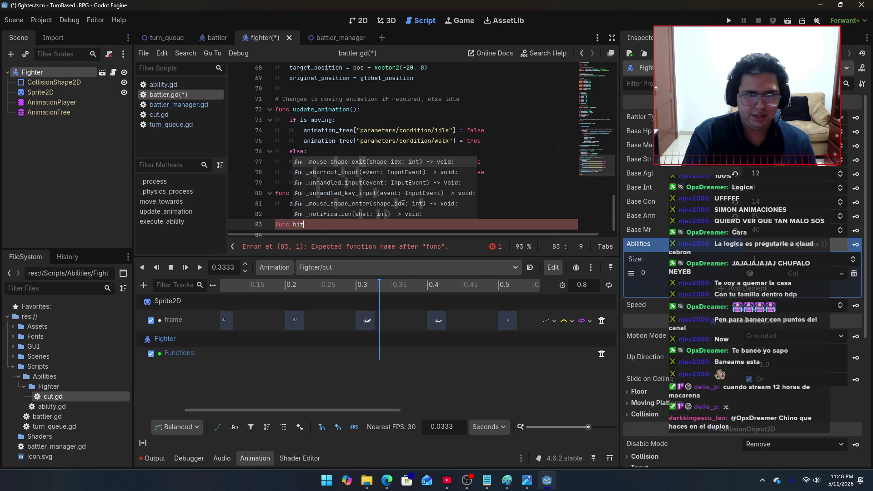
pyautogui.press('BackSpace')
pyautogui.press('BackSpace')
pyautogui.press('BackSpace')
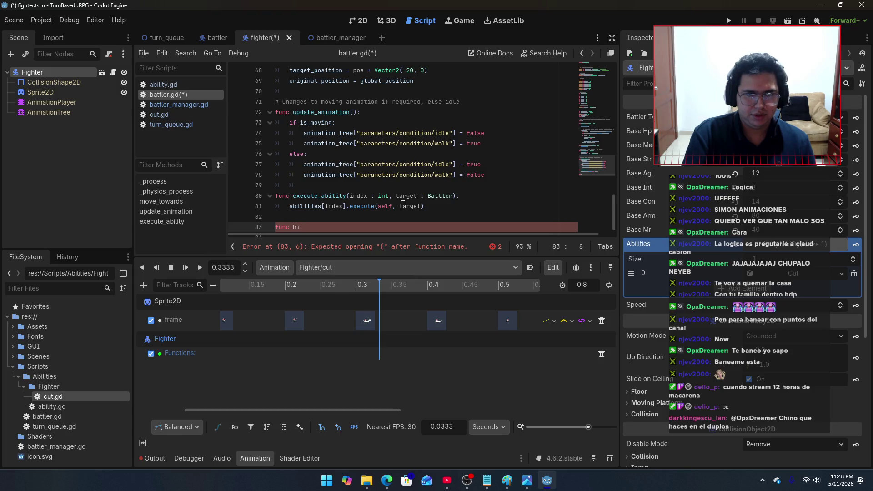
pyautogui.write('tted()')
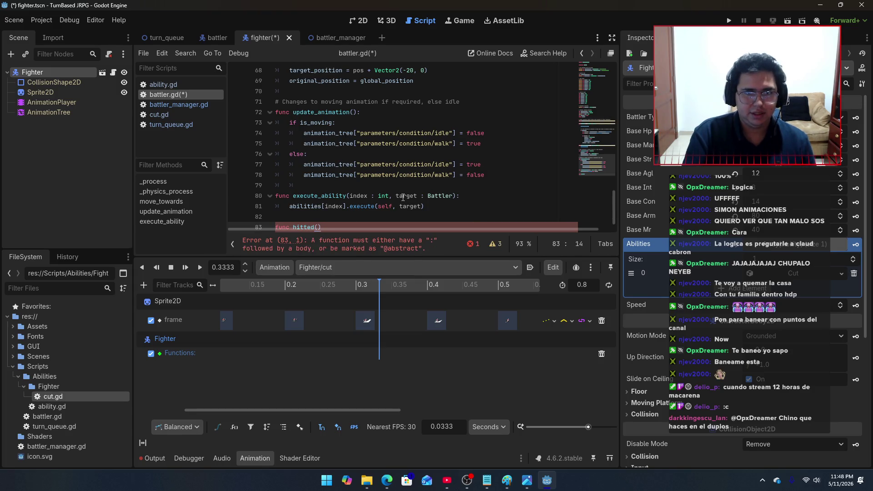
pyautogui.write(':')
pyautogui.press('Return')
pyautogui.write('emit')
pyautogui.press('BackSpace')
pyautogui.press('BackSpace')
pyautogui.press('BackSpace')
pyautogui.write('hit.e')
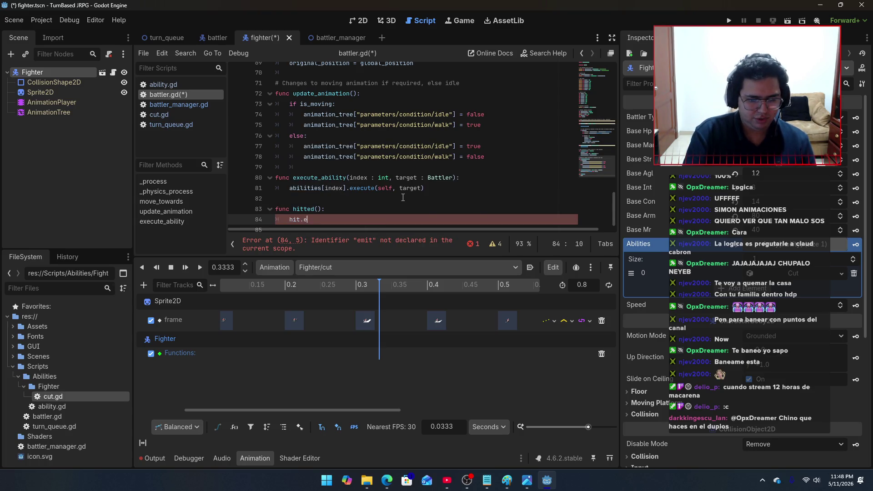
pyautogui.write('mi')
pyautogui.press('Return')
pyautogui.hotkey('ctrl', 's')
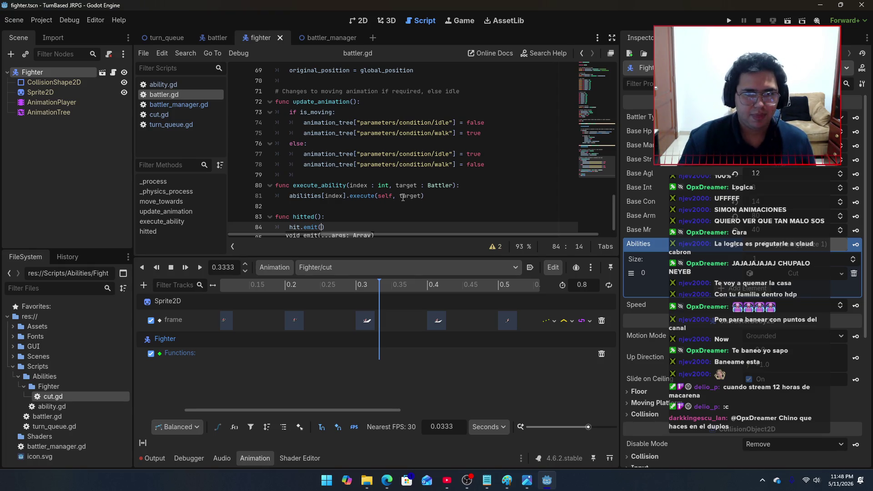
# - Add a hitted() method-call key at 0.3333 s on the cut animation's Functions track and save
pyautogui.rightClick(379, 357)
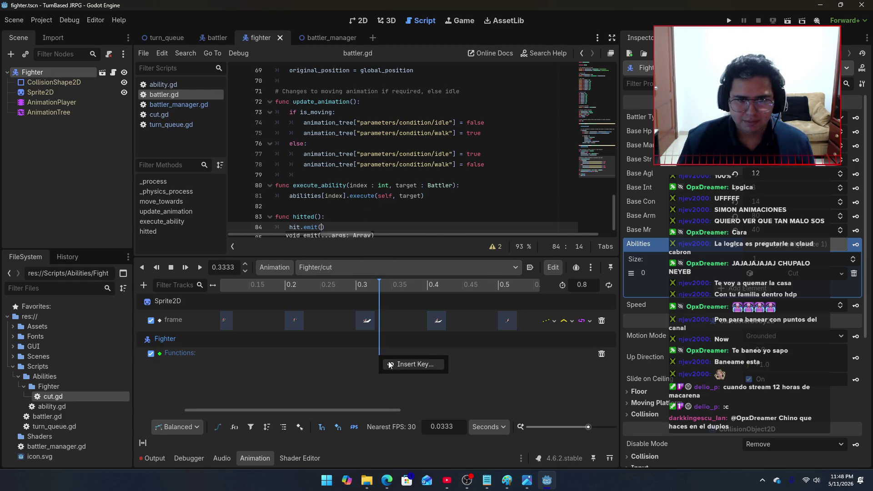
pyautogui.click(391, 364)
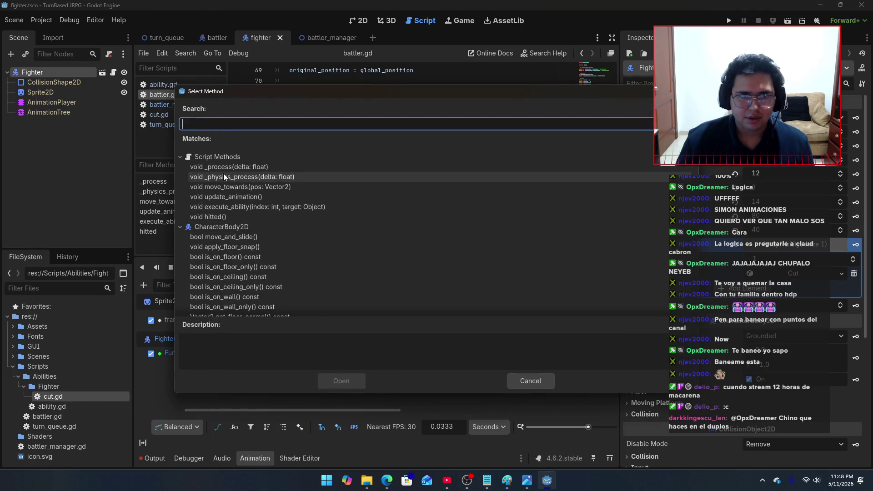
pyautogui.click(233, 216)
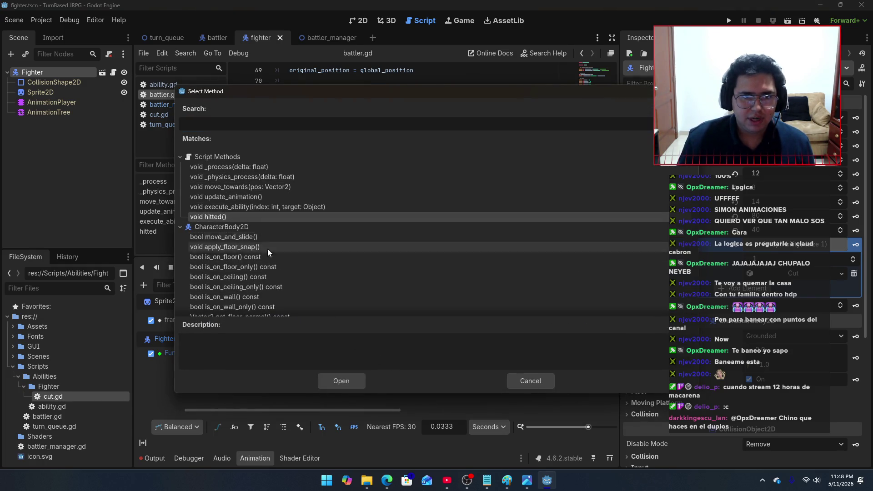
pyautogui.click(343, 382)
pyautogui.hotkey('ctrl', 's')
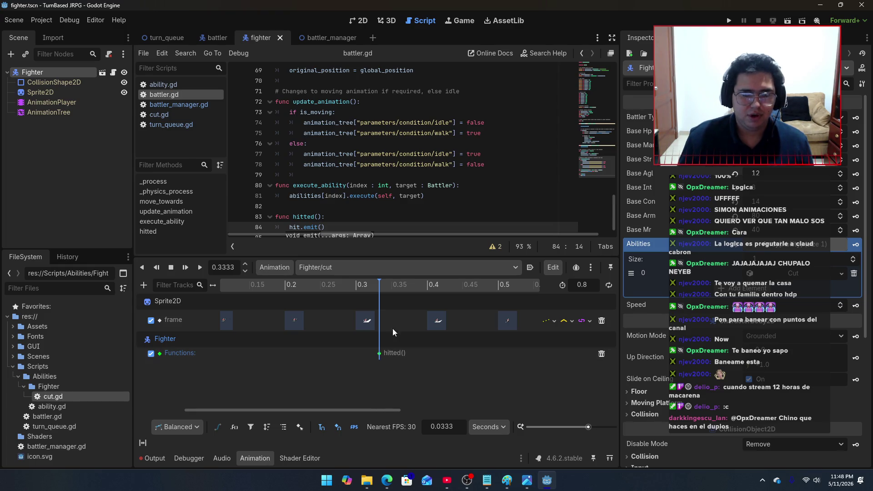
# - Select the hit.emit() line, save, and return to the fighter scene to open cut.gd
pyautogui.scroll(-1, 360, 213)
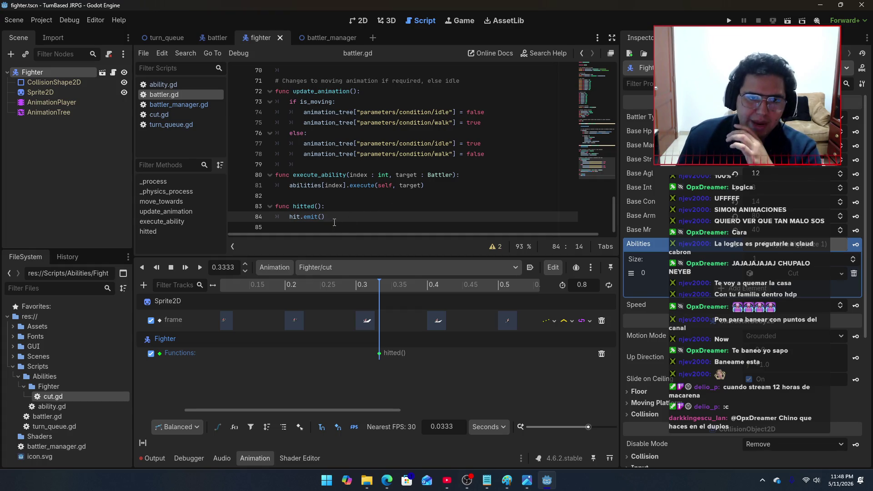
pyautogui.moveTo(331, 217); pyautogui.dragTo(282, 220)
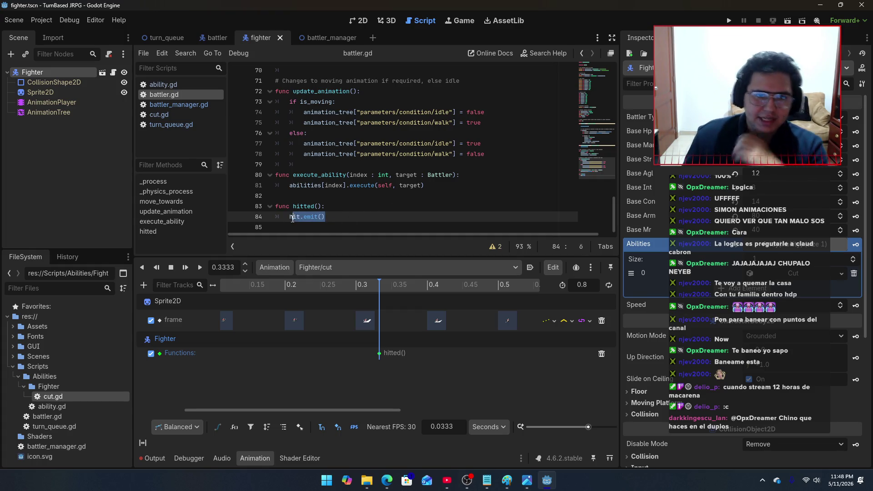
pyautogui.press('Right')
pyautogui.hotkey('ctrl', 's')
pyautogui.click(304, 38)
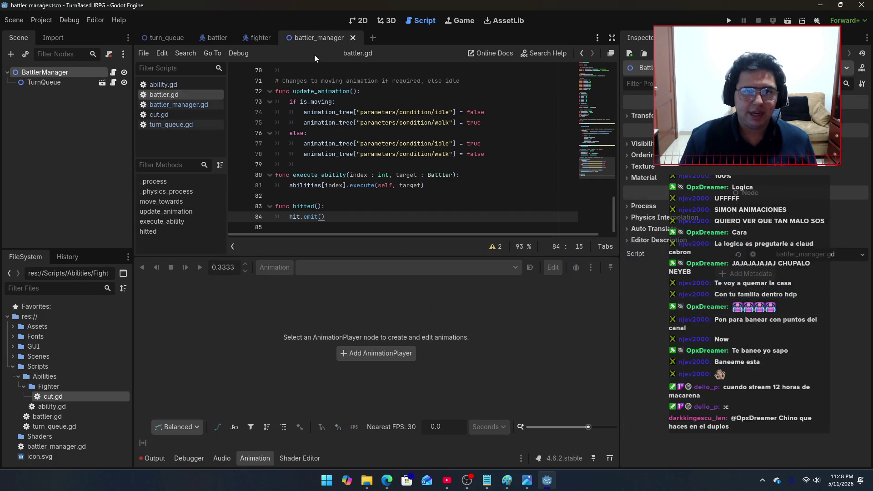
pyautogui.click(260, 38)
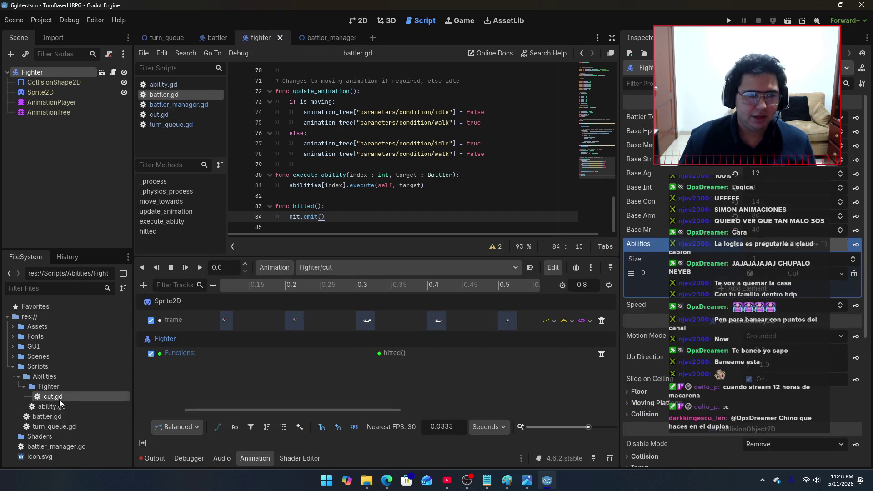
pyautogui.click(174, 112)
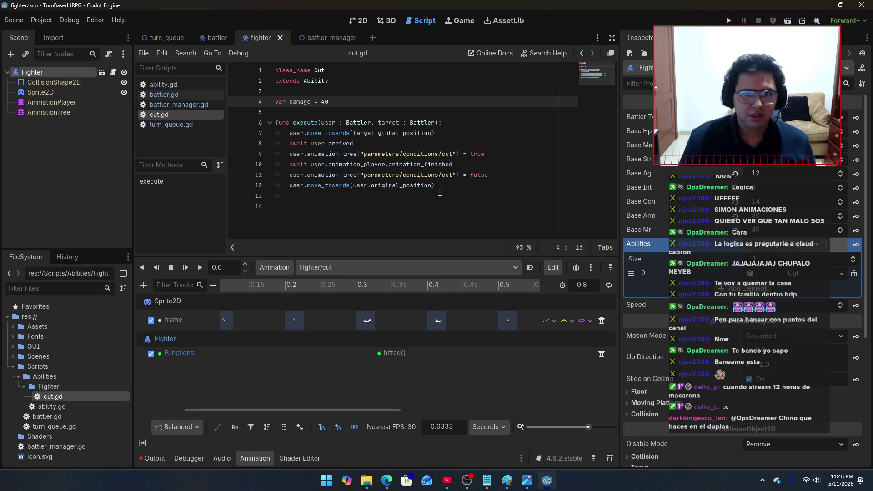
# - Insert 'await user.hit' after line 9 in cut.gd and save the script
pyautogui.click(455, 185)
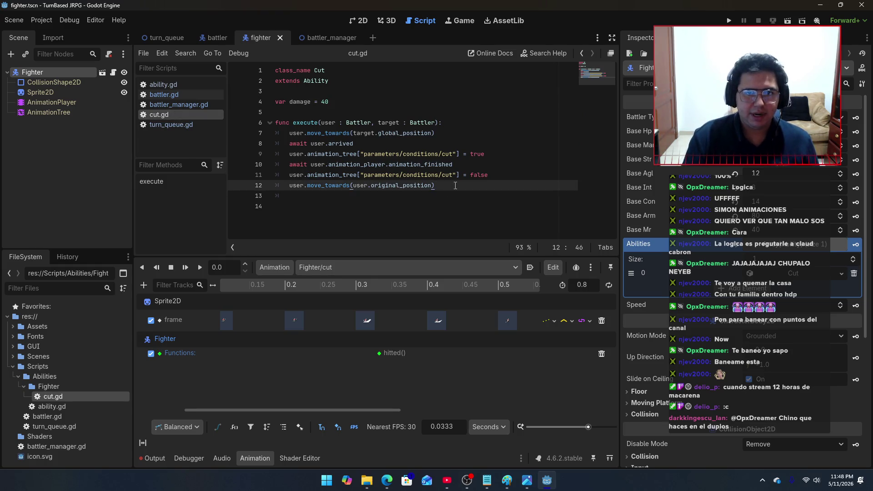
pyautogui.click(496, 176)
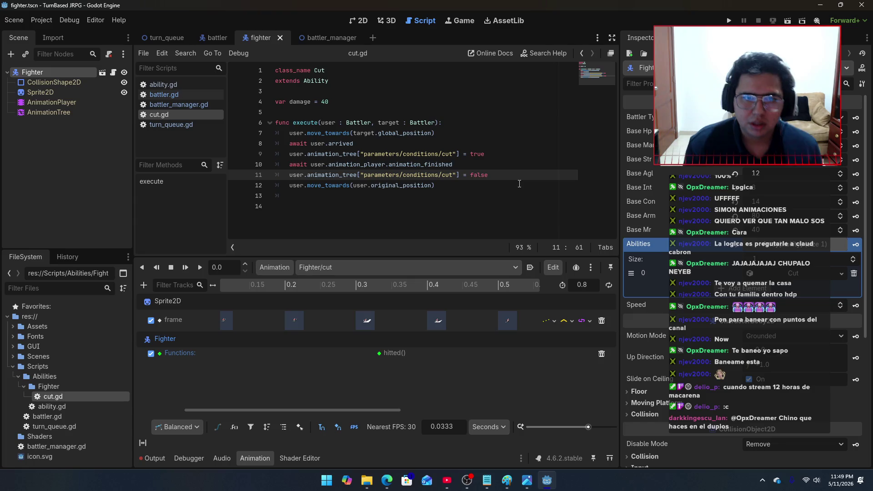
pyautogui.press('Up')
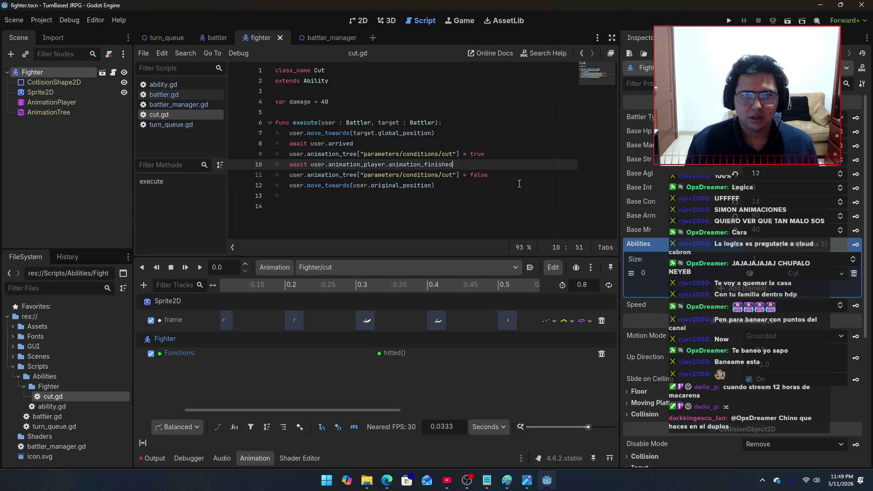
pyautogui.click(496, 155)
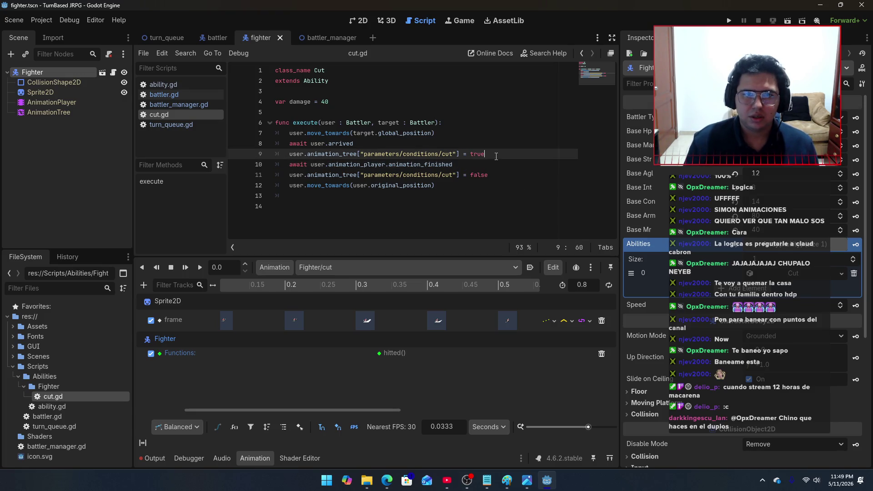
pyautogui.press('Return')
pyautogui.write('awa')
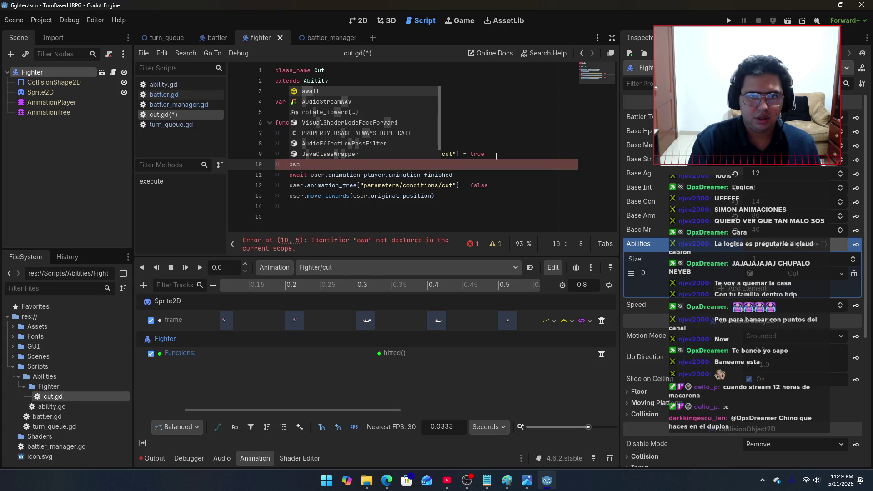
pyautogui.press('Return')
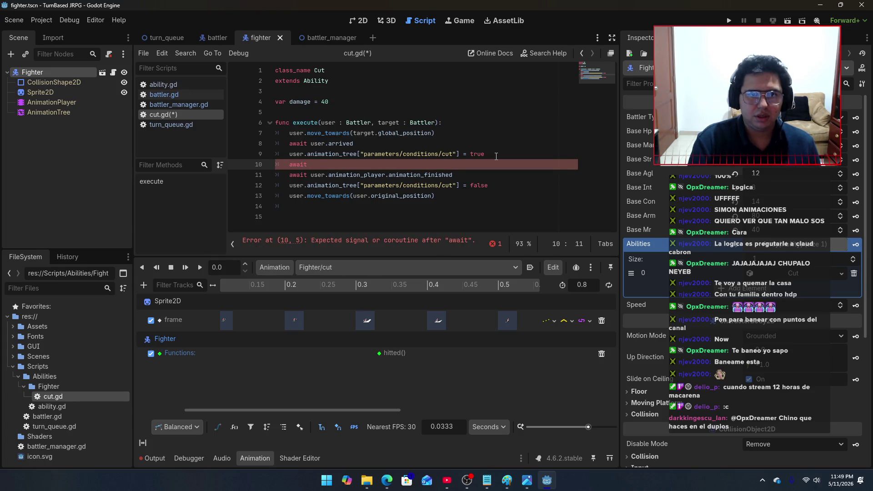
pyautogui.write('user')
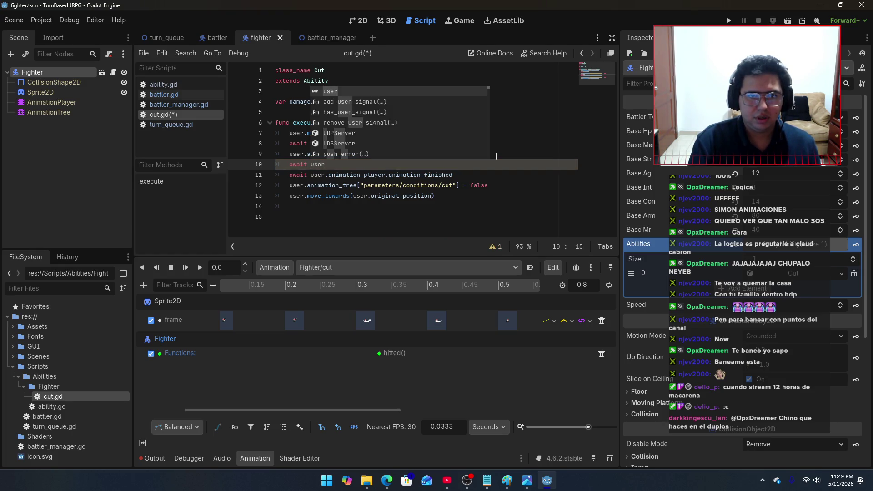
pyautogui.write('.hi')
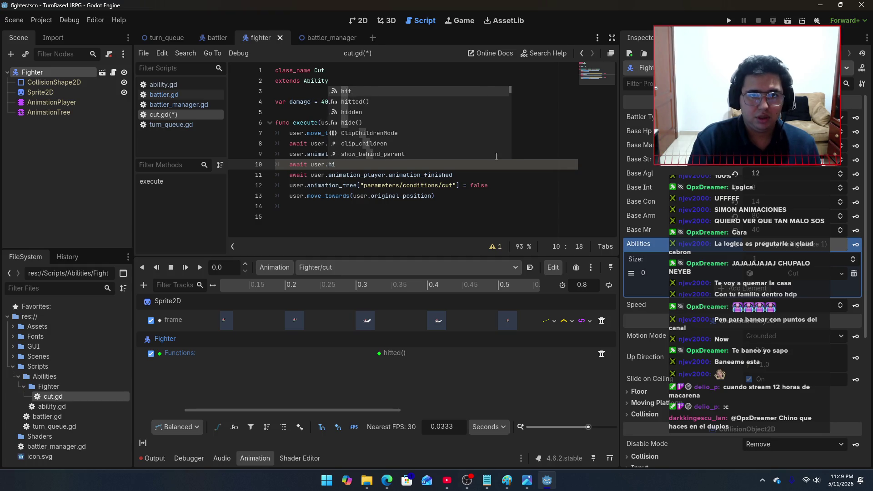
pyautogui.press('Return')
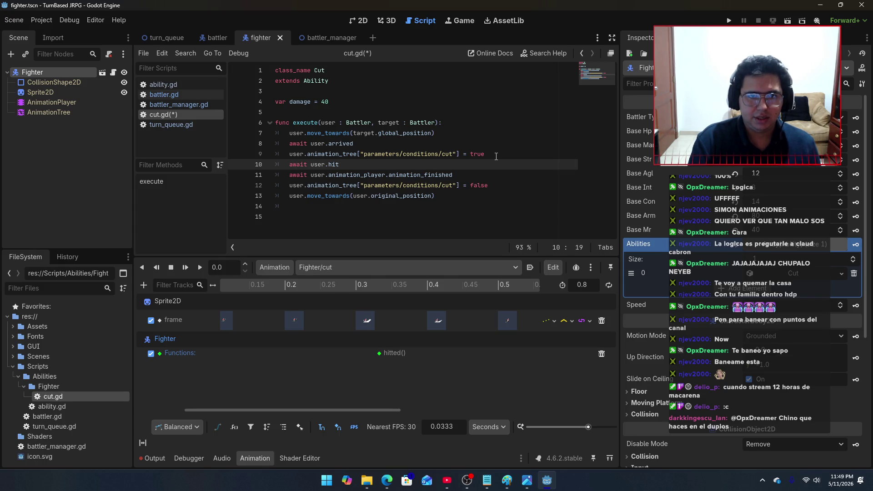
pyautogui.press('Return')
pyautogui.hotkey('ctrl', 's')
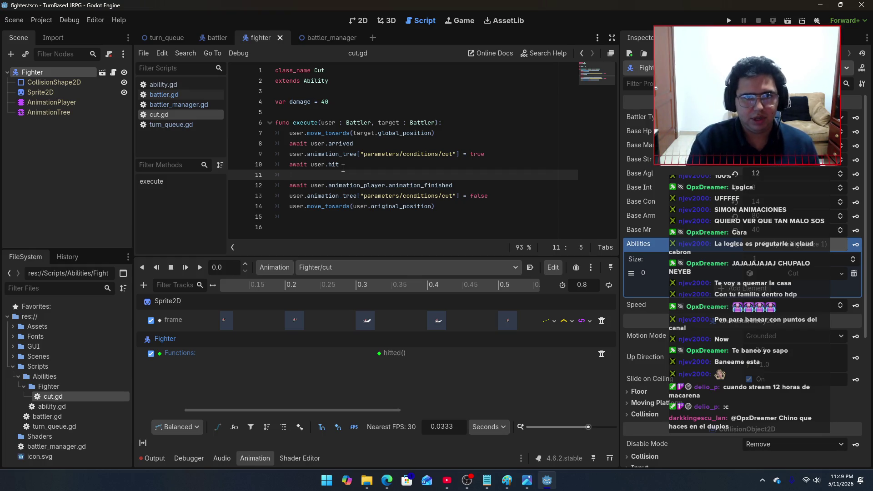
# - Start the next line with 'target', then switch between the battler and fighter scenes
pyautogui.write('target')
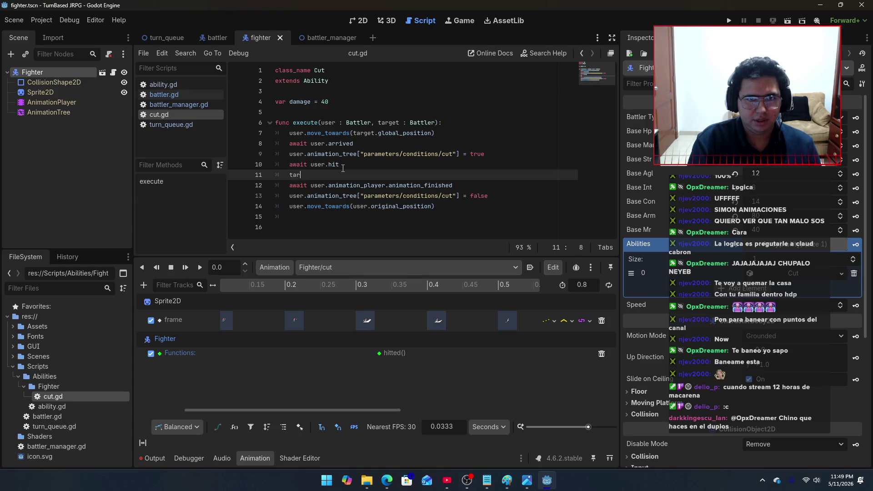
pyautogui.press('Escape')
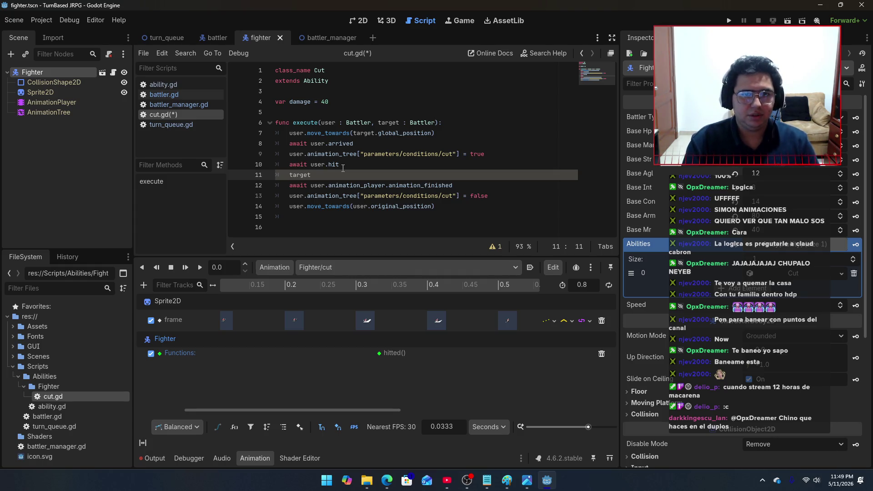
pyautogui.click(218, 38)
pyautogui.click(266, 38)
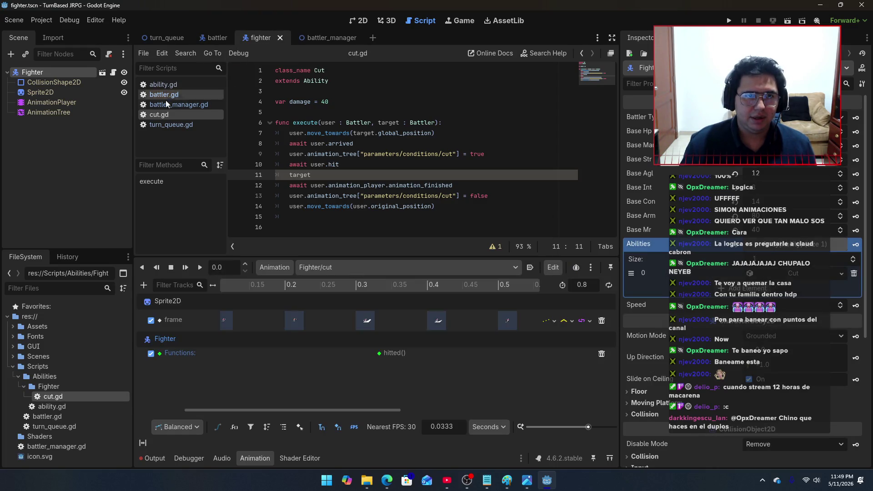
# - In battler.gd, add the function signature func heal_damage(amount : int): after hitted
pyautogui.click(164, 95)
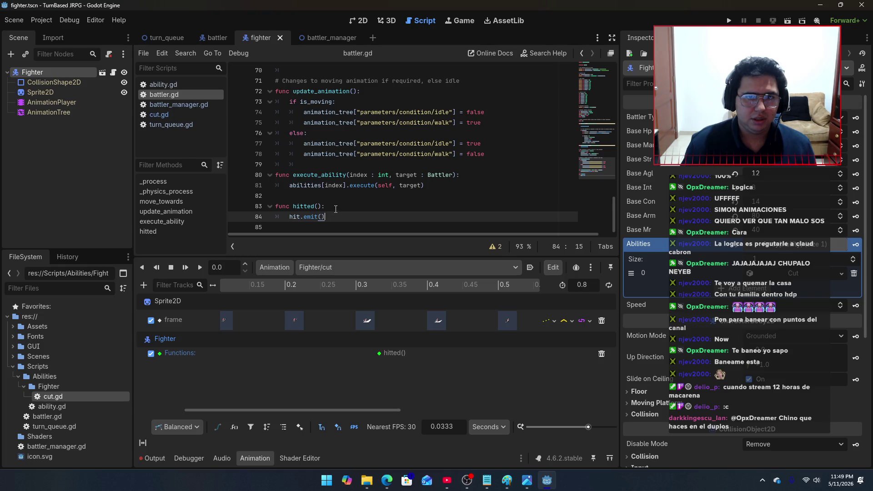
pyautogui.press('Return')
pyautogui.press('Return')
pyautogui.press('BackSpace')
pyautogui.write('func')
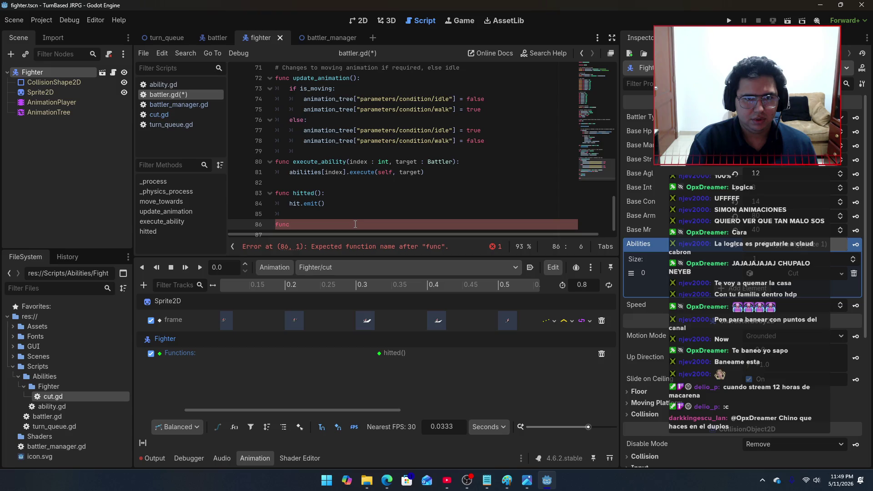
pyautogui.write(' heal_damage')
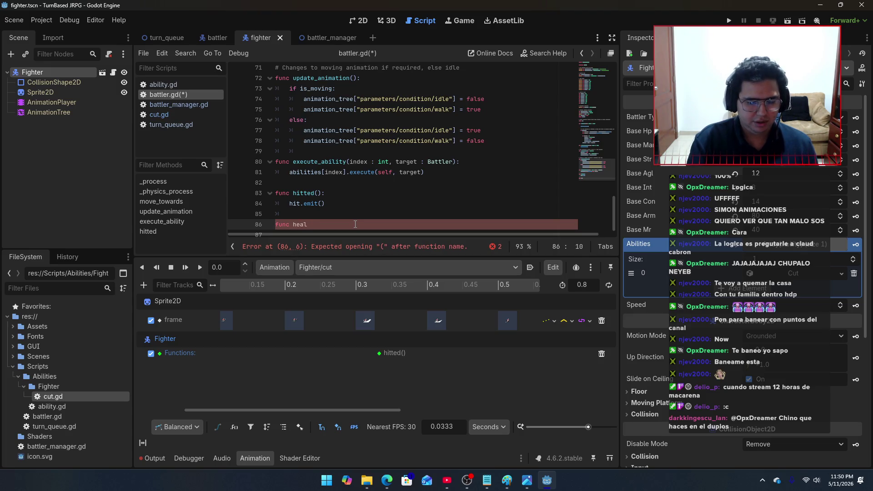
pyautogui.write('(')
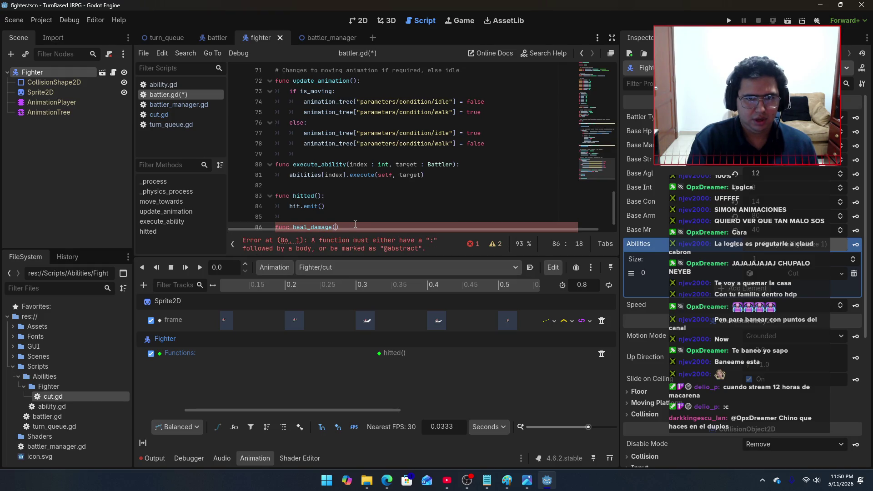
pyautogui.write('amount i')
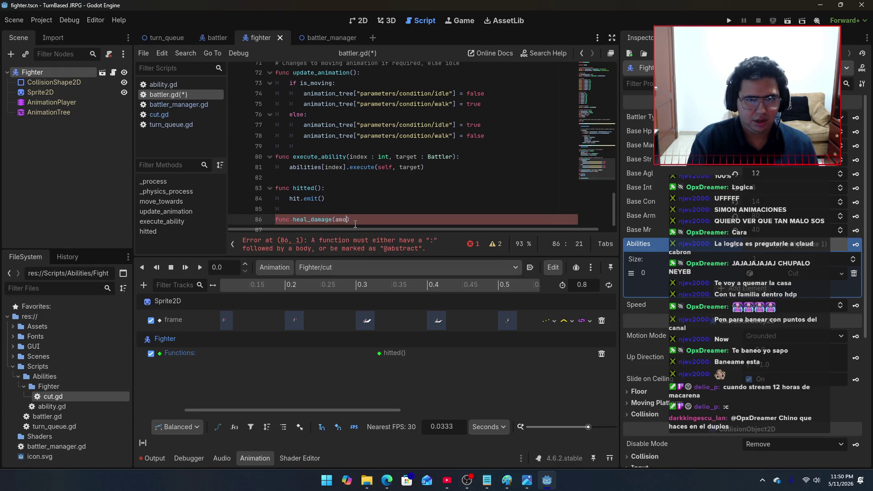
pyautogui.press('BackSpace')
pyautogui.write(': int):')
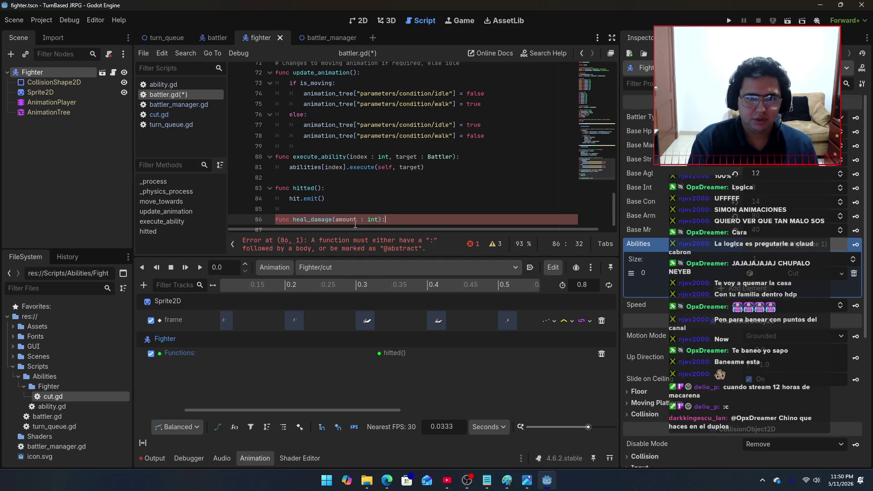
pyautogui.press('Return')
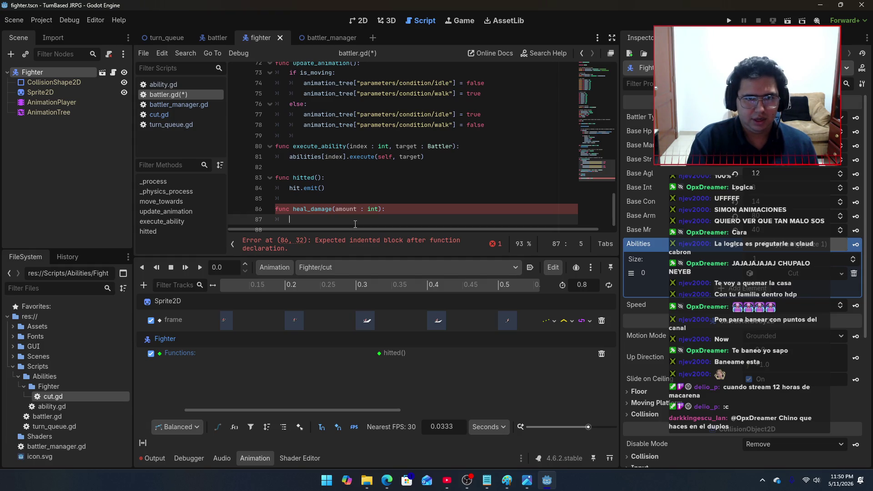
# - Write curr_hp += amount as the heal_damage body and save battler.gd
pyautogui.scroll(12, 355, 224)
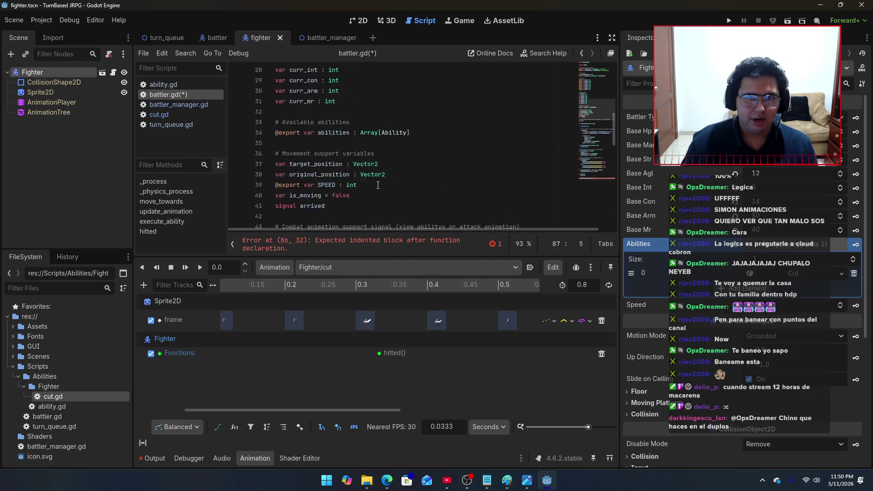
pyautogui.scroll(9, 378, 185)
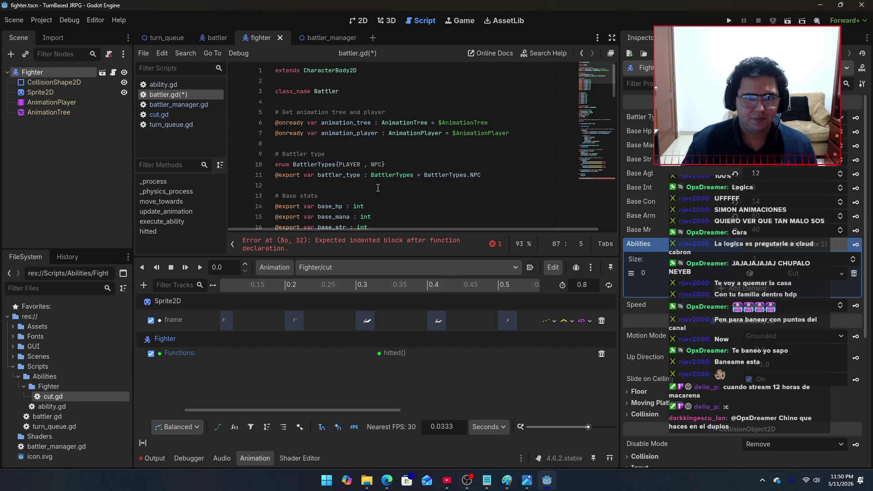
pyautogui.scroll(-2, 377, 188)
pyautogui.scroll(-2, 378, 188)
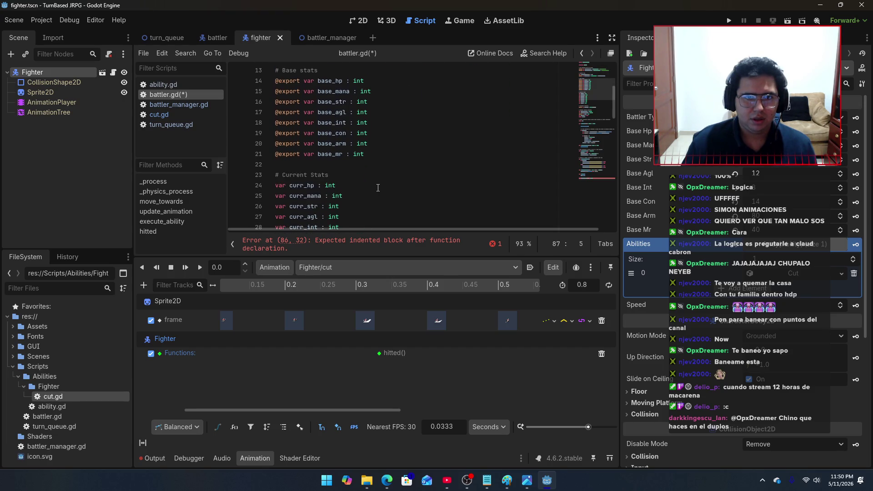
pyautogui.write('curr')
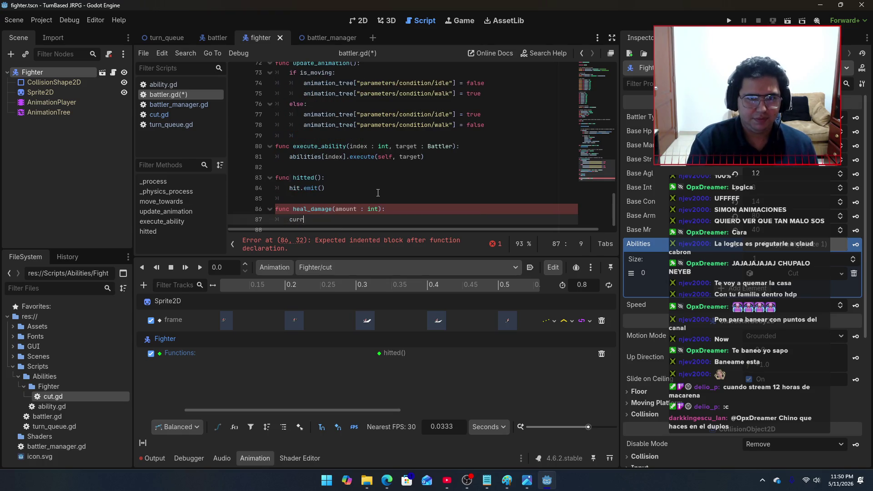
pyautogui.press('Down')
pyautogui.press('Down')
pyautogui.press('Down')
pyautogui.press('Return')
pyautogui.write('+=')
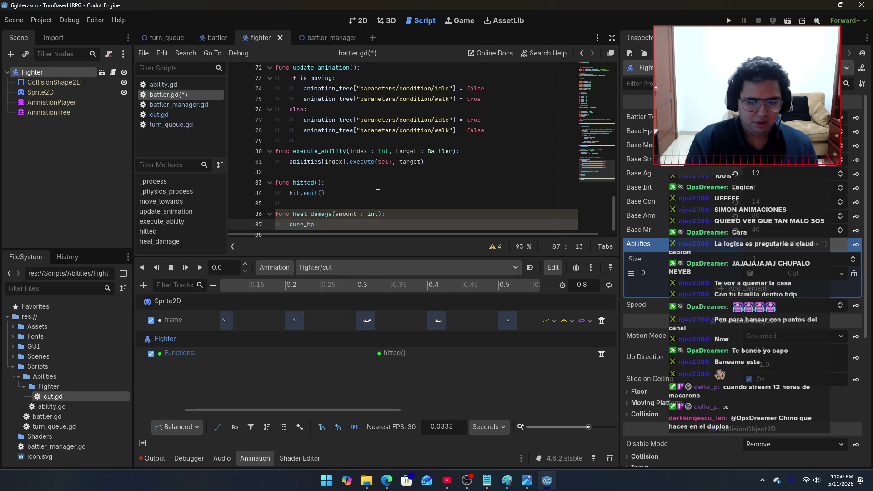
pyautogui.press('BackSpace')
pyautogui.press('BackSpace')
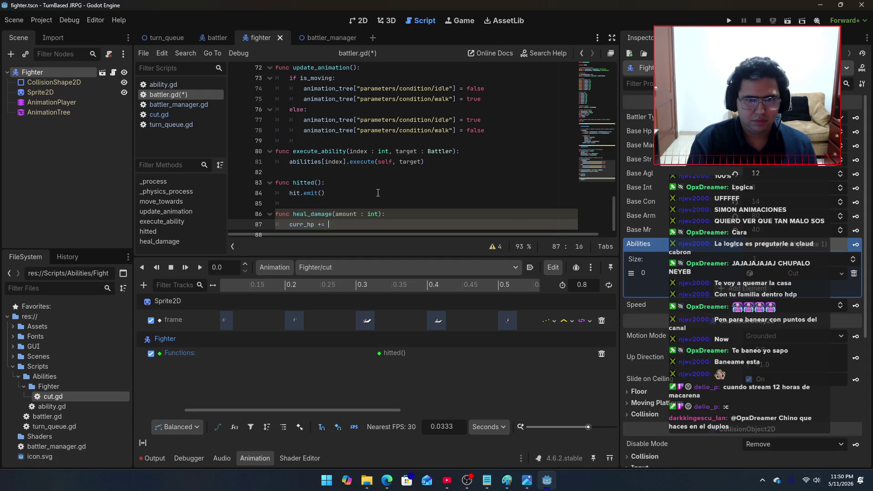
pyautogui.write('amo')
pyautogui.press('Return')
pyautogui.hotkey('ctrl', 's')
pyautogui.scroll(-1, 364, 205)
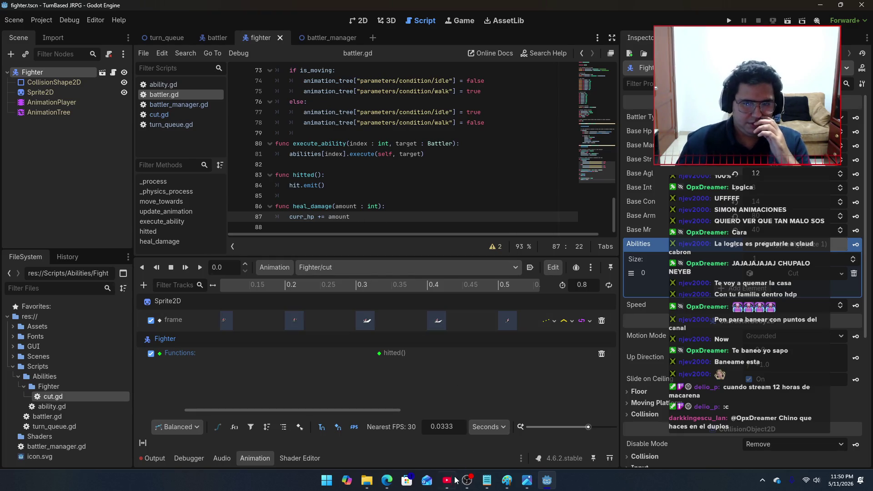
pyautogui.click(161, 115)
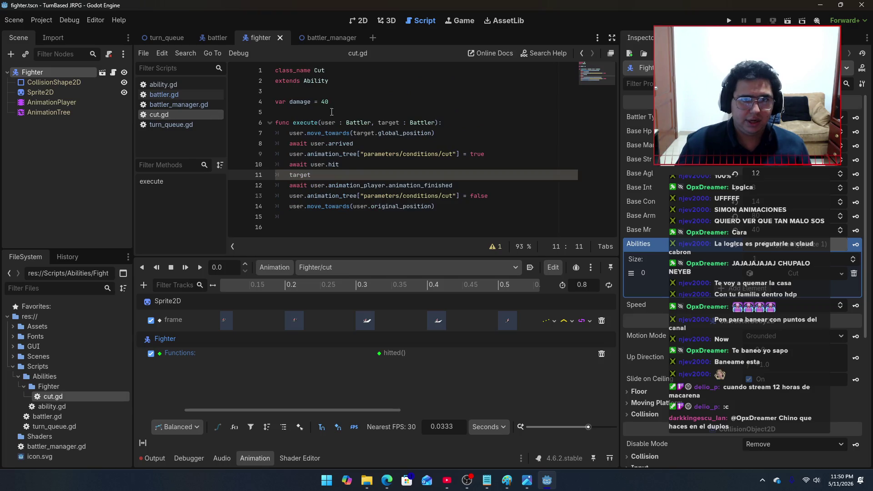
# - Change the Cut ability's damage on line 4 of cut.gd to -40, then return to battler.gd
pyautogui.click(321, 101)
pyautogui.write('-')
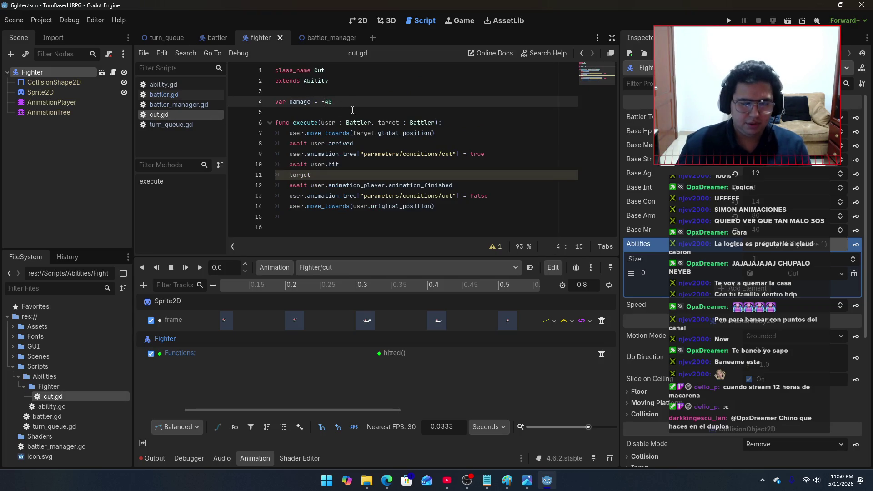
pyautogui.click(176, 105)
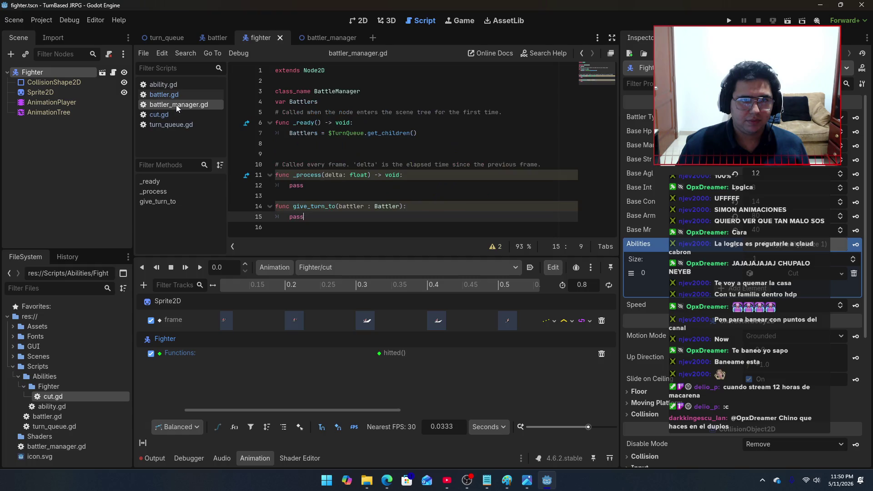
pyautogui.click(176, 114)
pyautogui.click(180, 95)
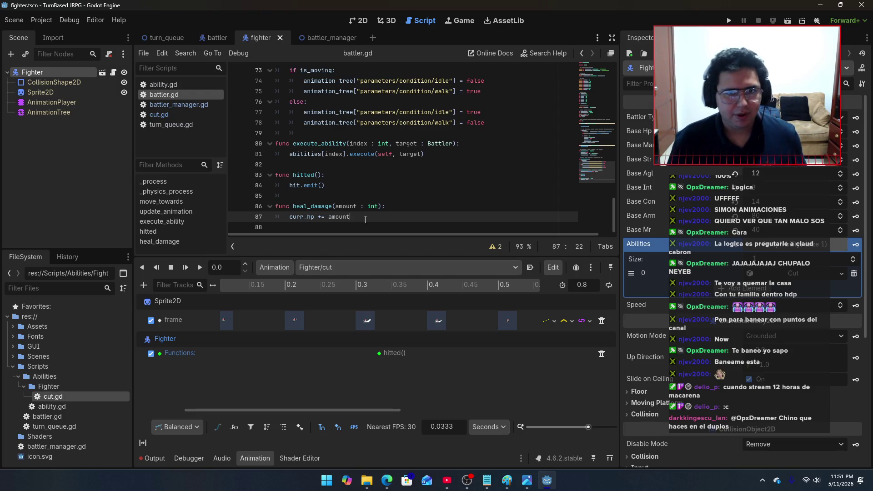
pyautogui.click(323, 274)
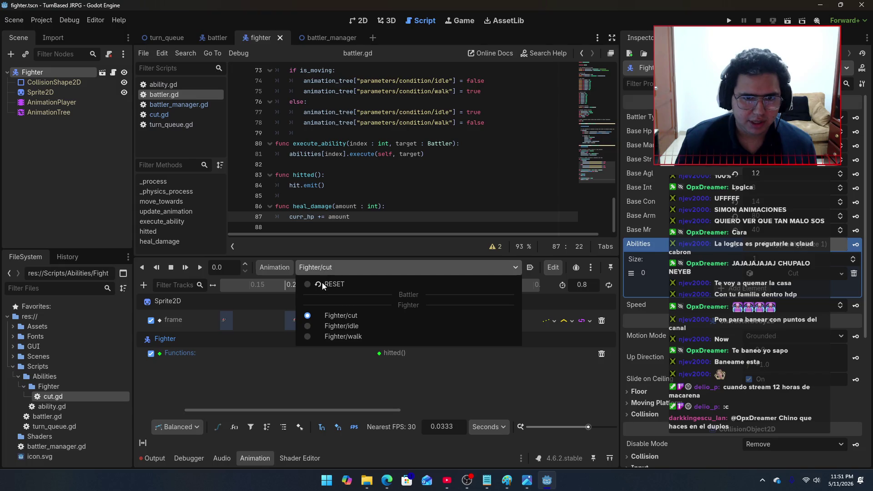
# - Create a 'hurt' animation 0.5 s long, save, and view the Swordsman.png sprite sheet
pyautogui.click(269, 268)
pyautogui.click(268, 269)
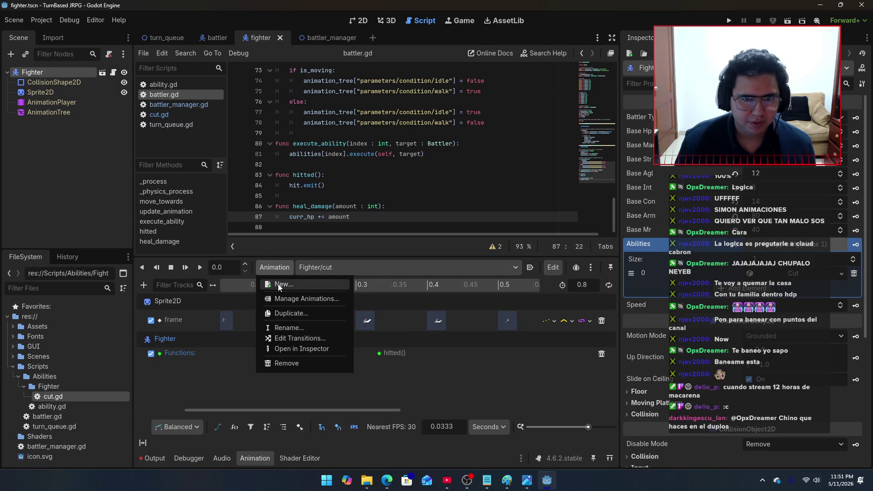
pyautogui.click(277, 283)
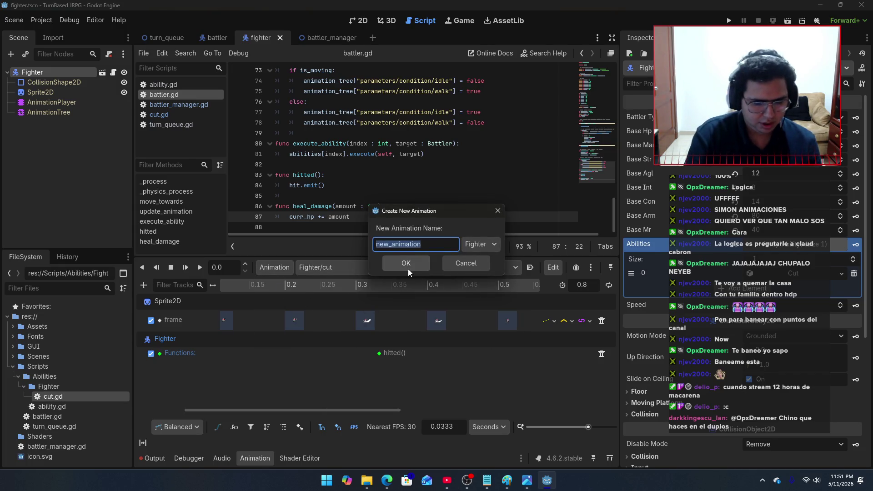
pyautogui.write('hurt')
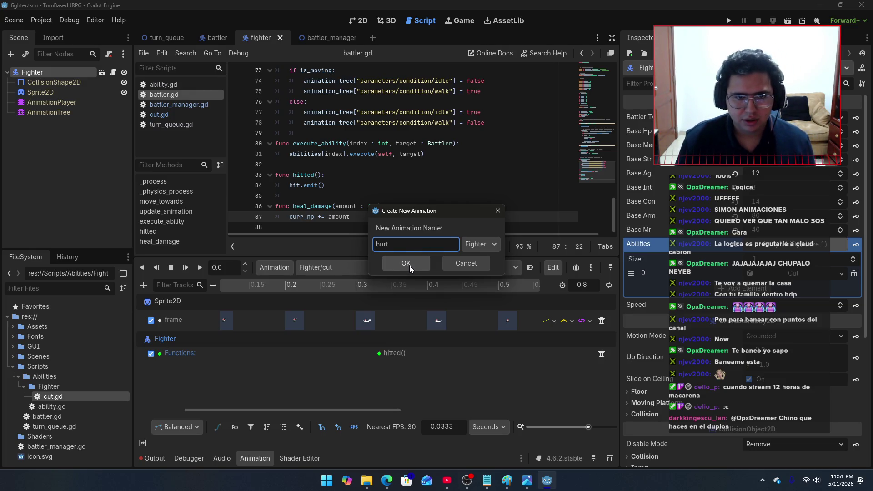
pyautogui.click(409, 265)
pyautogui.click(582, 285)
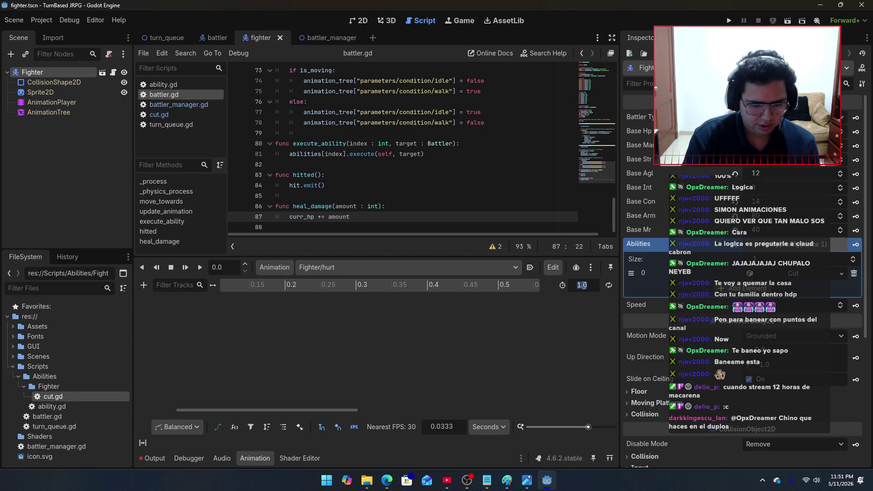
pyautogui.write('0.5')
pyautogui.press('Return')
pyautogui.hotkey('ctrl', 's')
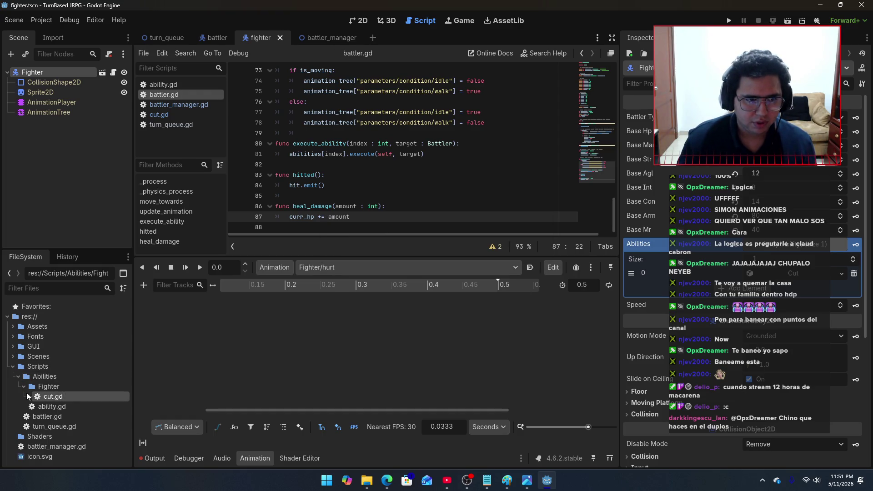
pyautogui.click(526, 479)
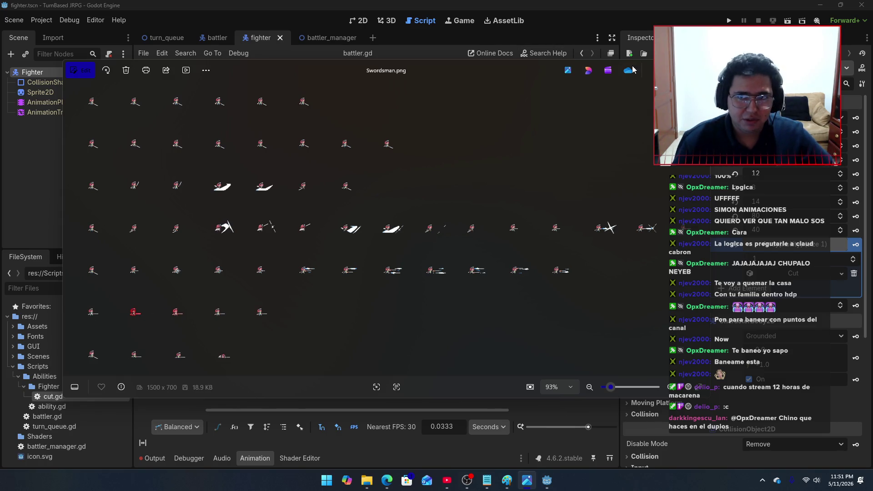
pyautogui.hotkey('alt', 'Tab')
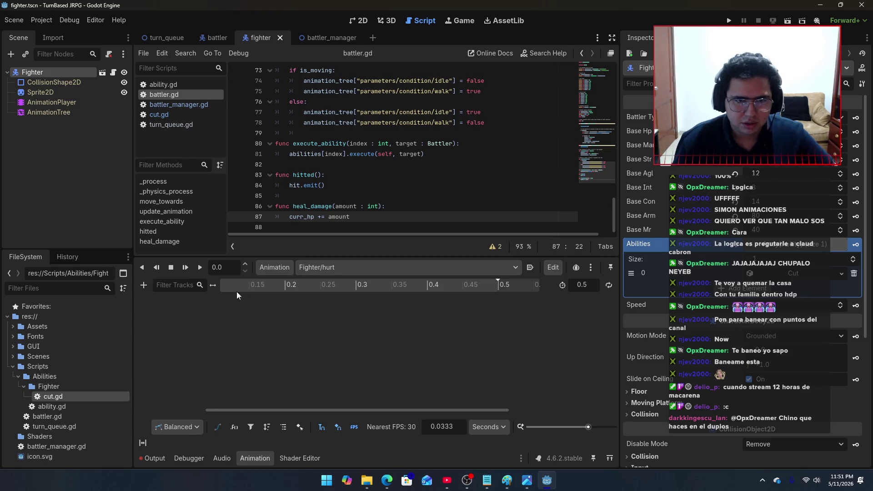
# - Key the Sprite2D's frame into Fighter/hurt, creating a frame track, and zoom the timeline out
pyautogui.click(38, 92)
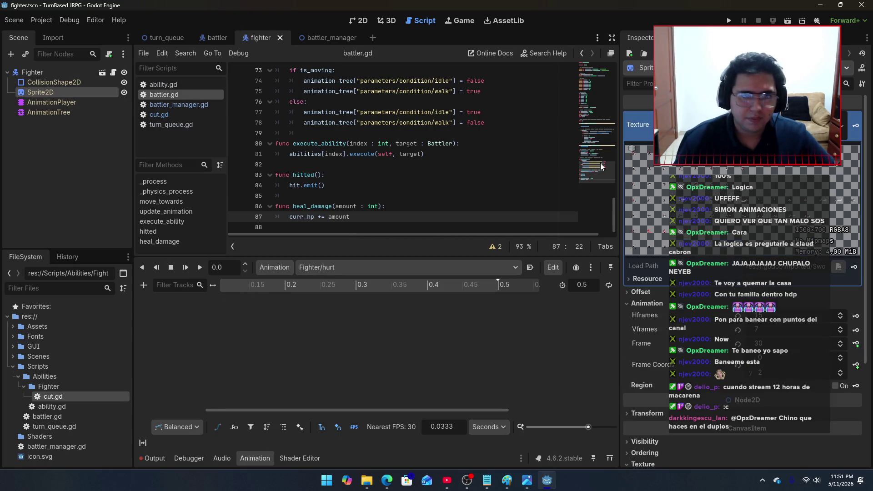
pyautogui.click(859, 348)
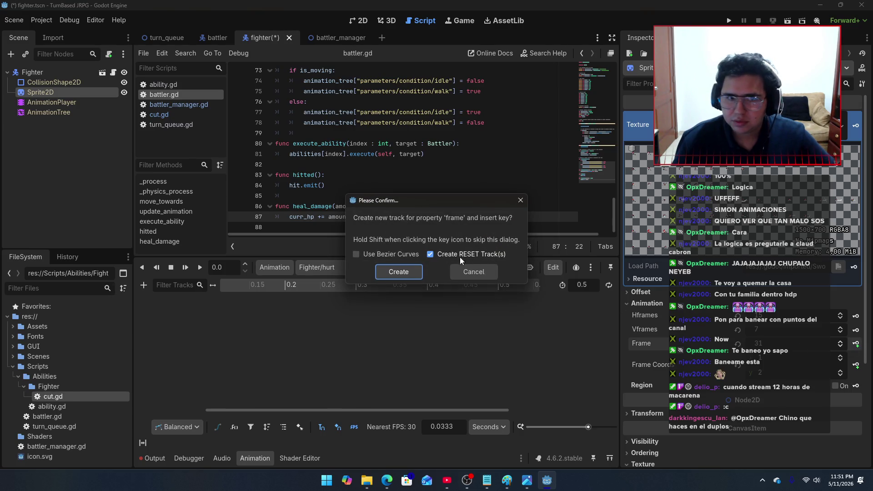
pyautogui.click(415, 272)
pyautogui.click(238, 285)
pyautogui.click(218, 285)
pyautogui.moveTo(237, 408)
pyautogui.mouseDown()
pyautogui.moveTo(201, 407)
pyautogui.moveTo(192, 362)
pyautogui.mouseUp()
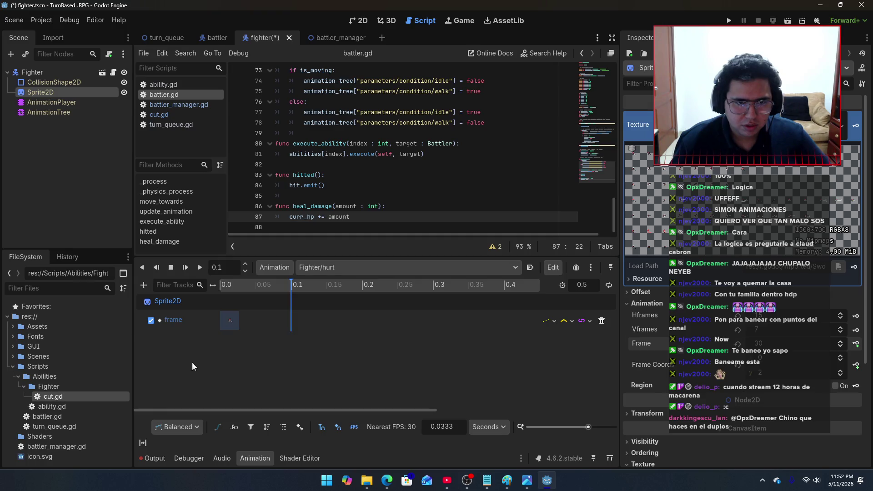
pyautogui.moveTo(586, 428)
pyautogui.mouseDown()
pyautogui.moveTo(502, 428)
pyautogui.moveTo(586, 427)
pyautogui.mouseUp()
pyautogui.click(215, 284)
pyautogui.click(230, 321)
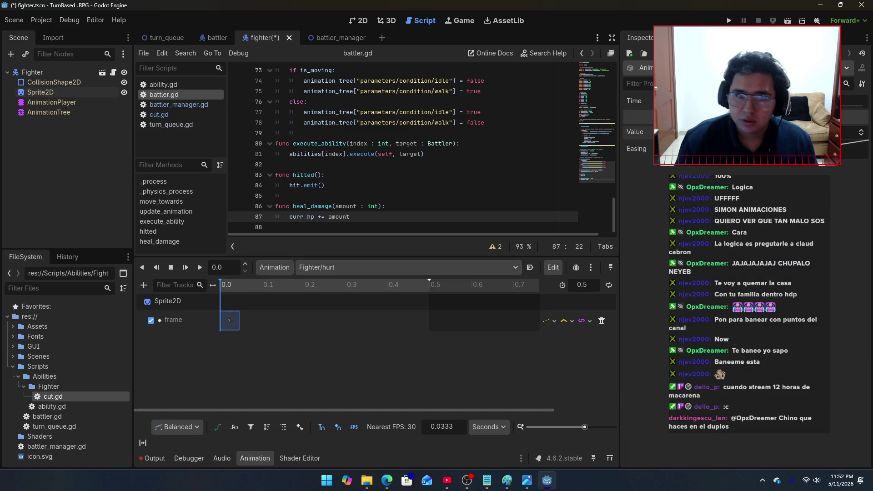
# - Insert frame keys near 0.1 s and at 0.1333 s on the frame track
pyautogui.moveTo(246, 288)
pyautogui.mouseDown()
pyautogui.moveTo(261, 289)
pyautogui.moveTo(244, 287)
pyautogui.mouseUp()
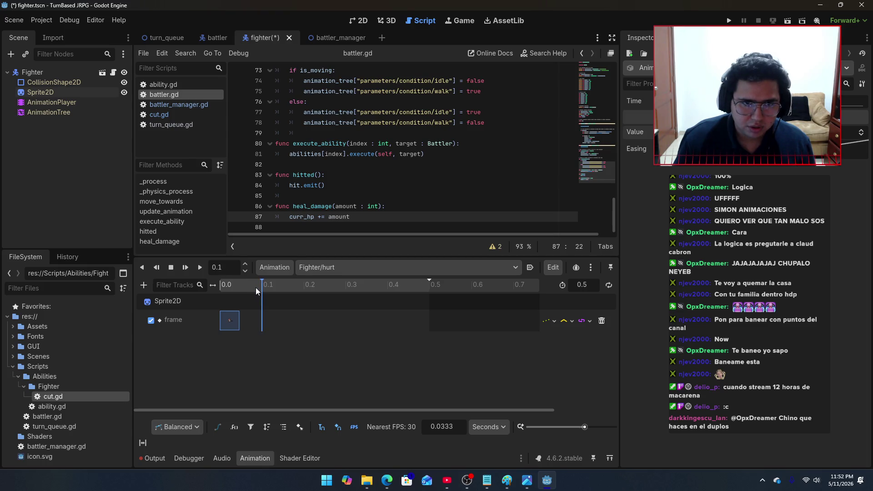
pyautogui.rightClick(250, 291)
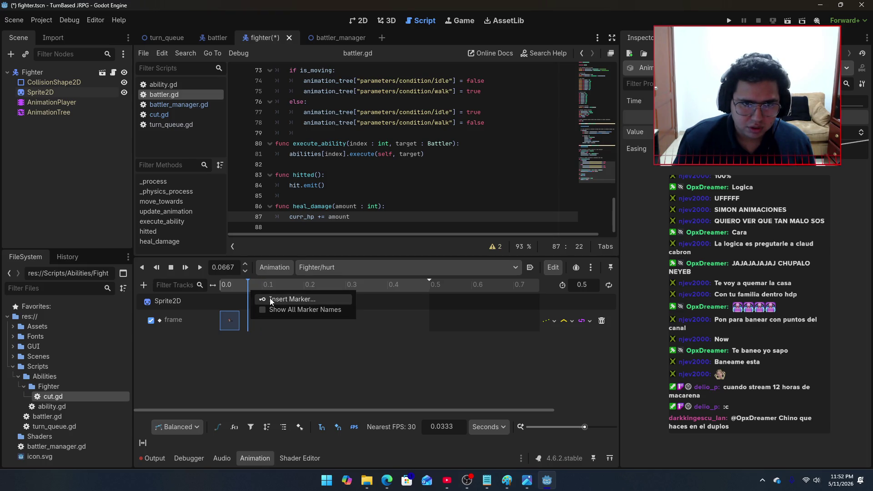
pyautogui.click(269, 299)
pyautogui.press('Escape')
pyautogui.rightClick(253, 320)
pyautogui.click(262, 325)
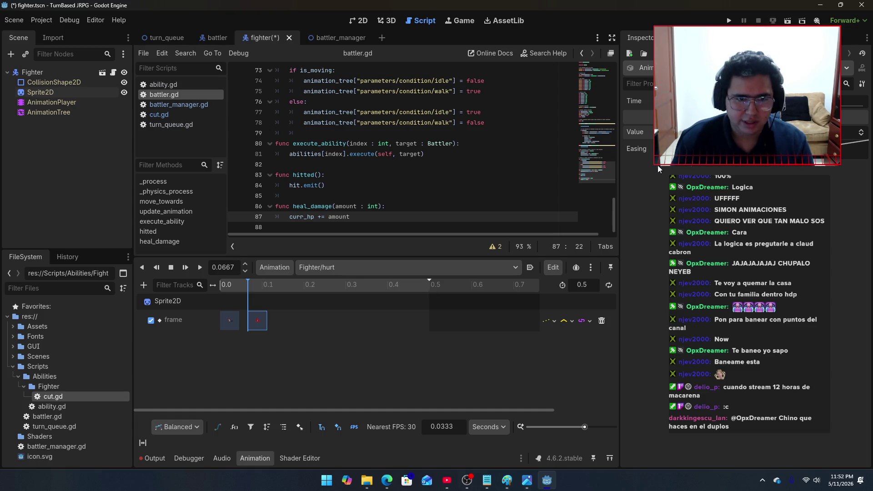
pyautogui.click(277, 287)
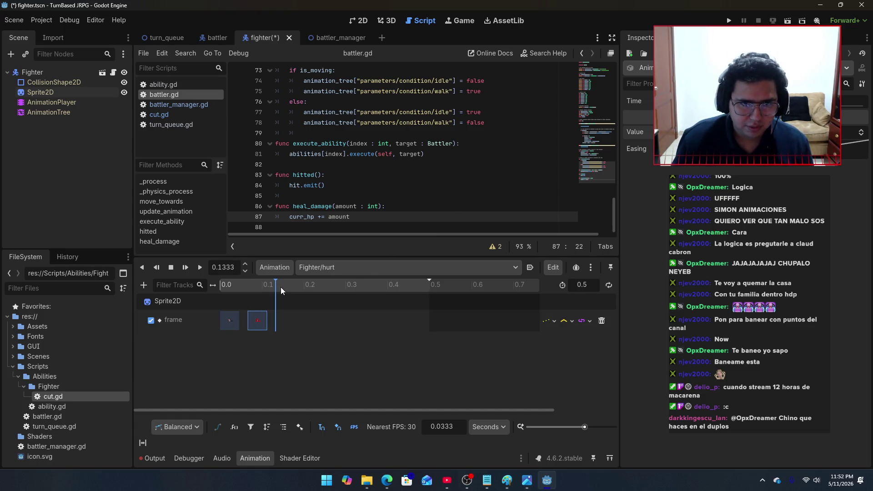
pyautogui.click(287, 288)
pyautogui.click(282, 287)
pyautogui.rightClick(280, 321)
pyautogui.click(314, 329)
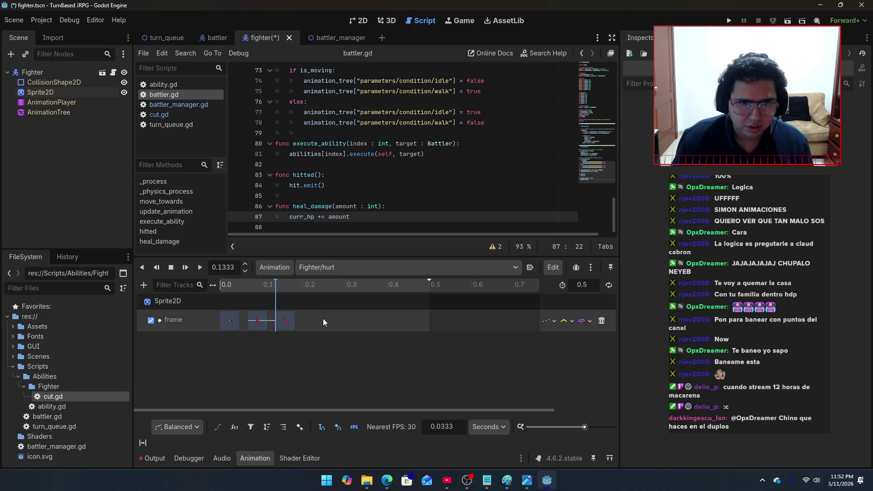
pyautogui.click(285, 321)
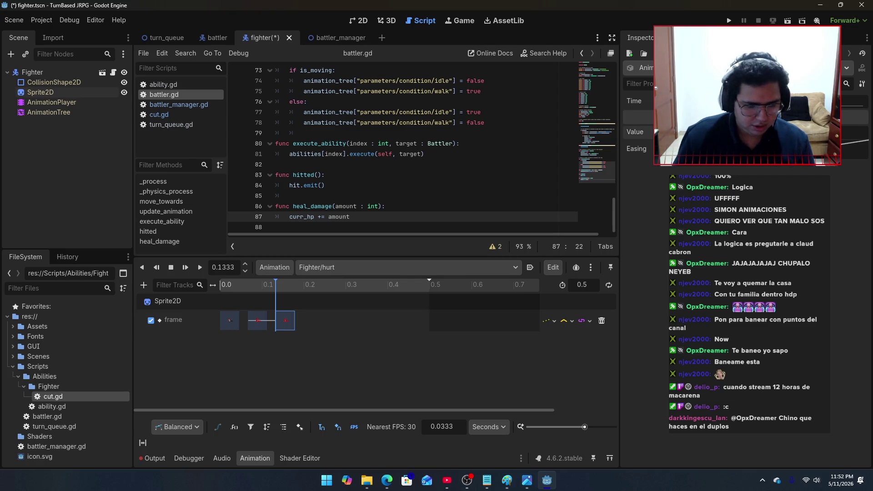
# - Add frame keys at 0.2 and 0.2667 s, deleting the extra key at 0.3333
pyautogui.click(310, 288)
pyautogui.rightClick(303, 323)
pyautogui.click(320, 331)
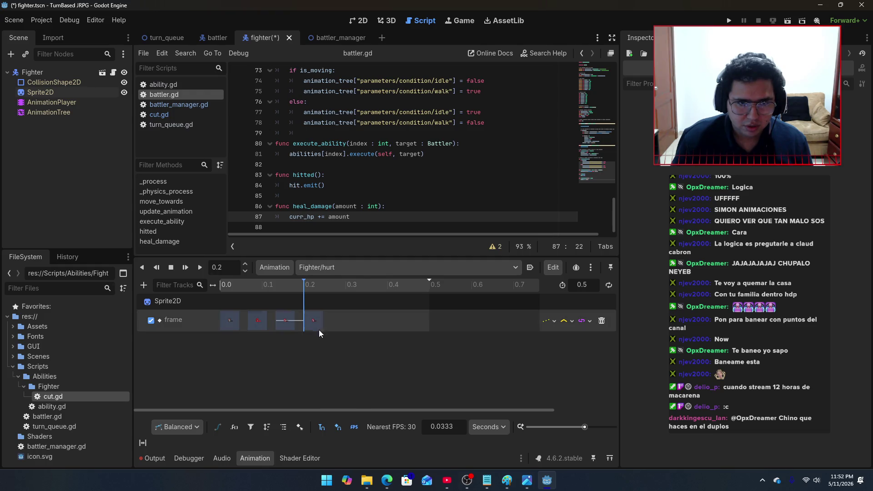
pyautogui.click(317, 321)
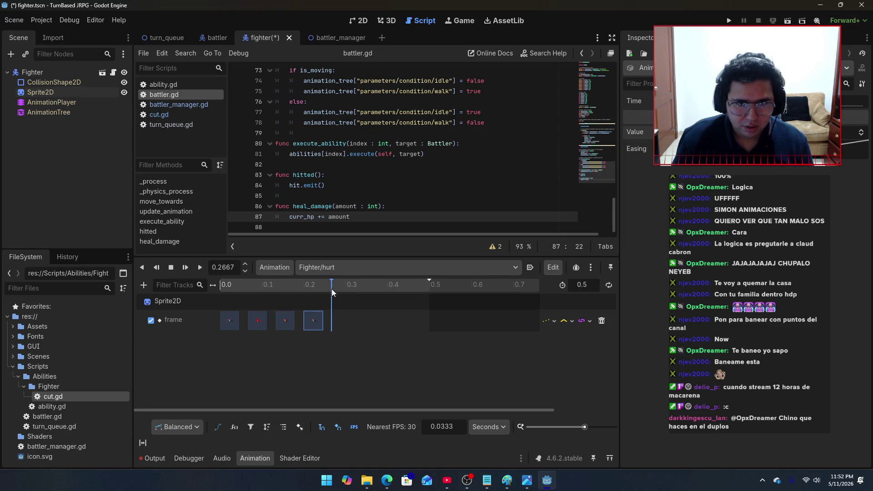
pyautogui.rightClick(334, 321)
pyautogui.click(352, 330)
pyautogui.click(339, 324)
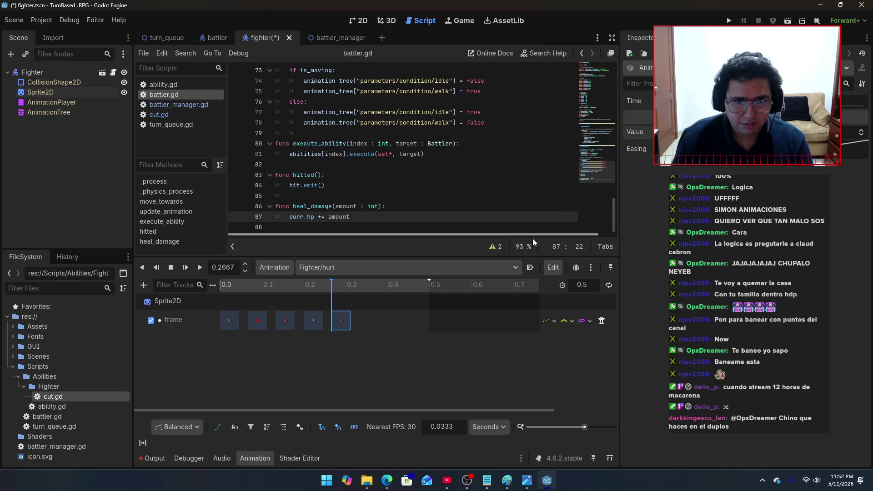
pyautogui.click(357, 285)
pyautogui.click(362, 319)
pyautogui.rightClick(362, 319)
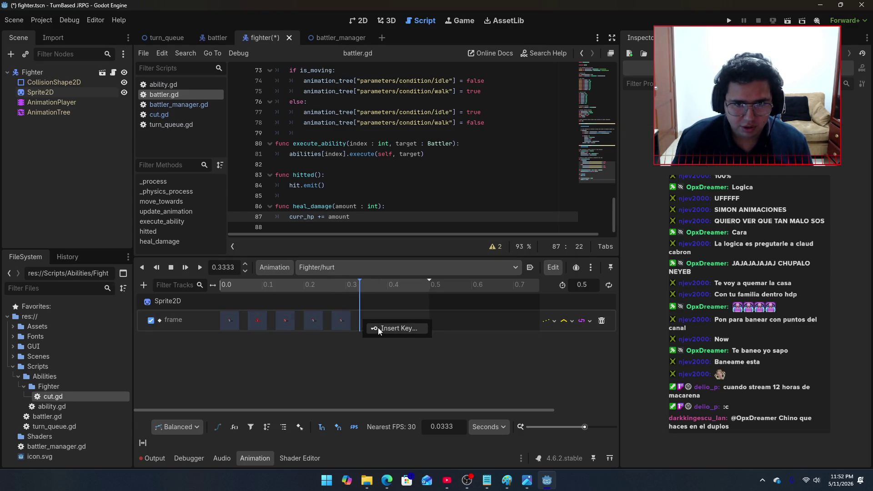
pyautogui.click(378, 327)
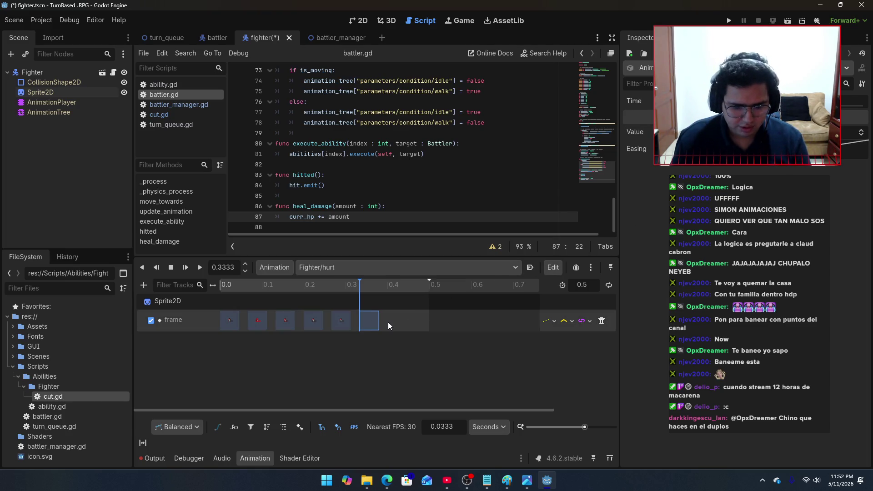
pyautogui.press('Delete')
# - Trim the hurt animation to 0.35 seconds and save the fighter scene
pyautogui.click(584, 285)
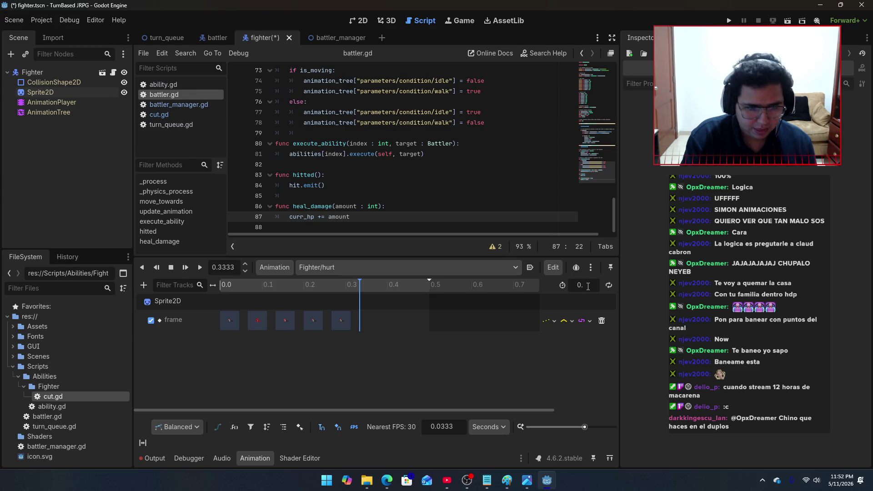
pyautogui.write('5')
pyautogui.press('Return')
pyautogui.hotkey('ctrl', 's')
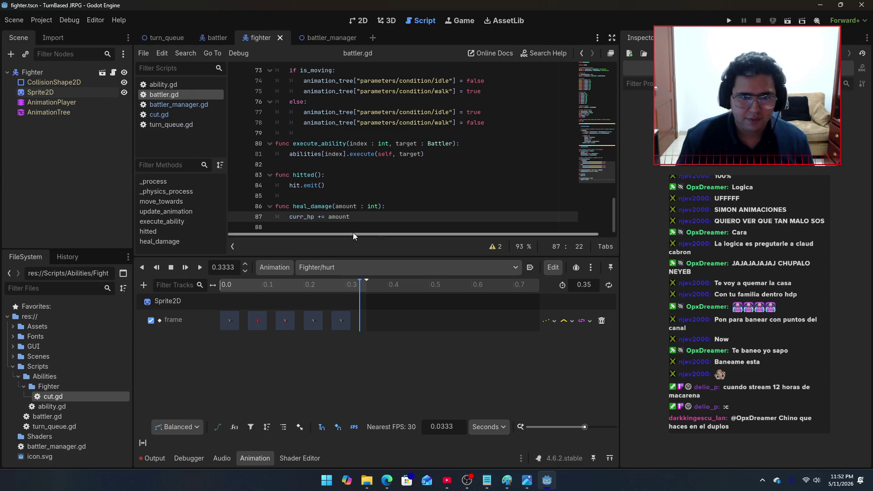
pyautogui.click(81, 109)
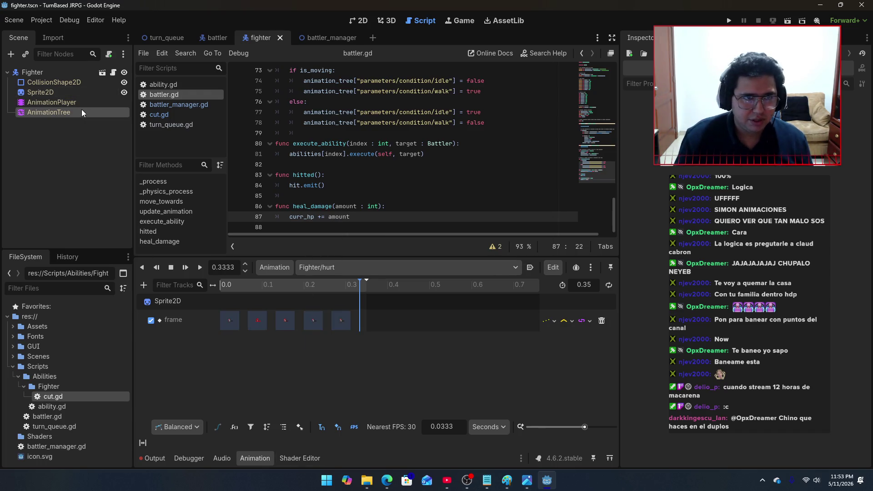
# - Add Fighter/hurt as a new state in the AnimationTree state machine
pyautogui.click(341, 456)
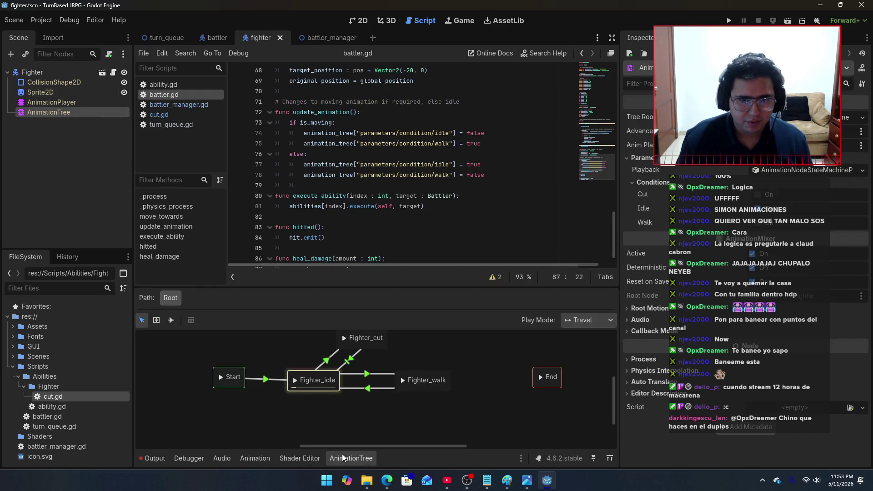
pyautogui.moveTo(345, 410); pyautogui.dragTo(361, 397)
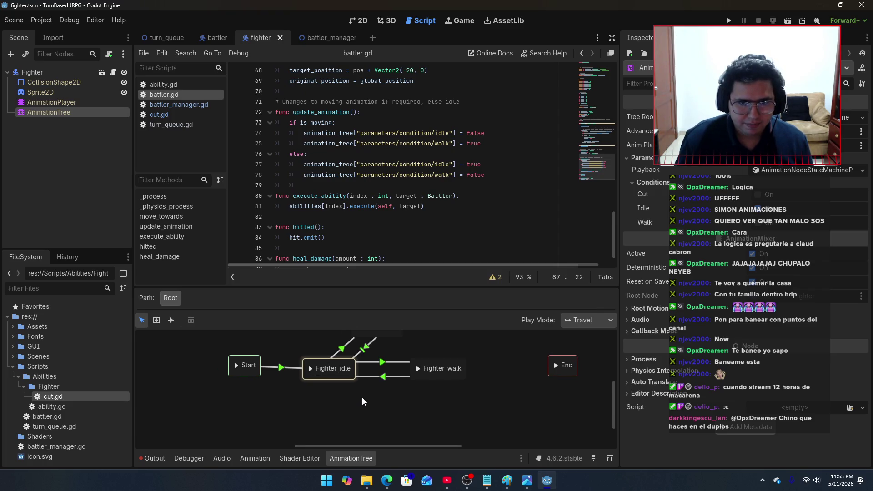
pyautogui.click(330, 375)
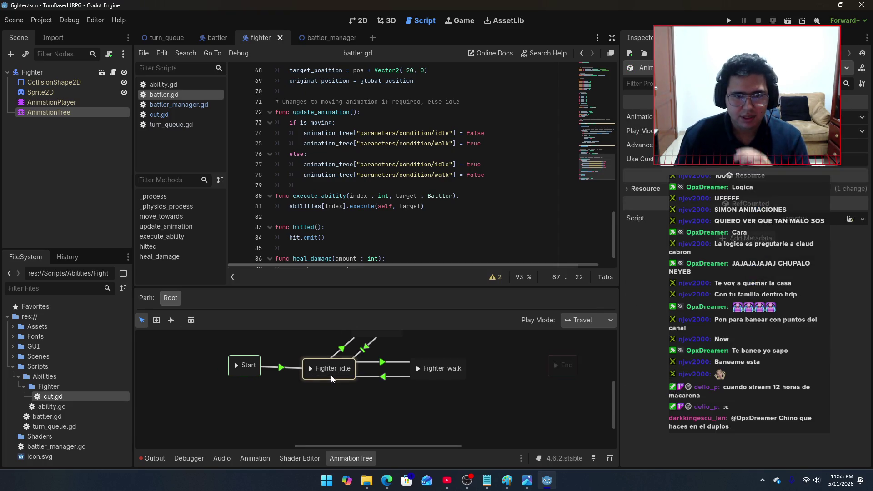
pyautogui.rightClick(328, 375)
pyautogui.rightClick(331, 404)
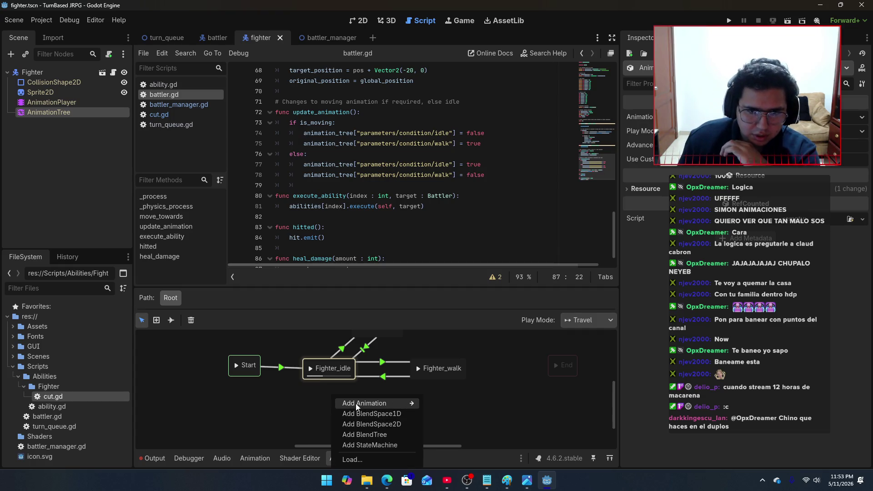
pyautogui.moveTo(355, 403)
pyautogui.click(458, 413)
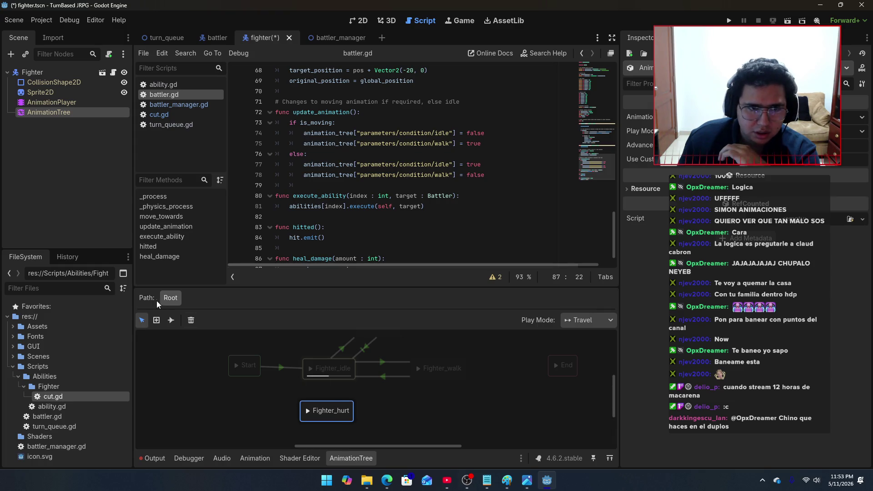
# - Connect Fighter_idle to Fighter_hurt and back, setting each transition's Hurt advance condition
pyautogui.click(170, 320)
pyautogui.moveTo(344, 408); pyautogui.dragTo(344, 408)
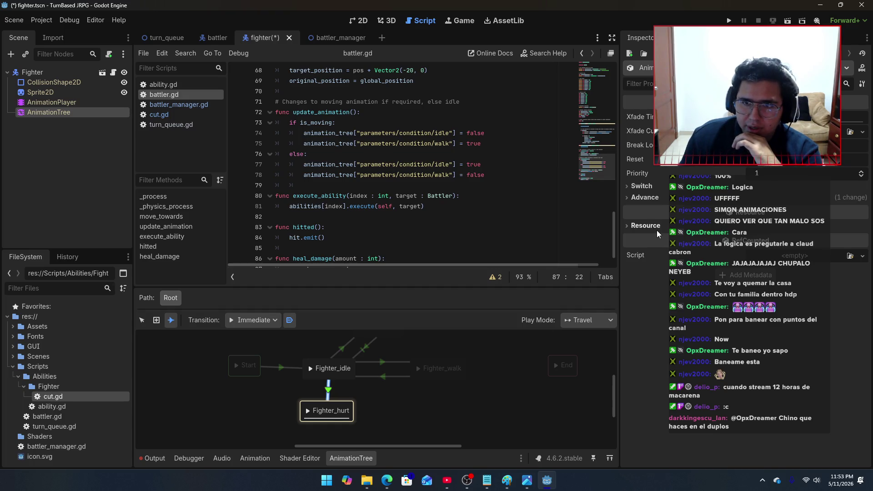
pyautogui.click(651, 200)
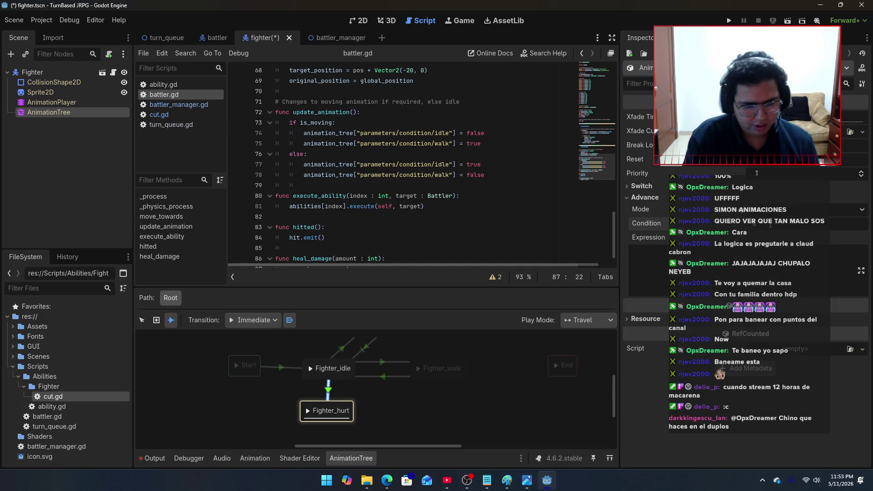
pyautogui.hotkey('ctrl', 's')
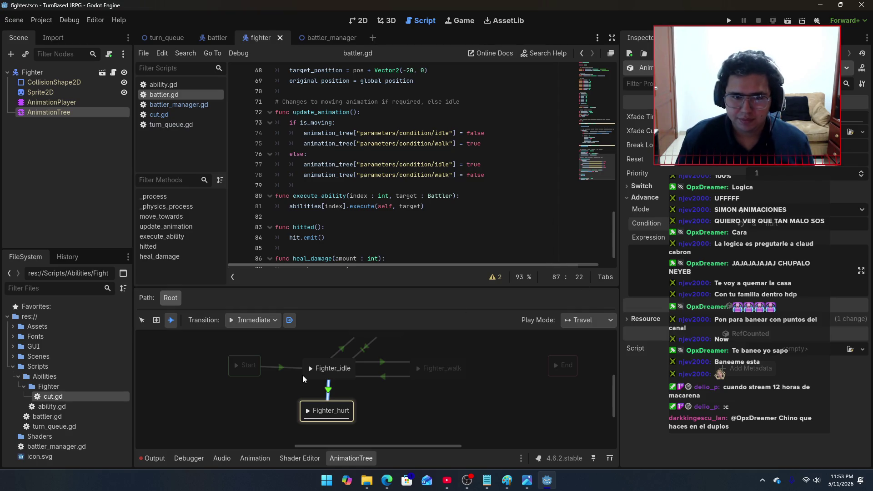
pyautogui.moveTo(320, 372); pyautogui.dragTo(322, 370)
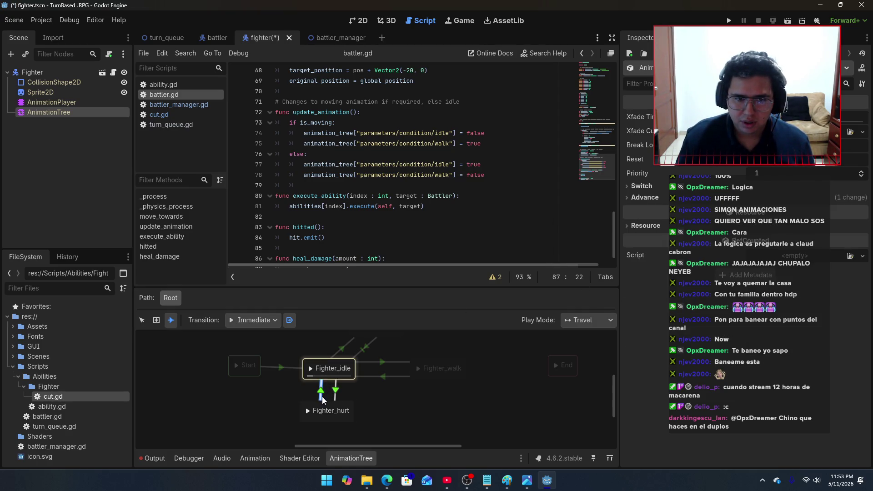
pyautogui.click(645, 198)
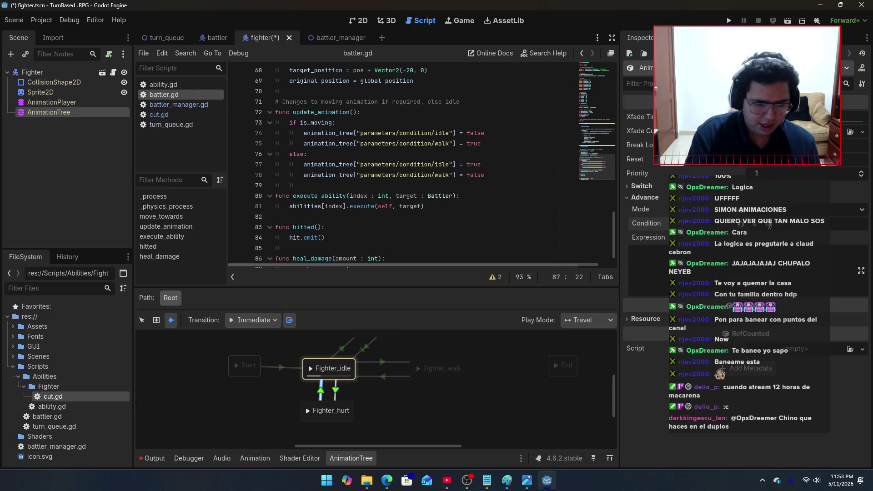
pyautogui.hotkey('ctrl', 's')
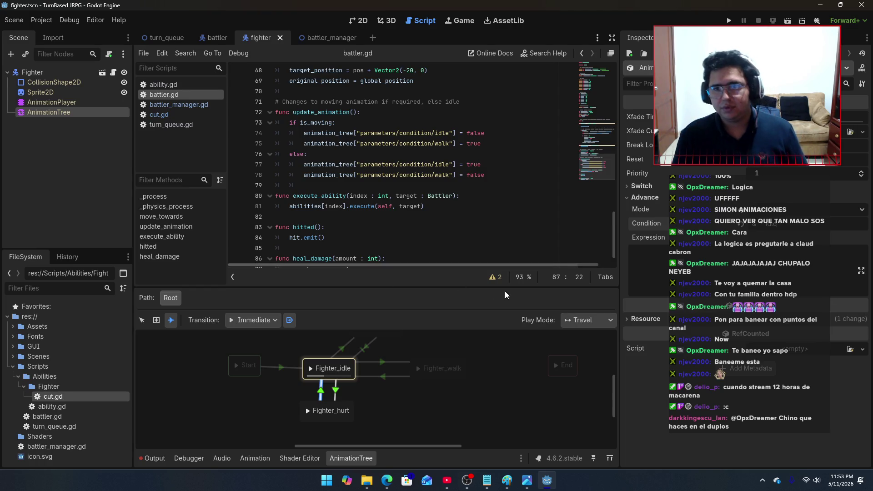
# - Set the return transition's switch mode to At End, save, and reselect the AnimationTree node
pyautogui.click(643, 196)
pyautogui.click(641, 185)
pyautogui.click(811, 198)
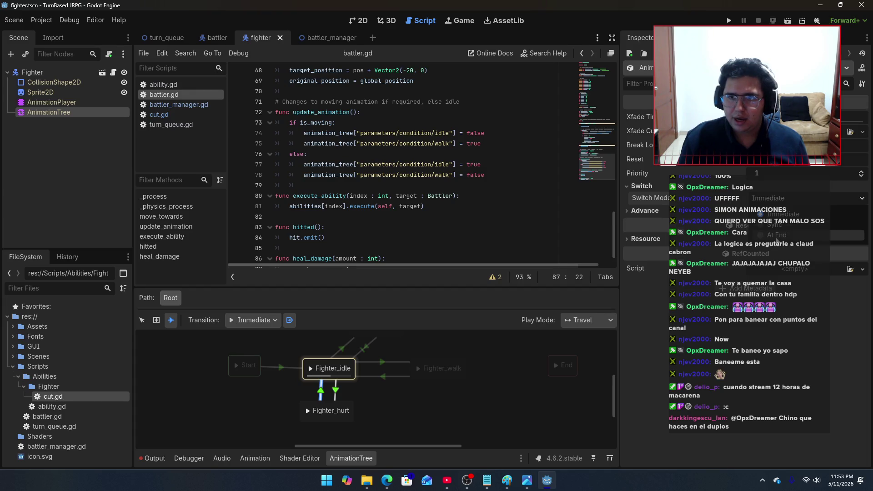
pyautogui.click(777, 235)
pyautogui.hotkey('ctrl', 's')
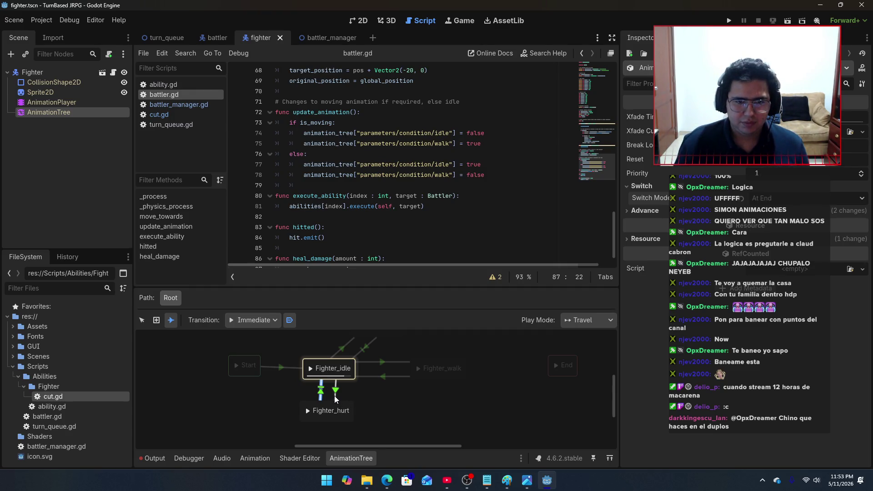
pyautogui.click(141, 320)
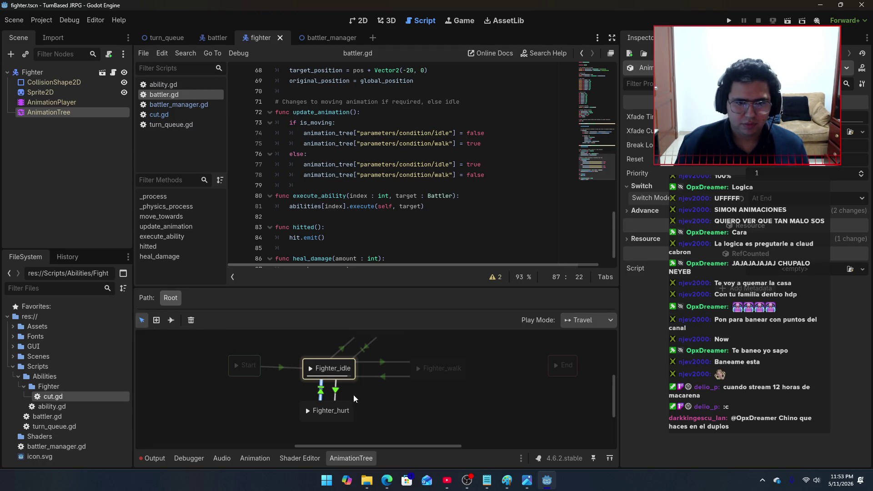
pyautogui.click(45, 114)
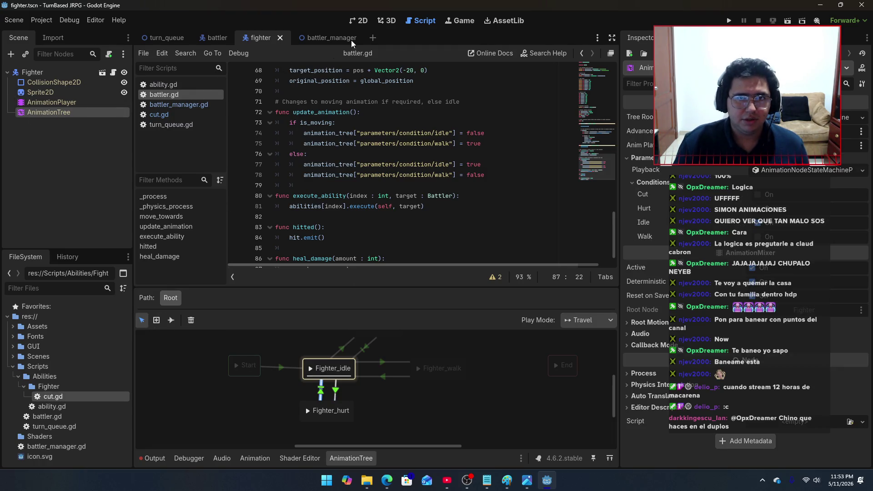
pyautogui.click(359, 21)
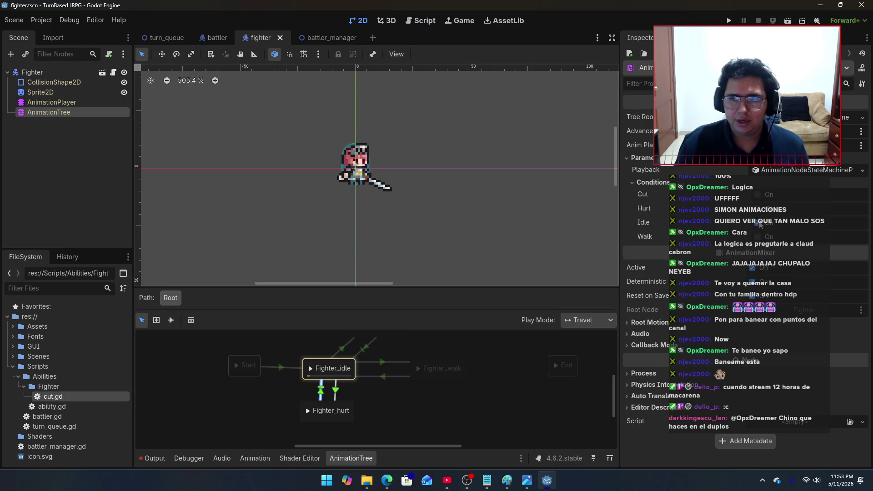
# - Preview the Hurt condition switching the fighter into Fighter_hurt, return to Fighter_idle, and save the scene
pyautogui.click(758, 209)
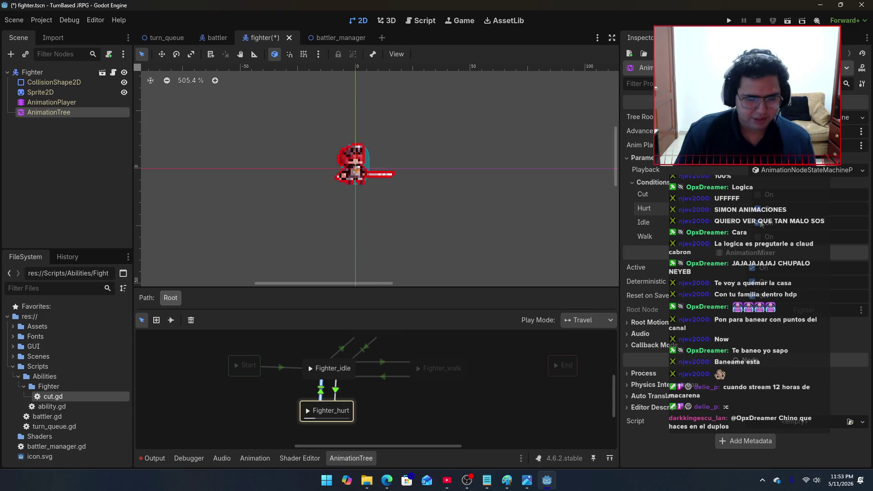
pyautogui.click(308, 364)
pyautogui.hotkey('ctrl', 's')
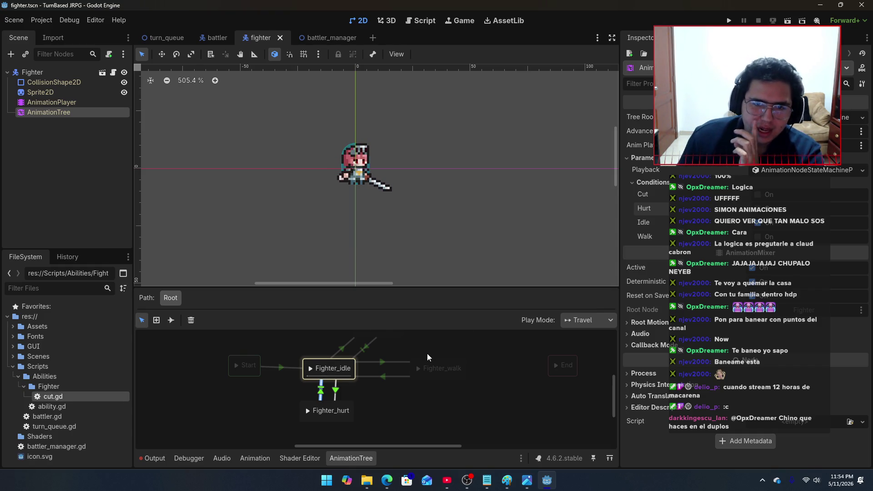
pyautogui.moveTo(426, 354); pyautogui.dragTo(422, 370)
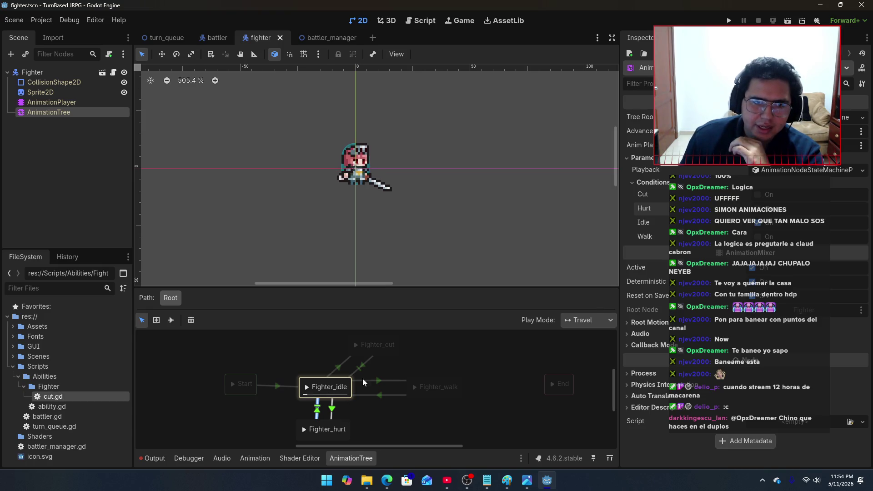
pyautogui.hotkey('ctrl', 's')
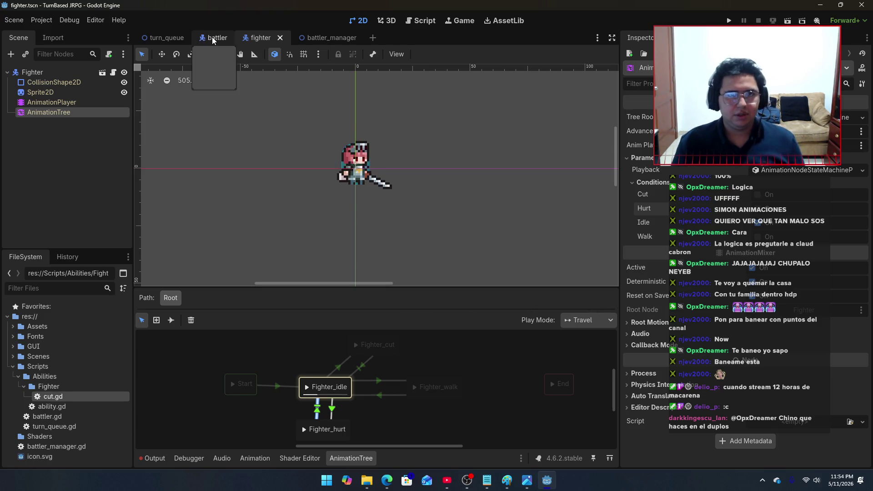
# - Collapse the Abilities and Scripts folders and expand Scenes in the FileSystem dock
pyautogui.click(13, 377)
pyautogui.click(13, 363)
pyautogui.click(12, 358)
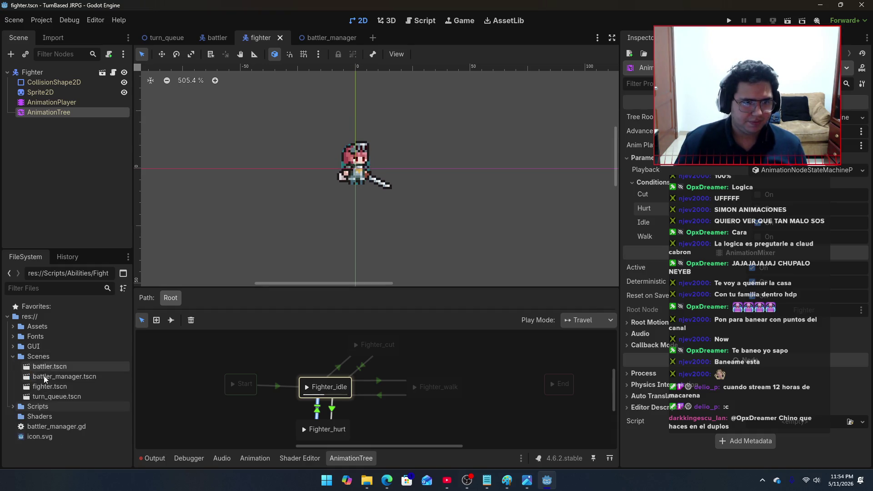
# - In File Explorer, go from the Swordsman sprite sheet up to the Characters(100x100) folder
pyautogui.click(532, 481)
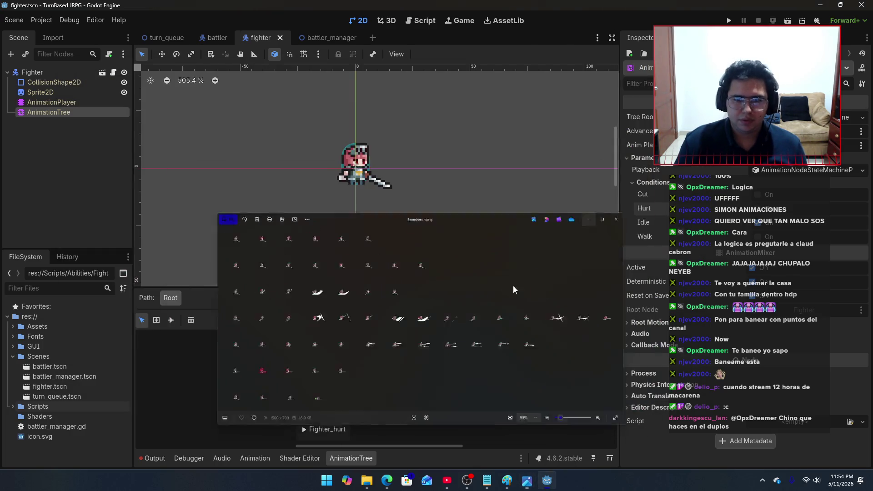
pyautogui.click(526, 480)
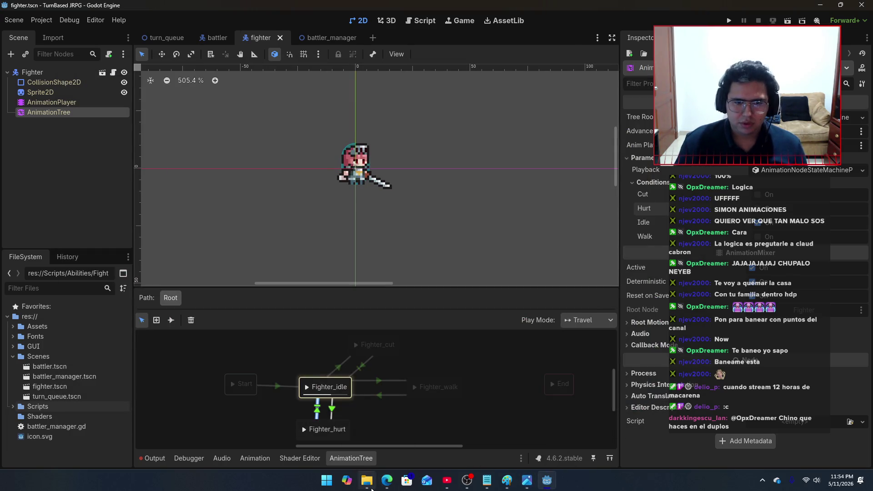
pyautogui.click(366, 480)
pyautogui.click(460, 163)
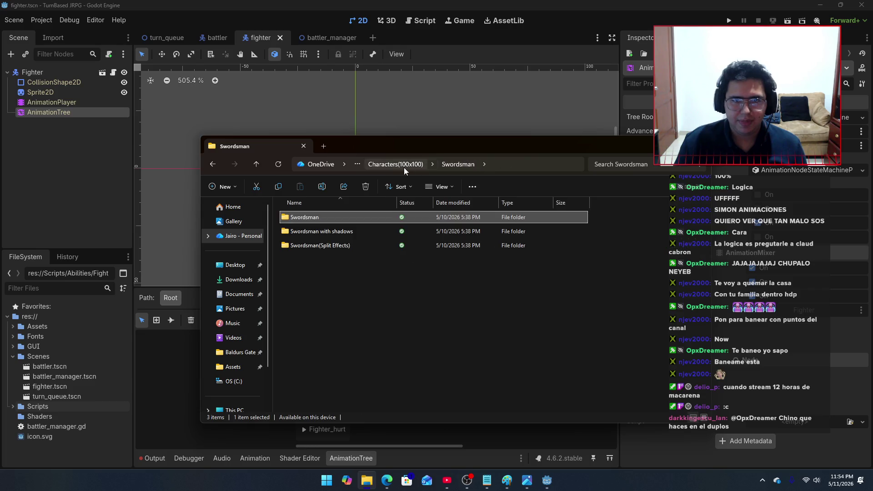
pyautogui.click(403, 166)
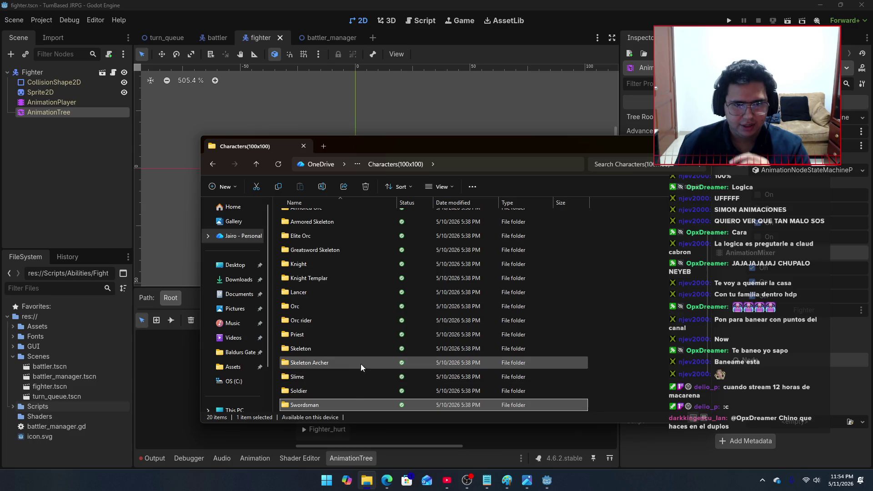
# - Open the Orc sprites subfolder, then minimize File Explorer to return to Godot
pyautogui.moveTo(359, 366)
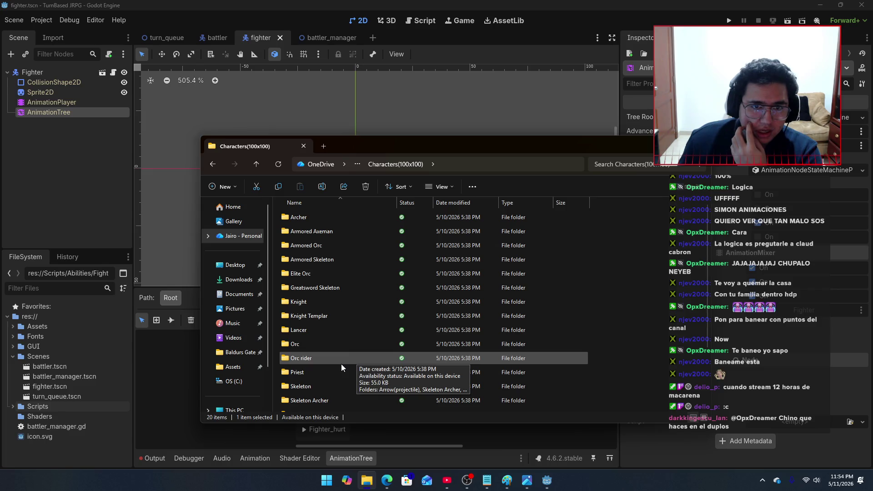
pyautogui.scroll(1, 348, 354)
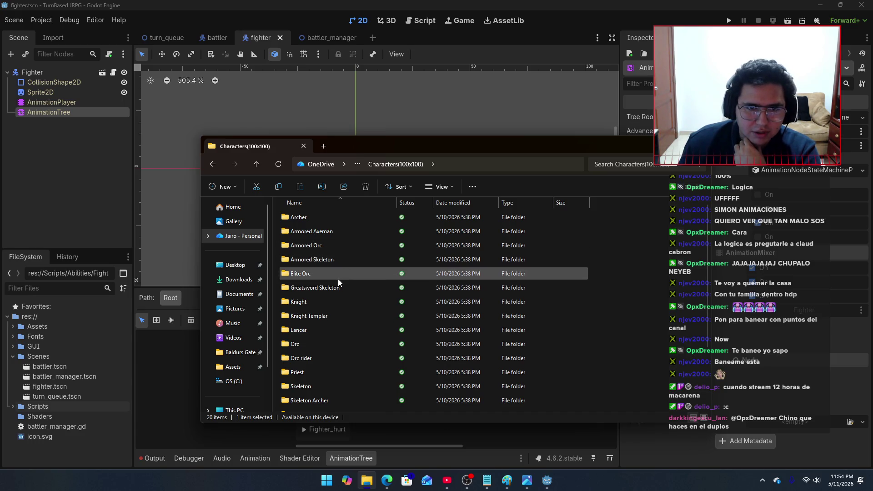
pyautogui.doubleClick(314, 344)
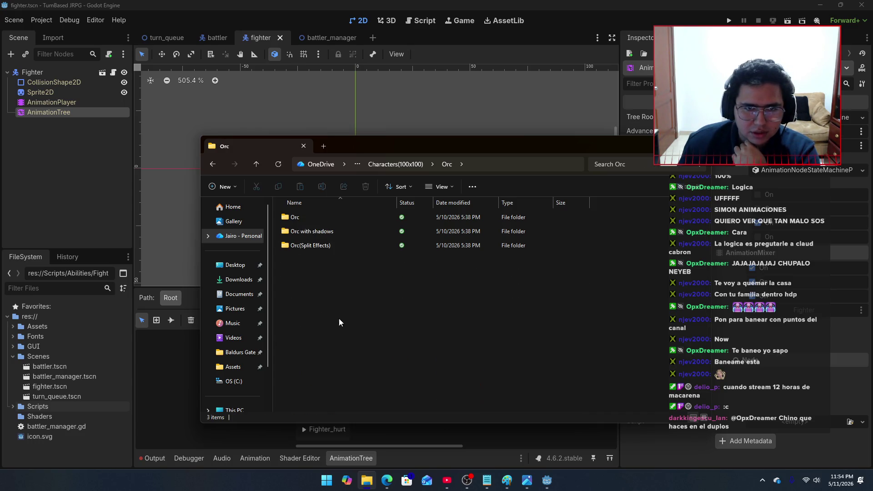
pyautogui.doubleClick(309, 218)
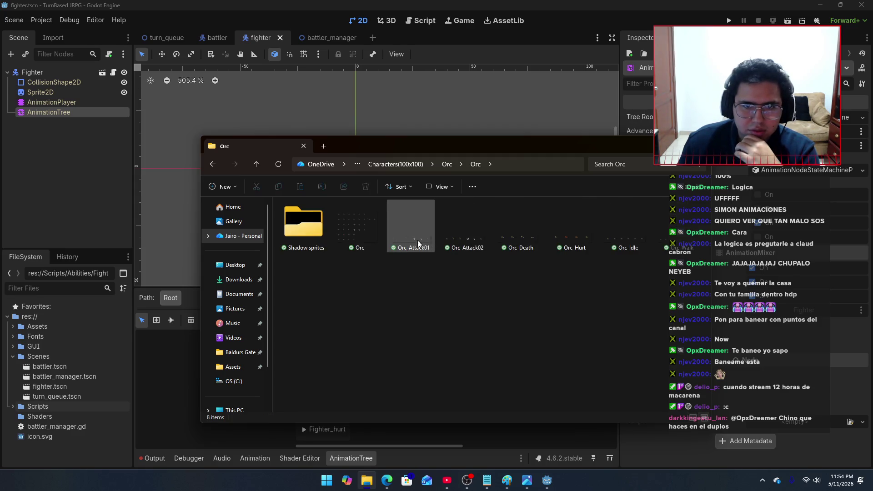
pyautogui.click(658, 146)
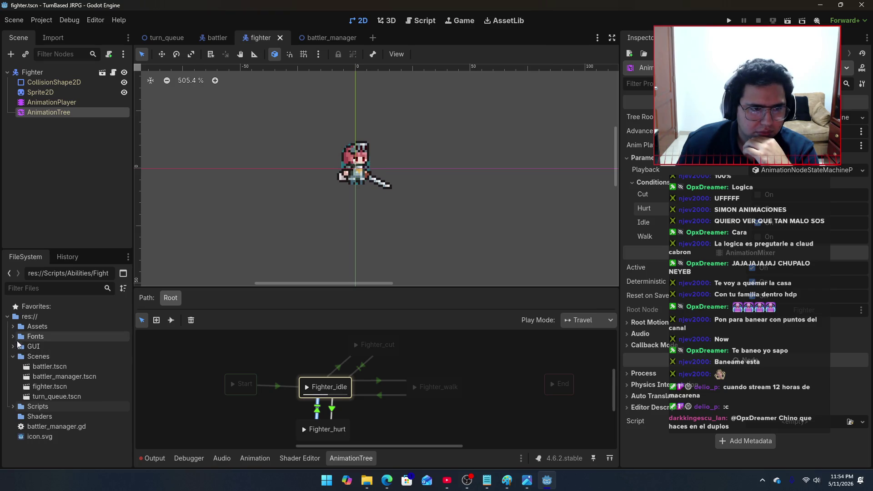
# - Create a new folder named Characters inside the Scenes folder
pyautogui.rightClick(54, 367)
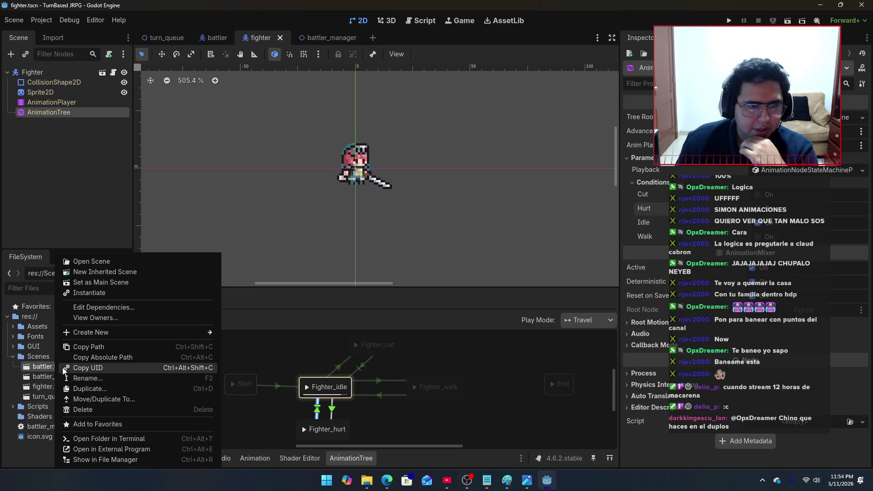
pyautogui.click(29, 356)
pyautogui.rightClick(28, 356)
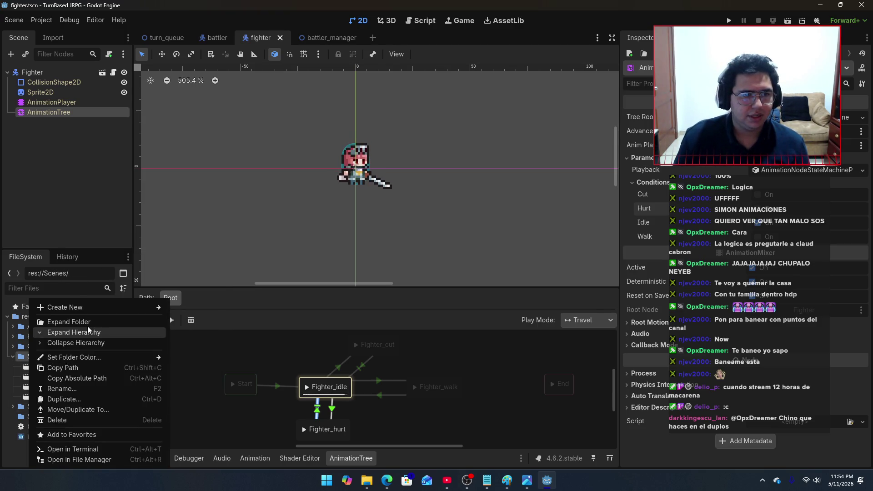
pyautogui.moveTo(113, 306)
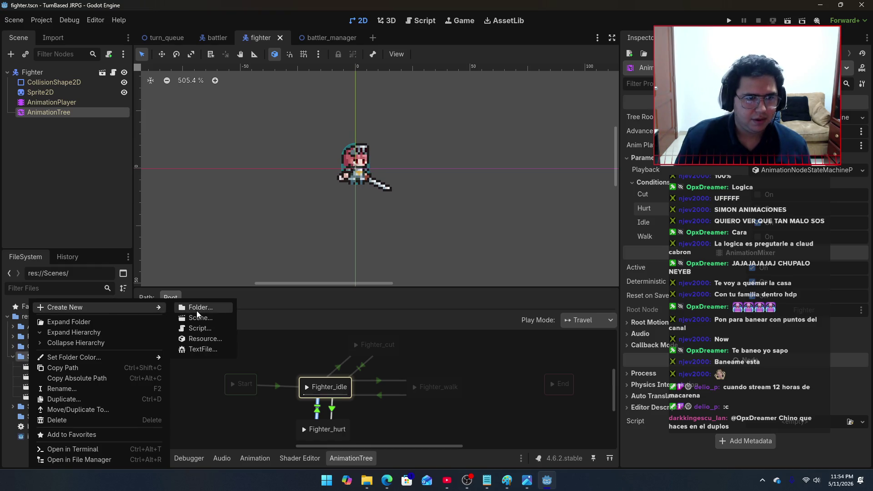
pyautogui.click(196, 311)
pyautogui.write('Ch')
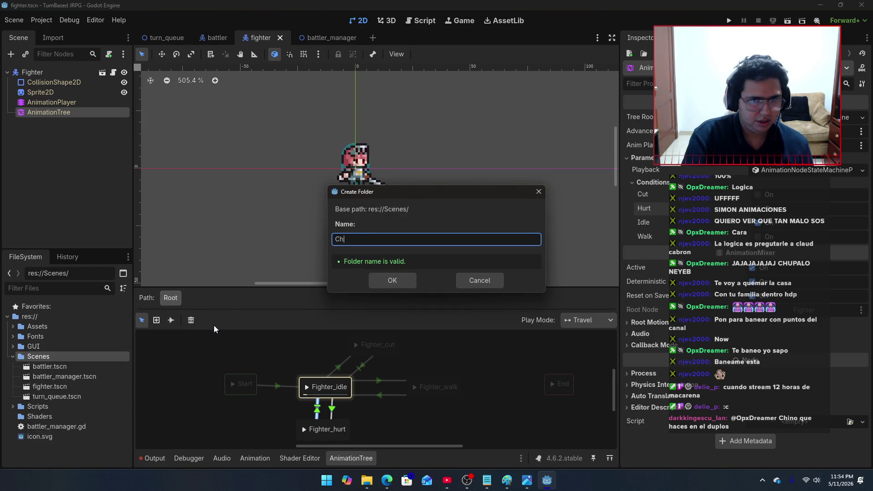
pyautogui.press('BackSpace')
pyautogui.press('BackSpace')
pyautogui.write('aracters')
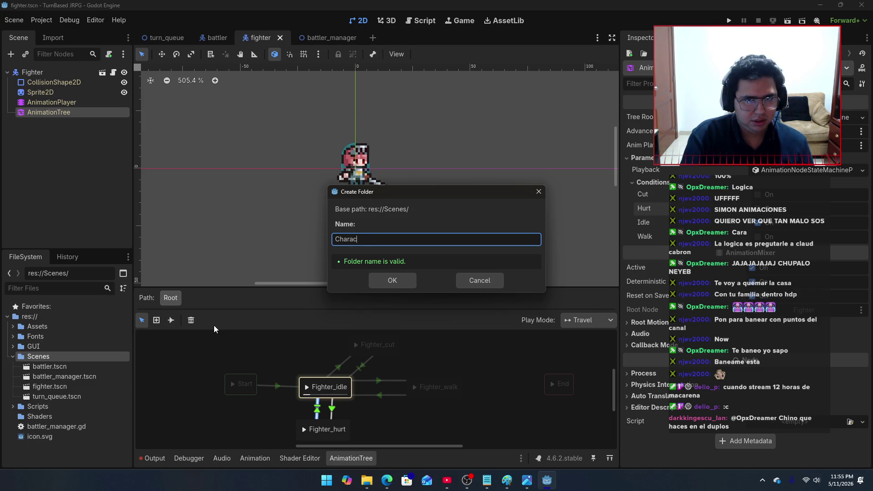
pyautogui.press('Return')
# - Move battler.tscn and fighter.tscn into the Scenes/Characters folder
pyautogui.moveTo(54, 375); pyautogui.dragTo(51, 370)
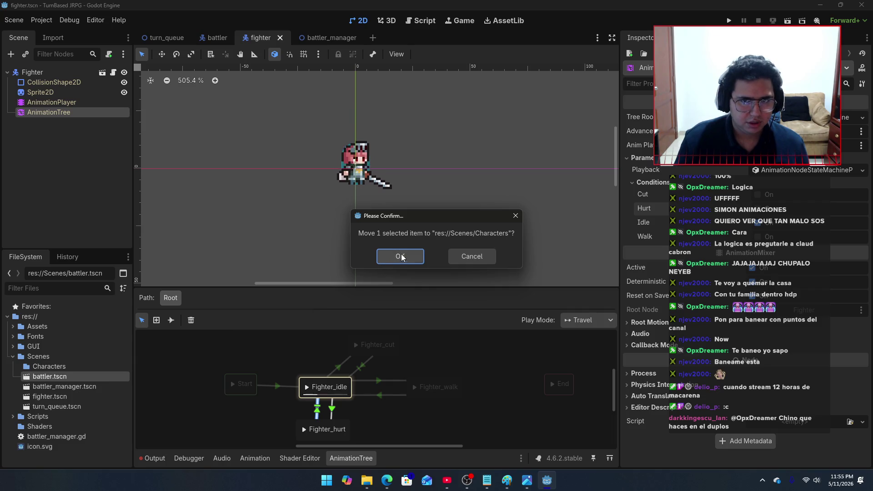
pyautogui.click(400, 256)
pyautogui.click(54, 384)
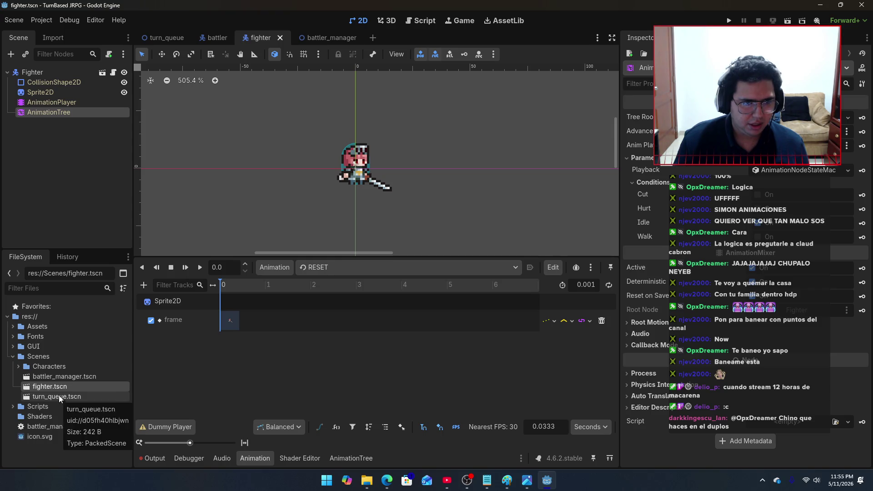
pyautogui.moveTo(53, 386); pyautogui.dragTo(50, 366)
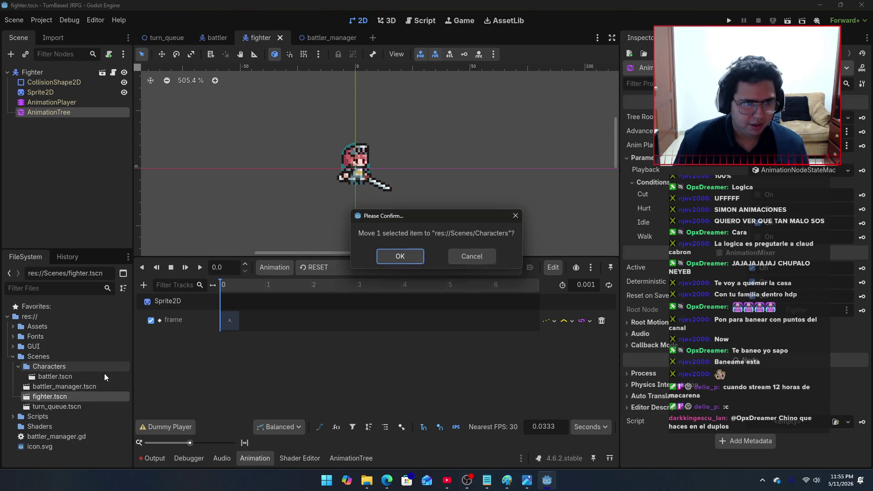
pyautogui.click(400, 256)
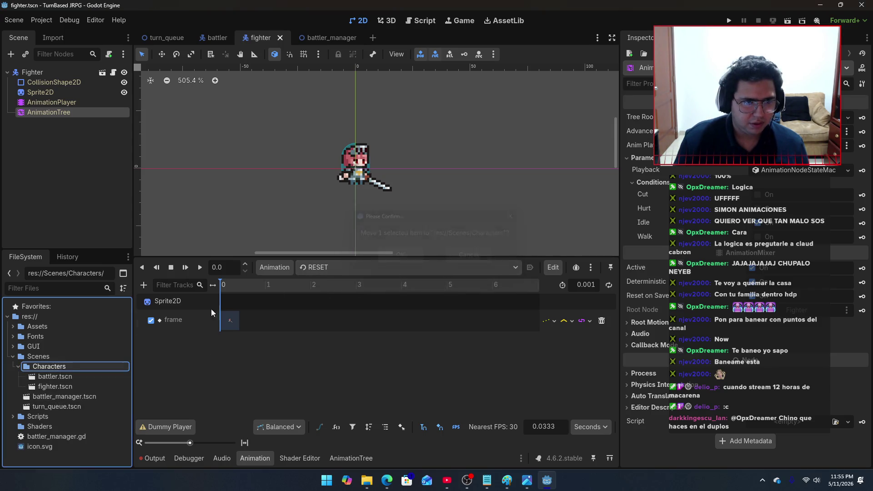
# - Start a new scene inheriting from battler.tscn
pyautogui.rightClick(50, 377)
pyautogui.moveTo(108, 337)
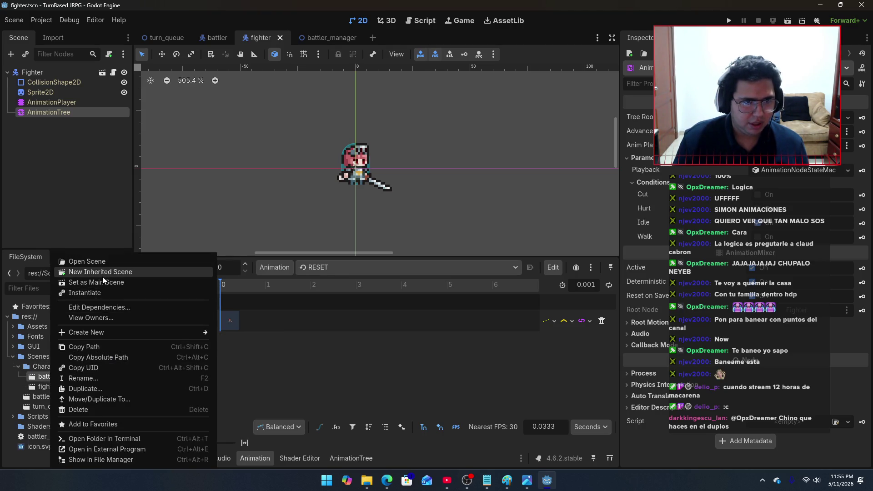
pyautogui.click(102, 274)
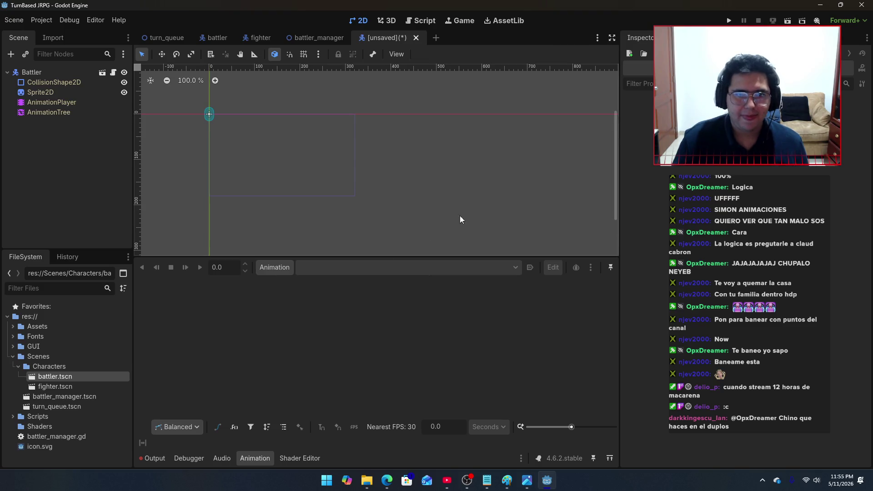
# - Save the inherited scene as orc.tscn and move it into Scenes/Characters
pyautogui.hotkey('ctrl', 's')
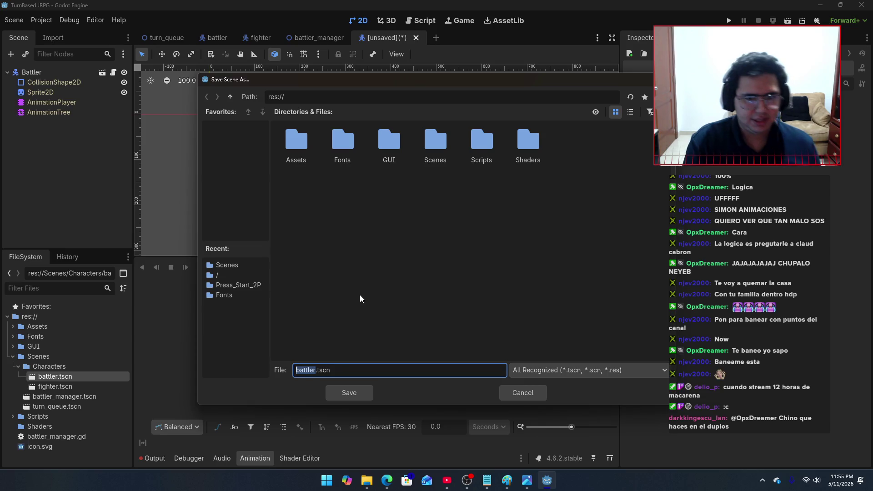
pyautogui.write('orc')
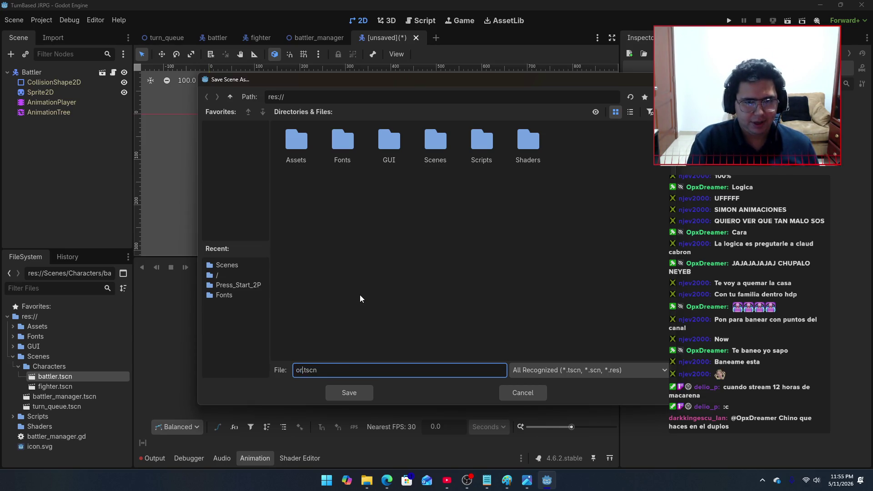
pyautogui.press('Return')
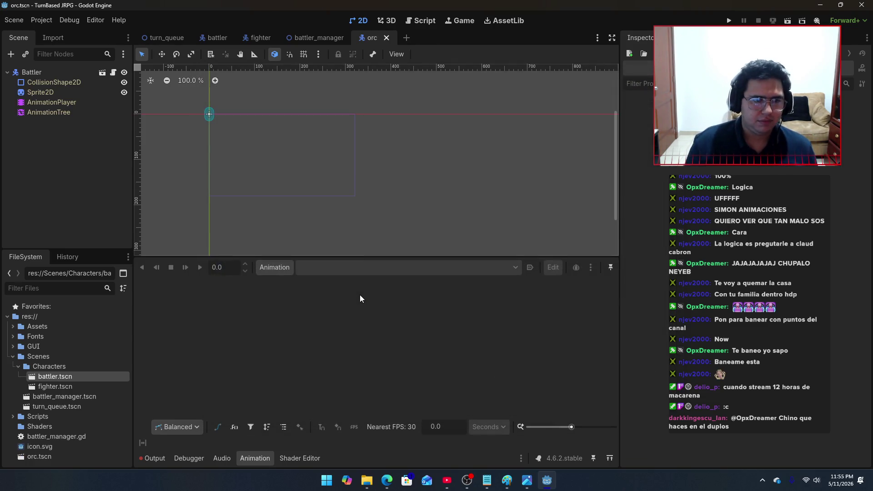
pyautogui.moveTo(45, 460)
pyautogui.mouseDown()
pyautogui.moveTo(53, 454)
pyautogui.moveTo(58, 367)
pyautogui.mouseUp()
pyautogui.click(396, 257)
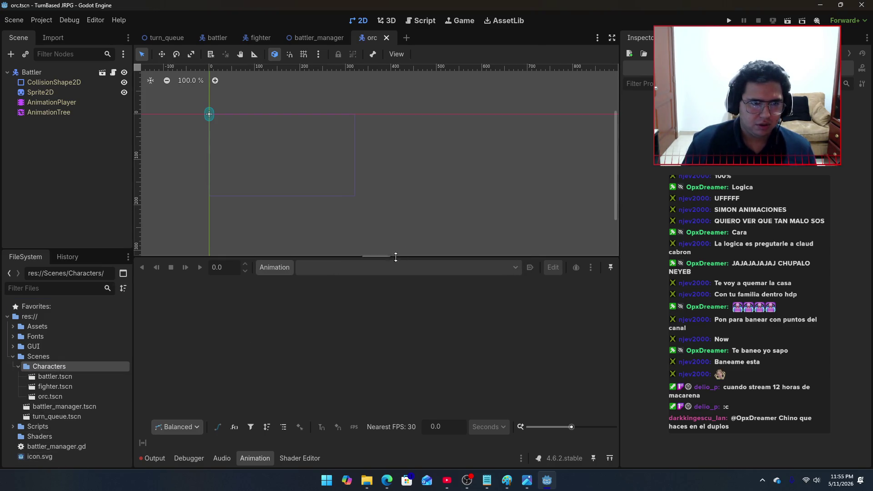
pyautogui.click(18, 366)
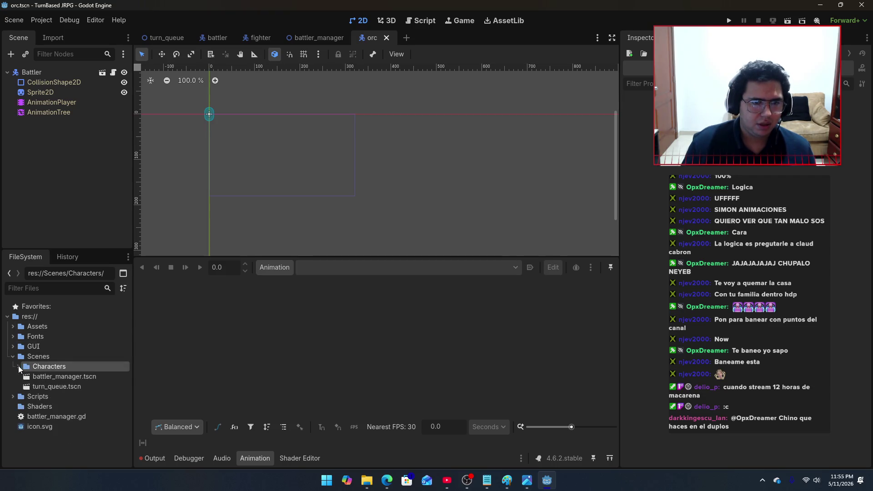
pyautogui.click(366, 480)
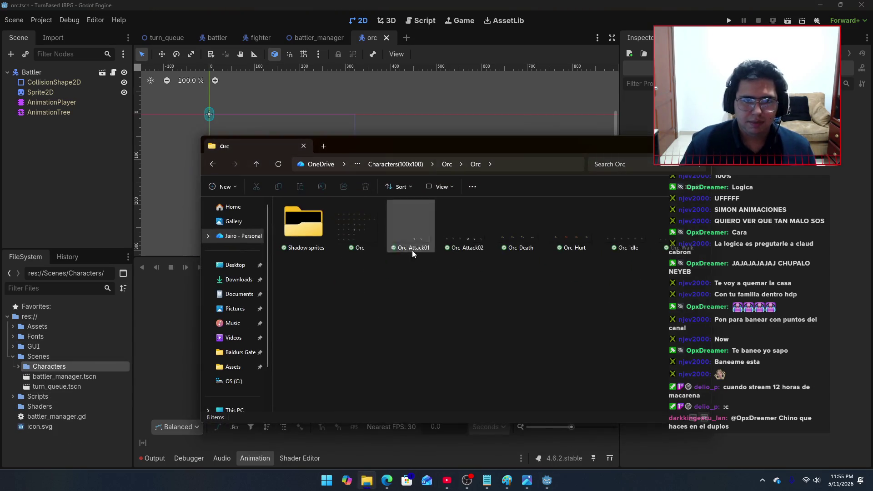
pyautogui.doubleClick(357, 225)
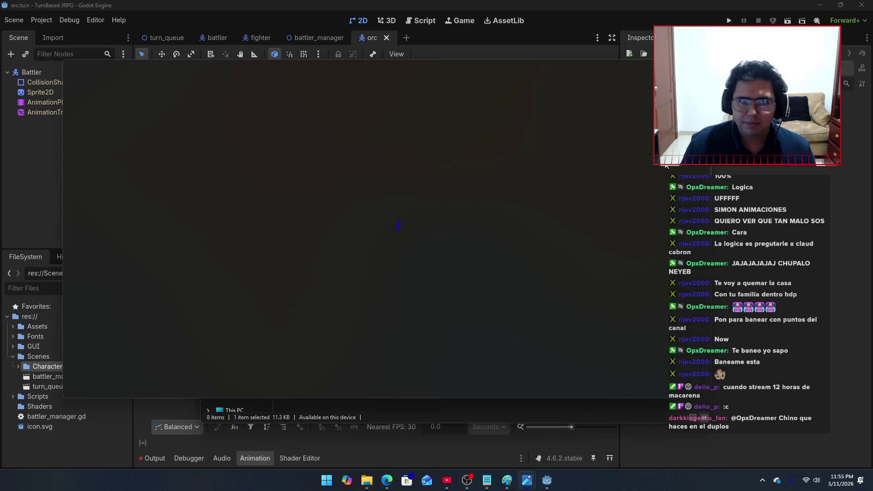
pyautogui.press('Escape')
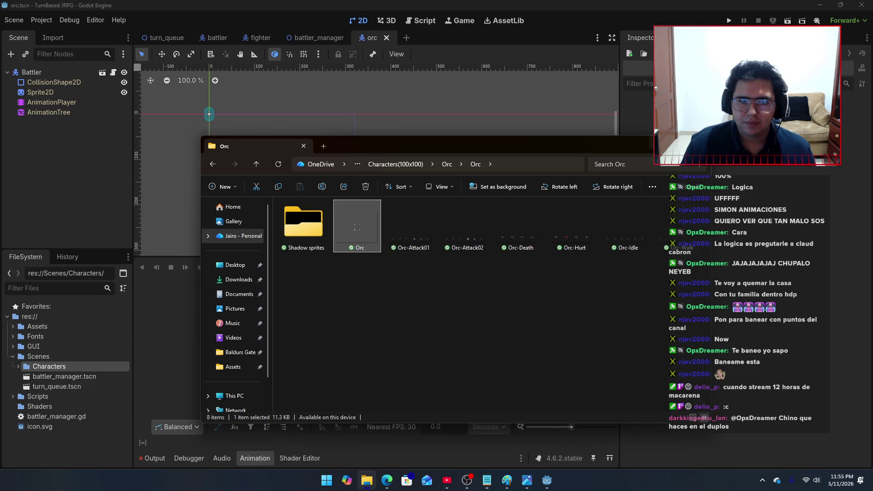
pyautogui.click(105, 88)
pyautogui.click(70, 82)
pyautogui.click(50, 73)
# - Rename the orc scene's Battler root node to Orc
pyautogui.doubleClick(51, 73)
pyautogui.write('Orc')
pyautogui.press('Return')
pyautogui.doubleClick(52, 74)
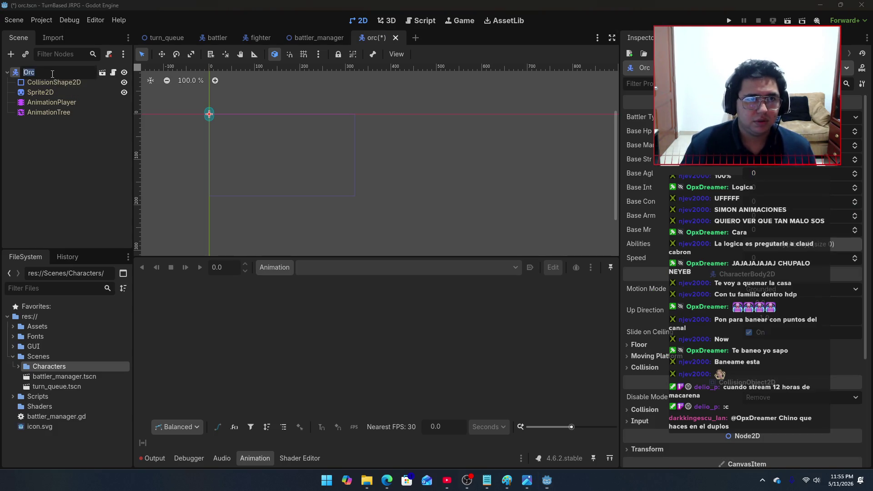
pyautogui.press('Escape')
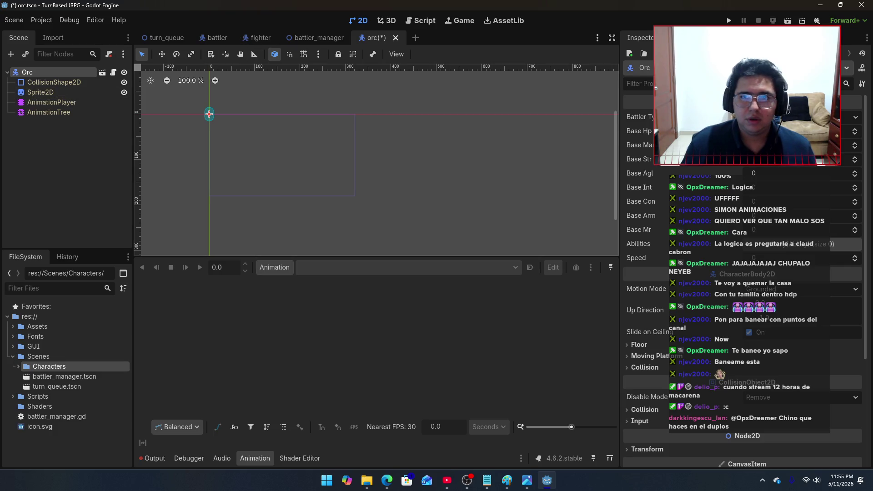
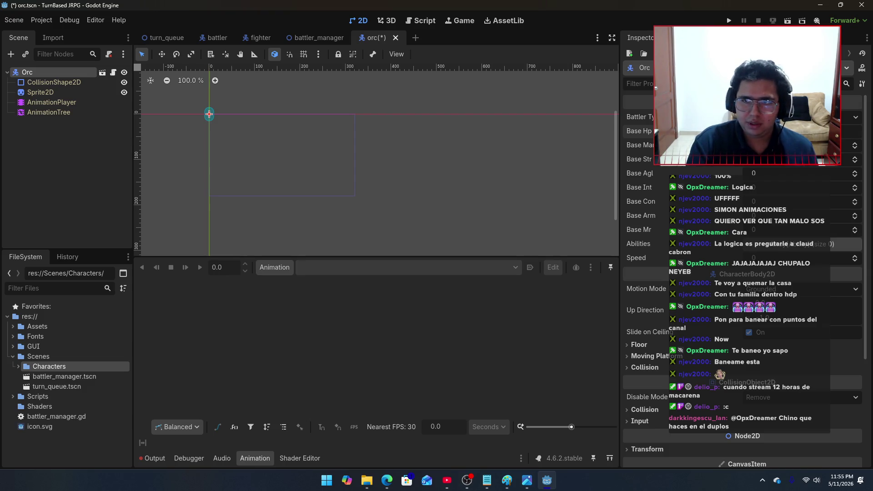
# - Enter the Orc's Base Agl 8, Base Con 16 and Base Arm 60 in the Inspector
pyautogui.click(773, 145)
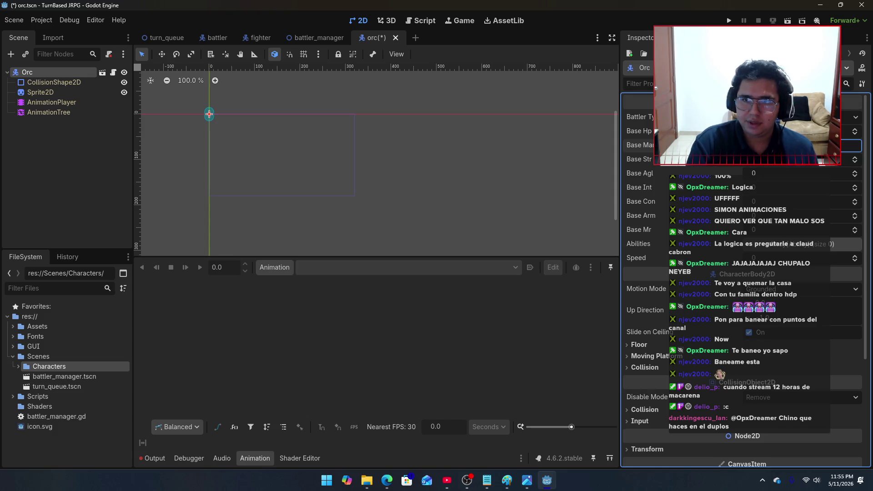
pyautogui.click(847, 159)
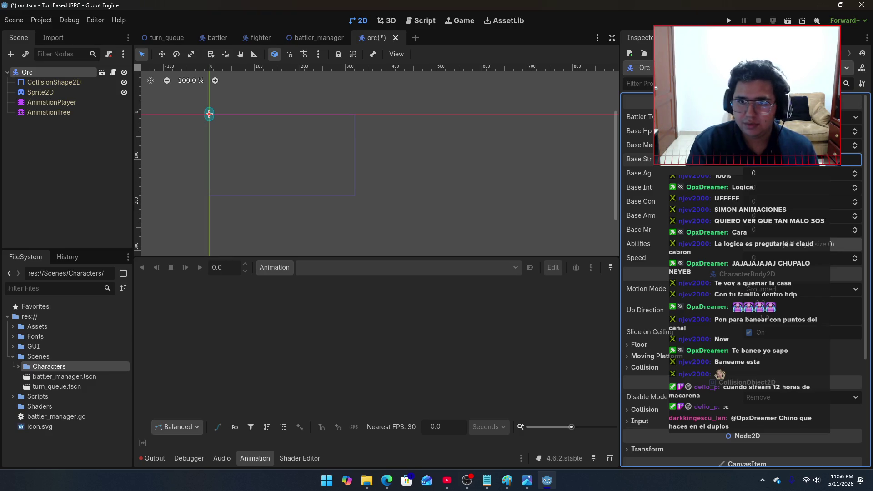
pyautogui.click(753, 173)
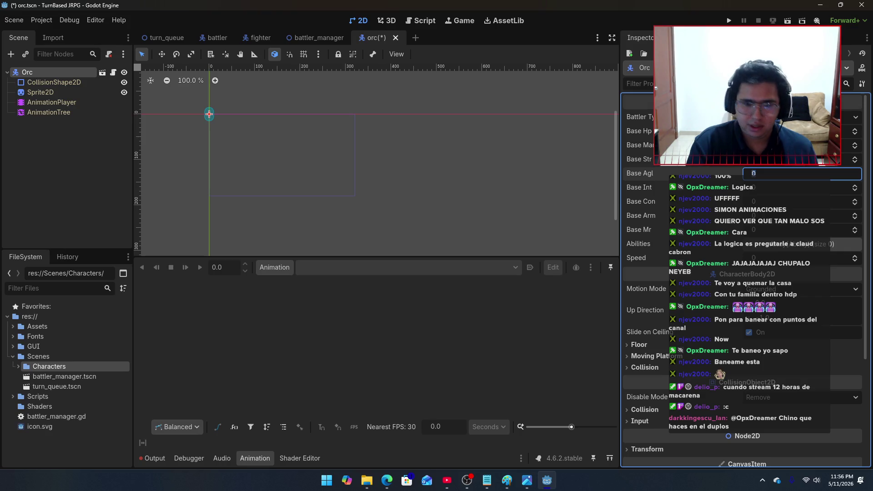
pyautogui.press('Tab')
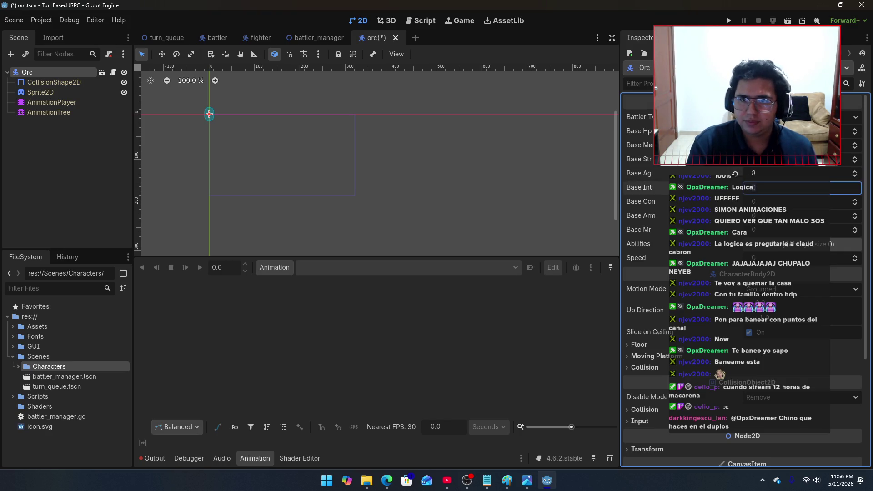
pyautogui.press('Tab')
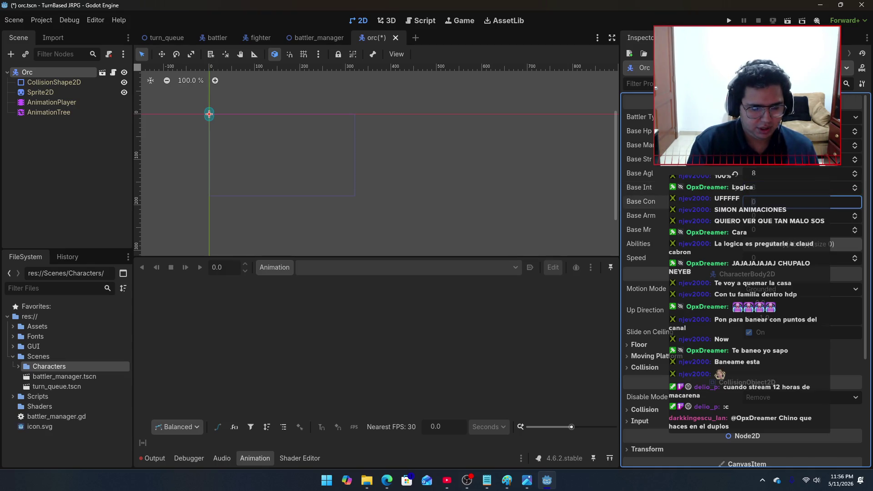
pyautogui.press('Tab')
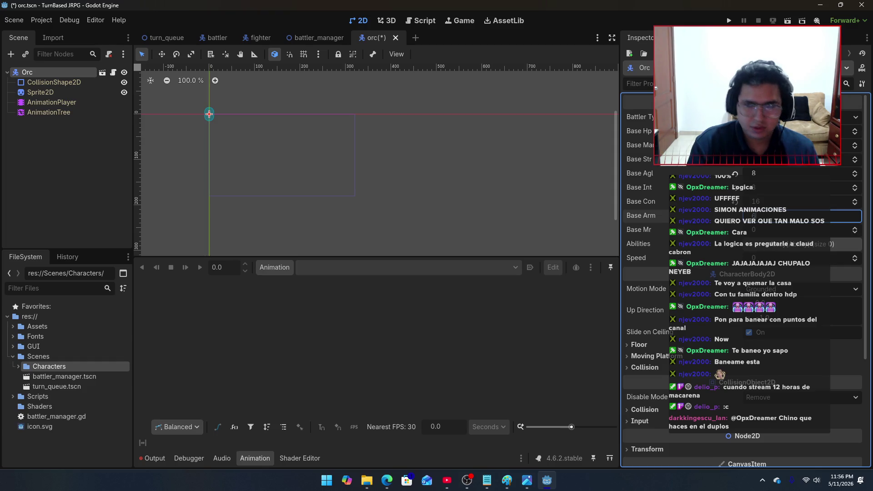
pyautogui.press('Tab')
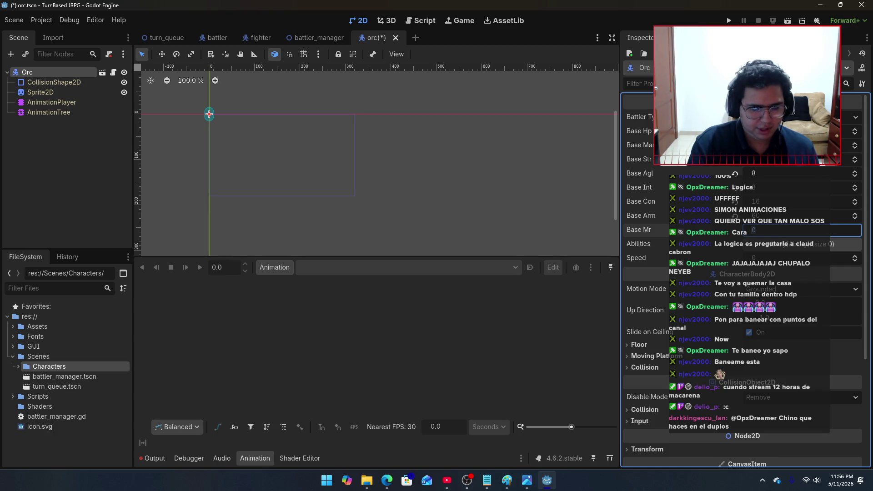
# - Set Base Mr to 30 and Speed to 100, and save the orc scene
pyautogui.write('30')
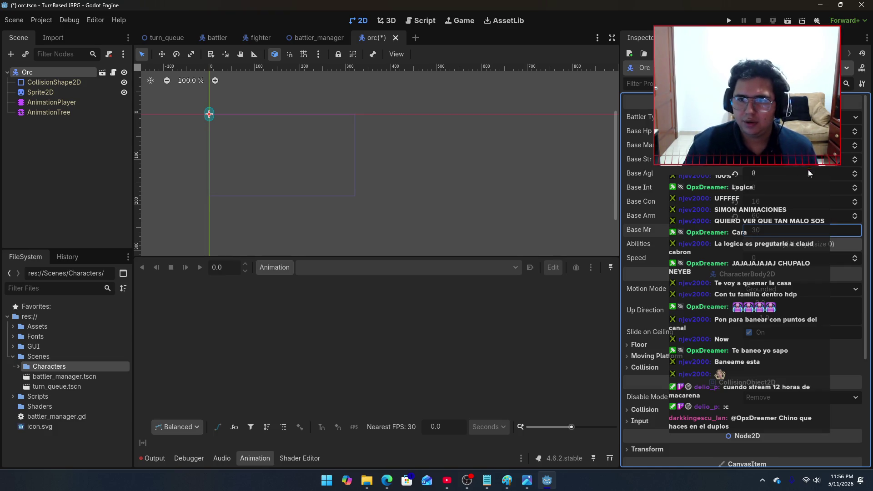
pyautogui.click(767, 258)
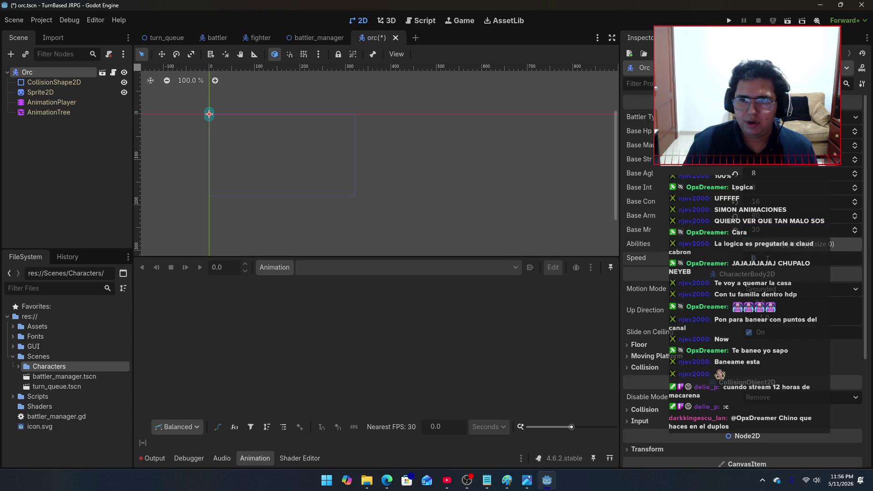
pyautogui.write('00')
pyautogui.hotkey('ctrl', 's')
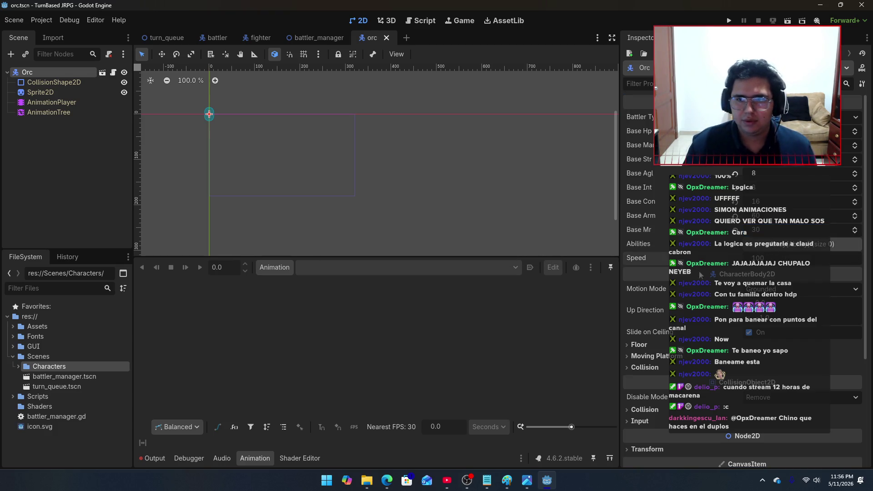
pyautogui.press('Return')
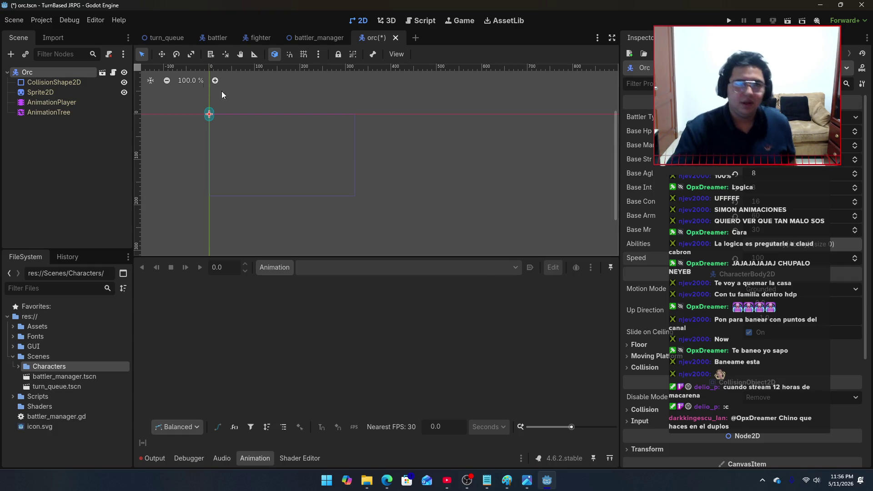
pyautogui.click(67, 92)
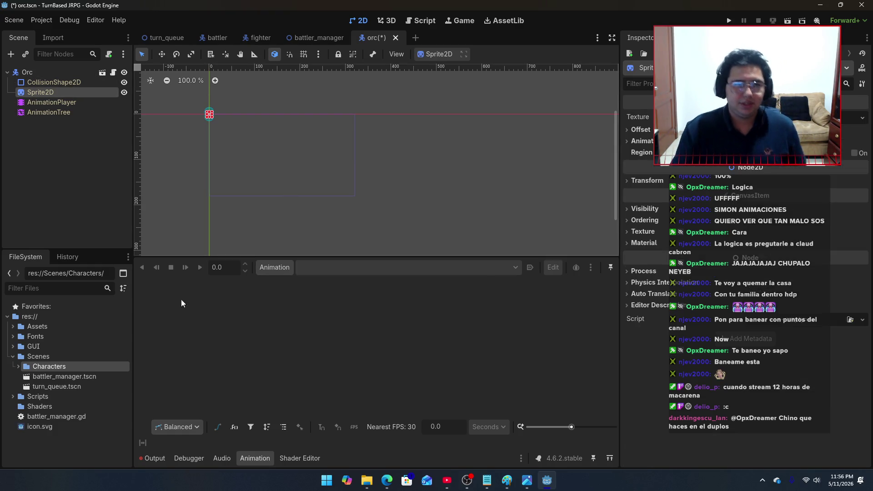
# - Find Orc.png under Assets > Characters(100x100) > Orc > Orc and assign it as the Sprite2D texture
pyautogui.click(12, 326)
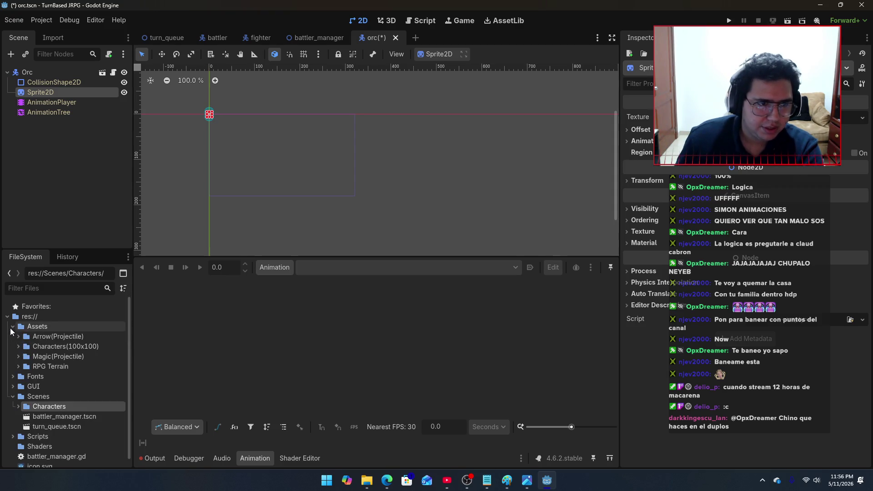
pyautogui.click(18, 347)
pyautogui.click(21, 417)
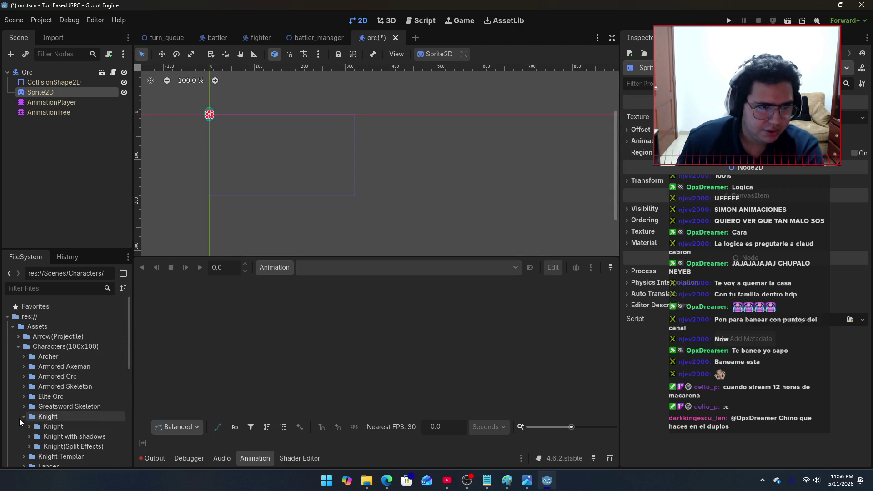
pyautogui.click(22, 416)
pyautogui.scroll(-1, 24, 411)
pyautogui.click(23, 426)
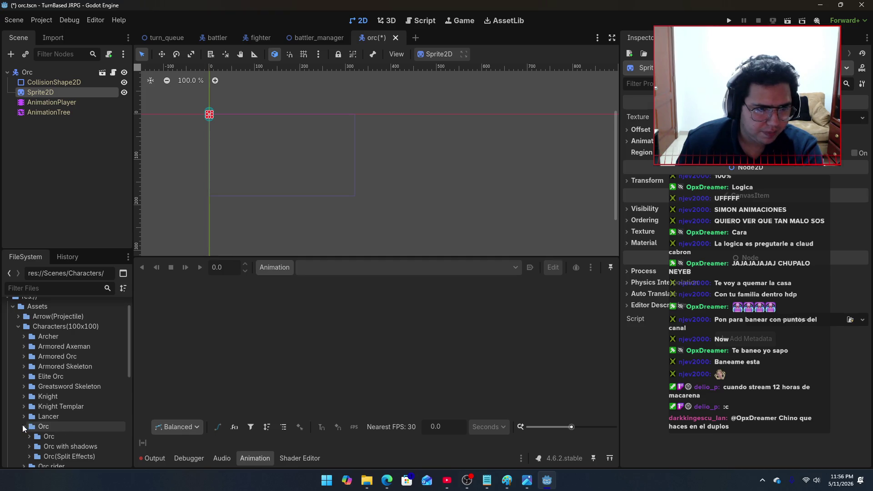
pyautogui.scroll(-2, 27, 418)
pyautogui.click(28, 397)
pyautogui.scroll(-3, 32, 400)
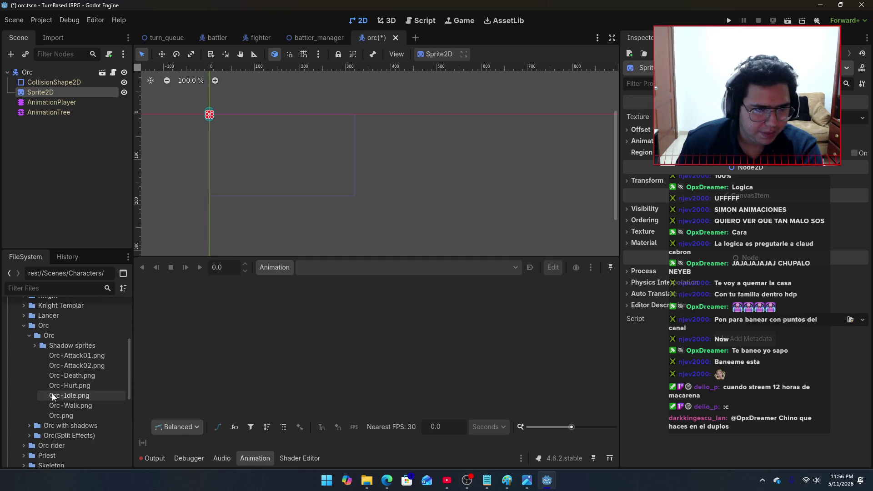
pyautogui.click(69, 415)
pyautogui.moveTo(66, 415)
pyautogui.mouseDown()
pyautogui.moveTo(204, 394)
pyautogui.moveTo(750, 169)
pyautogui.moveTo(750, 117)
pyautogui.mouseUp()
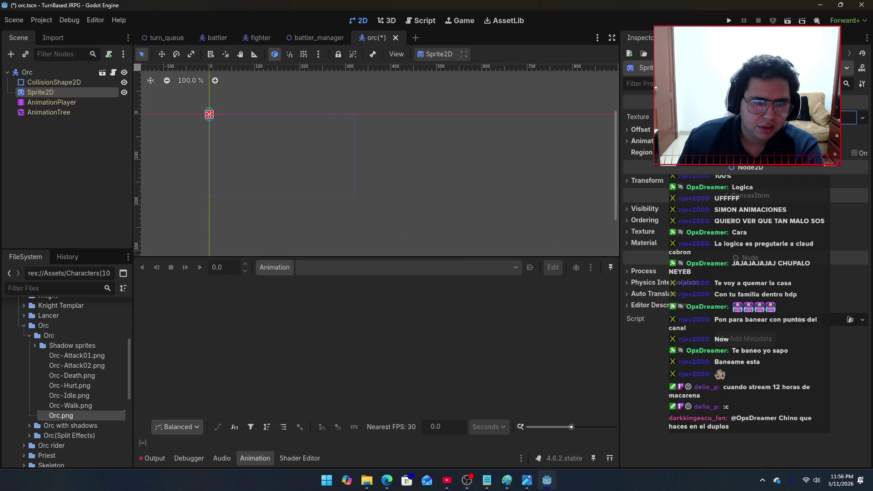
# - Collapse the Orc asset folders back up in the FileSystem dock
pyautogui.click(35, 346)
pyautogui.click(34, 346)
pyautogui.click(29, 335)
pyautogui.click(24, 325)
pyautogui.scroll(5, 63, 346)
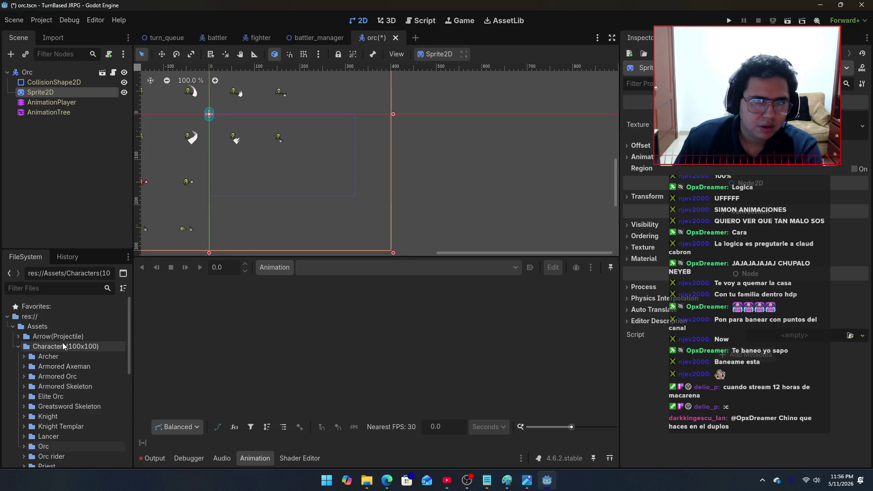
pyautogui.moveTo(526, 480)
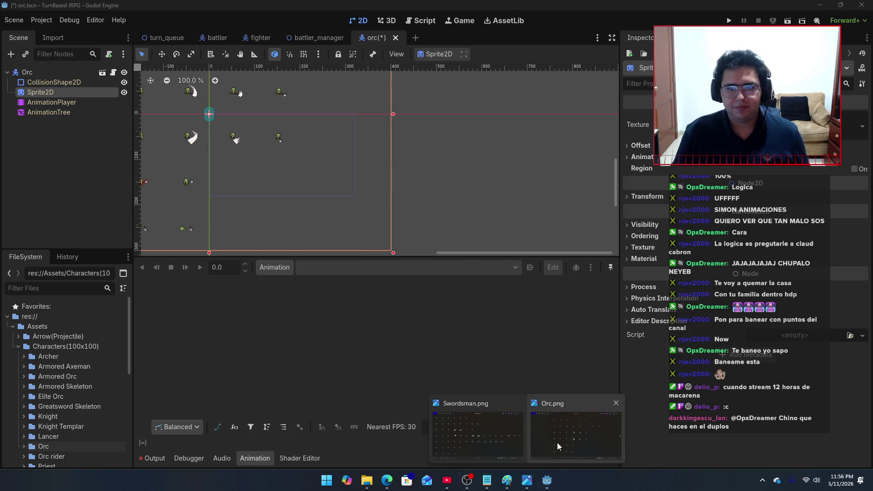
pyautogui.click(559, 446)
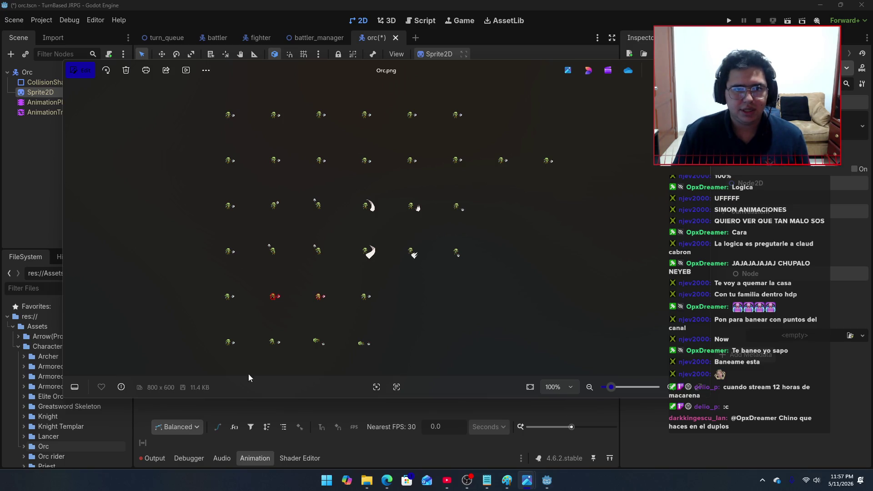
pyautogui.click(649, 68)
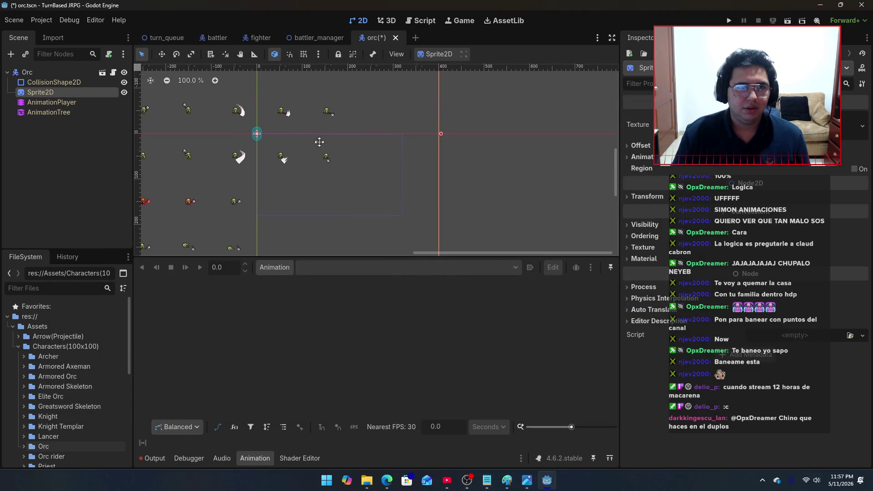
# - Review the Orc root node's texture settings and save the orc scene
pyautogui.click(42, 75)
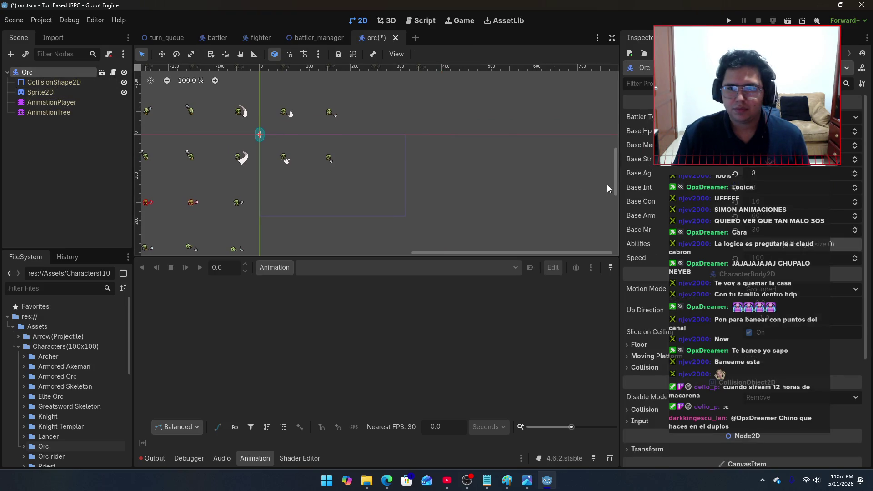
pyautogui.scroll(-5, 695, 354)
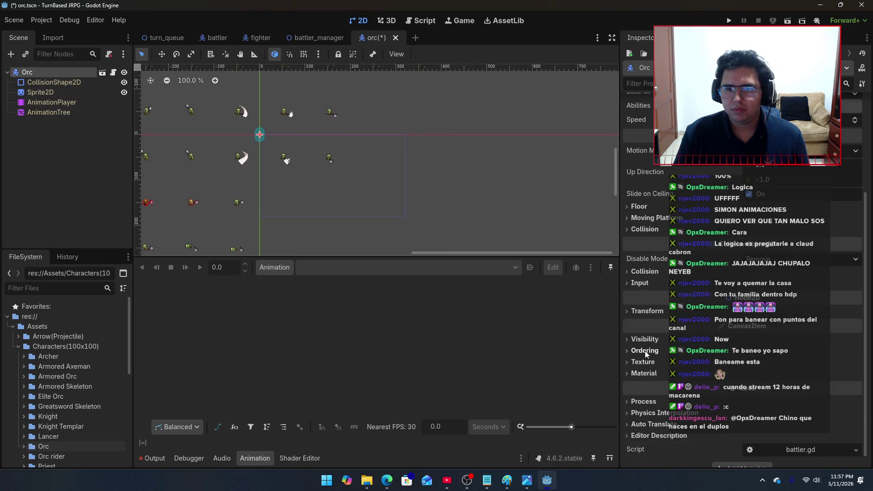
pyautogui.click(643, 362)
pyautogui.click(643, 362)
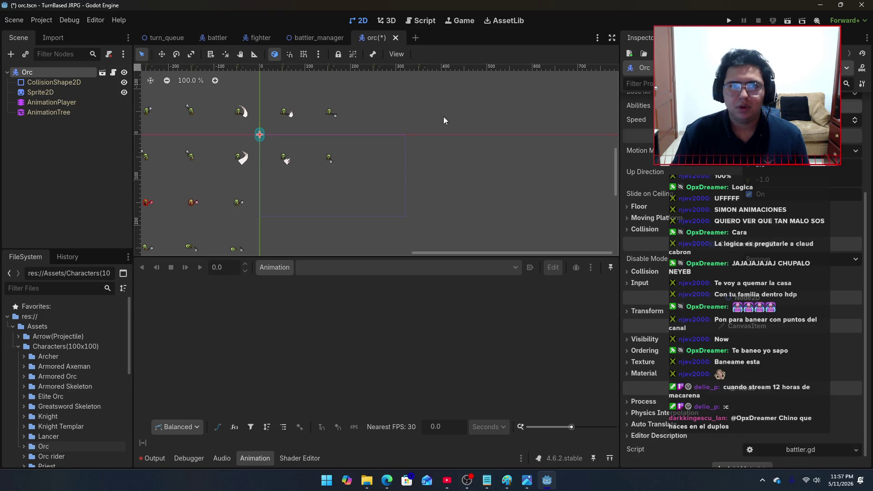
pyautogui.hotkey('ctrl', 's')
# - Set the battler Sprite2D's texture filter to Nearest, save, and return to the orc scene
pyautogui.click(217, 40)
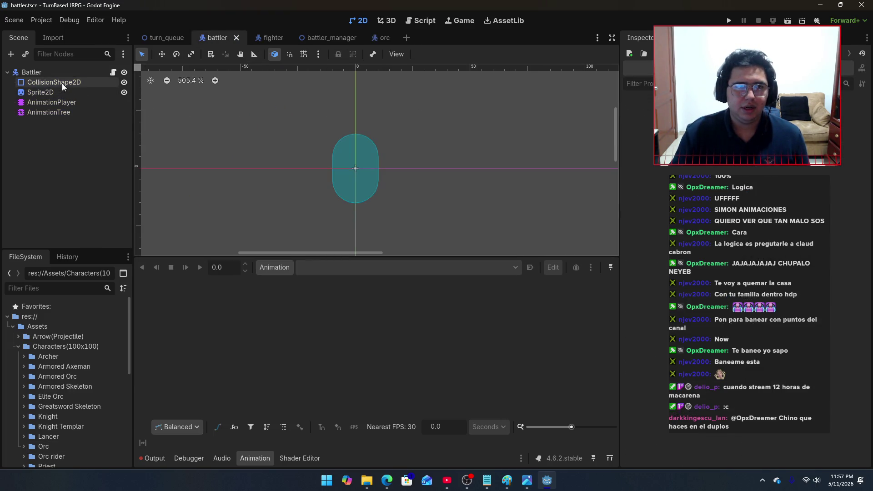
pyautogui.click(261, 39)
pyautogui.click(217, 40)
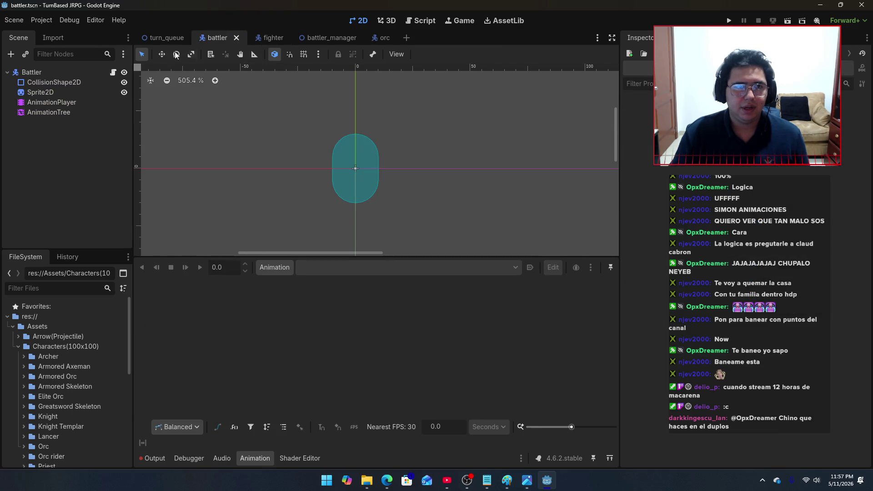
pyautogui.click(59, 86)
pyautogui.click(56, 93)
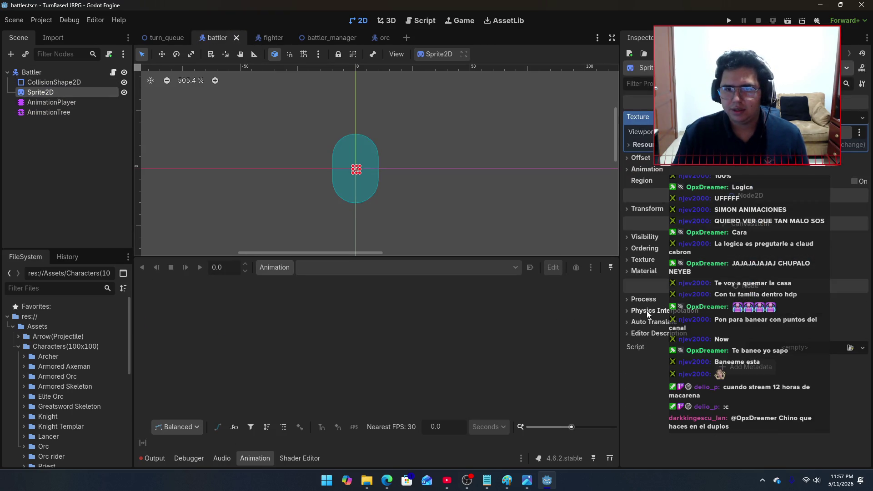
pyautogui.click(643, 248)
pyautogui.click(644, 248)
pyautogui.click(642, 260)
pyautogui.hotkey('ctrl', 's')
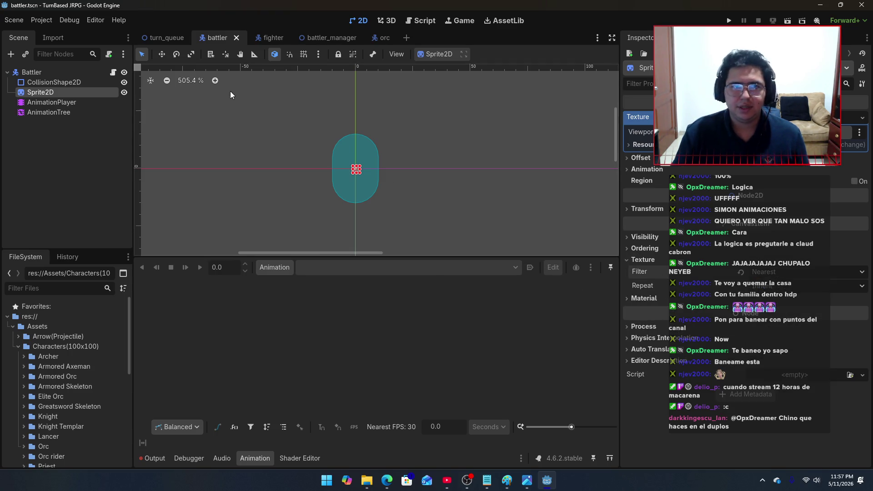
pyautogui.click(382, 40)
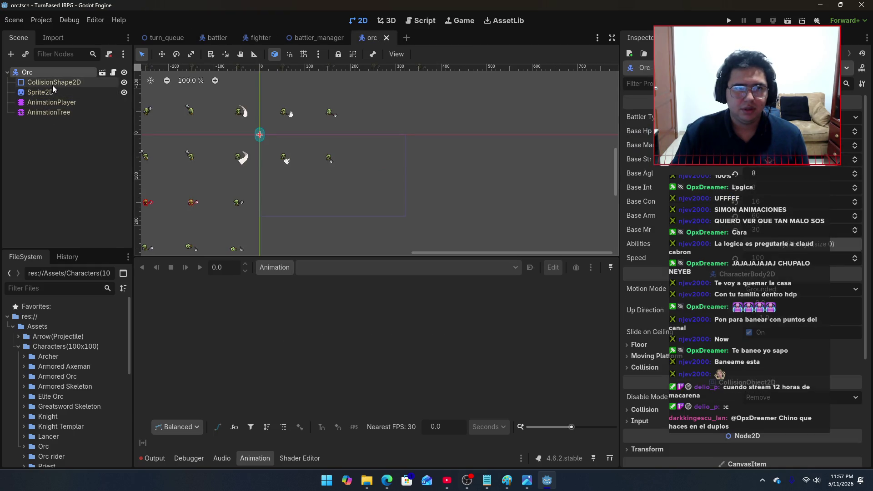
pyautogui.click(53, 85)
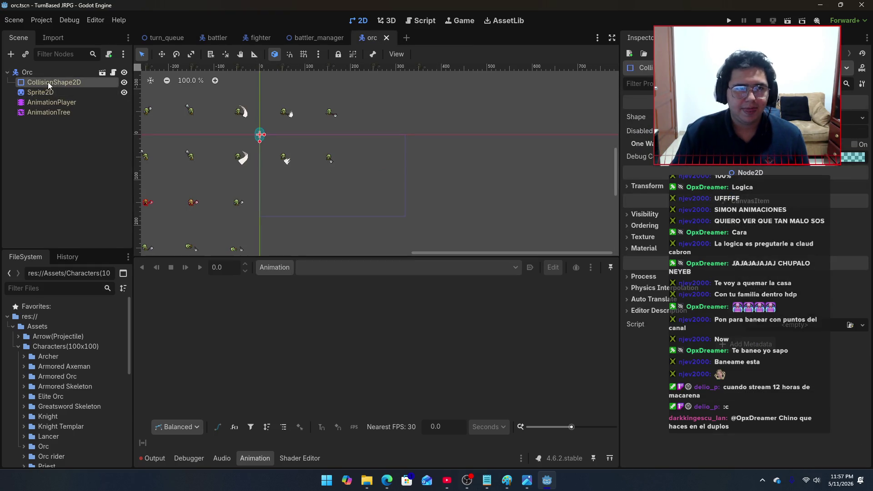
# - Select the orc's Sprite2D and pan the canvas across its sprite sheet
pyautogui.click(45, 92)
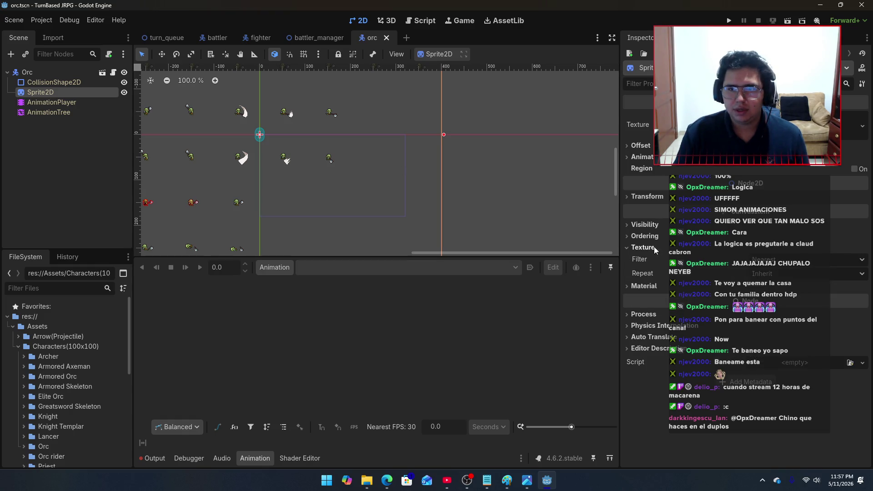
pyautogui.moveTo(212, 178); pyautogui.dragTo(285, 195)
pyautogui.click(54, 72)
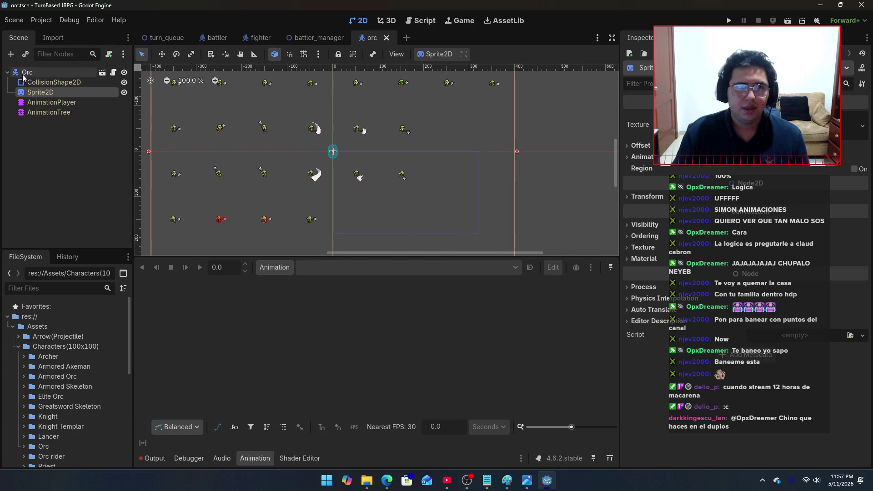
pyautogui.click(45, 92)
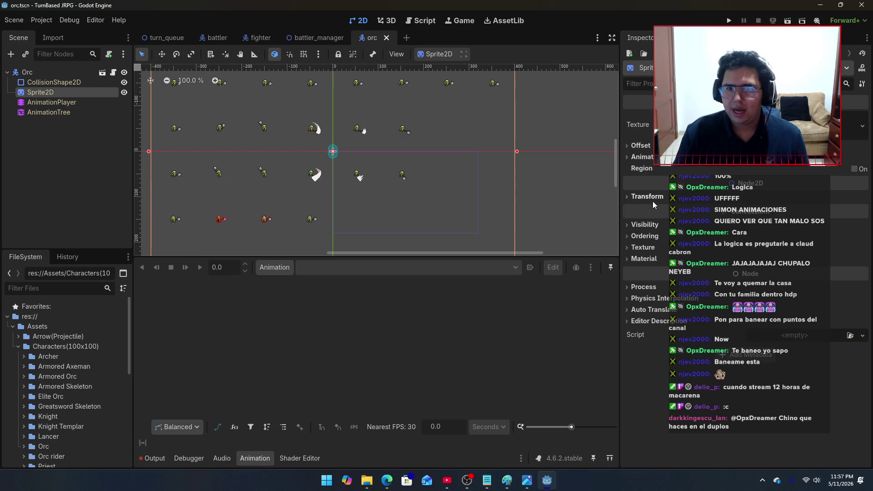
# - Set the sprite's Hframes to 8 and Vframes to 6, then save
pyautogui.click(641, 156)
pyautogui.click(765, 169)
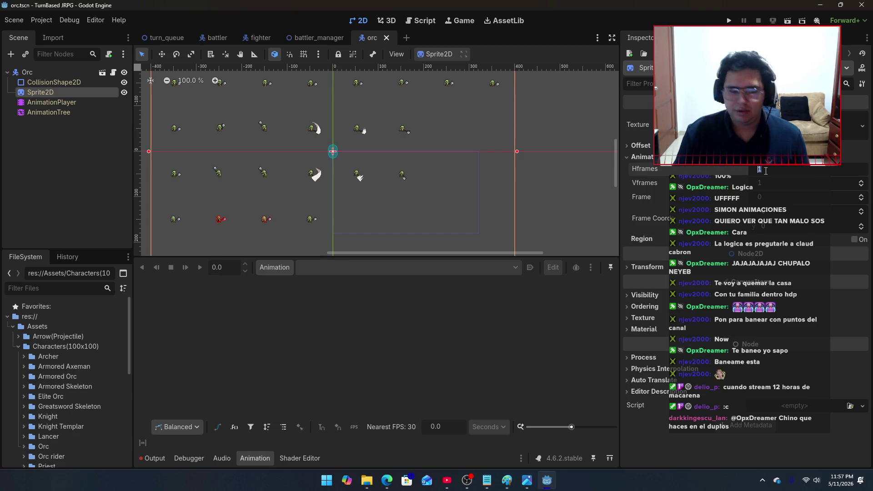
pyautogui.write('8')
pyautogui.press('Return')
pyautogui.press('Tab')
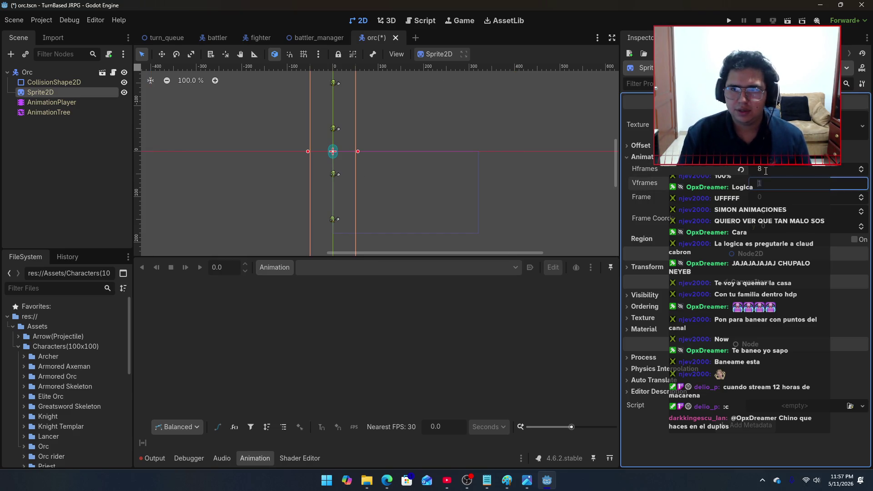
pyautogui.write('6')
pyautogui.press('Return')
pyautogui.hotkey('ctrl', 's')
pyautogui.scroll(10, 365, 169)
pyautogui.scroll(2, 363, 164)
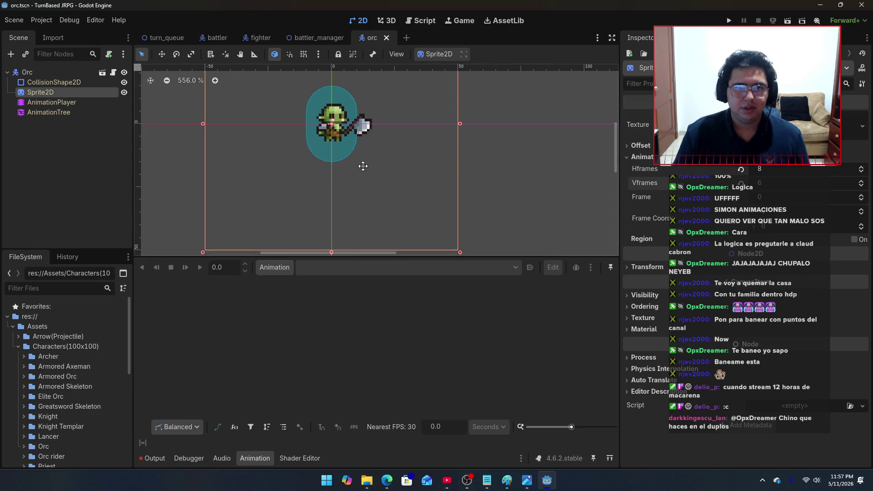
# - Drag the capsule's bottom handle up to shorten the collision shape, then save
pyautogui.click(61, 83)
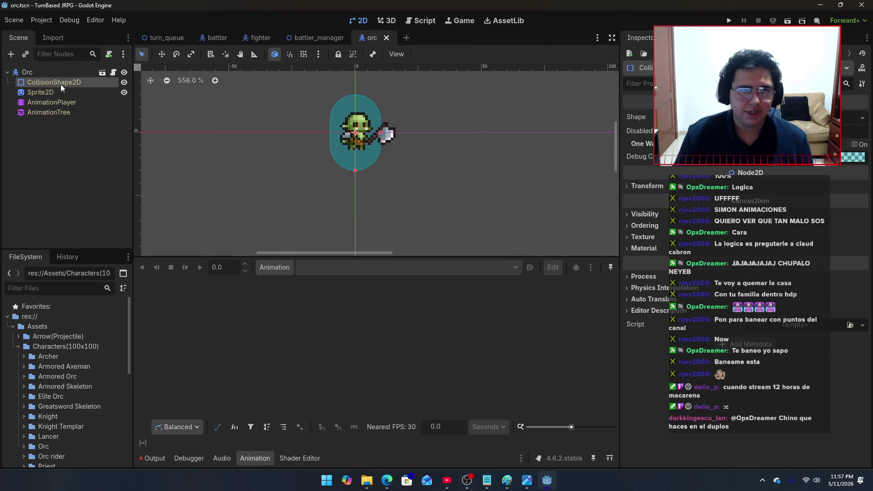
pyautogui.moveTo(355, 170)
pyautogui.mouseDown()
pyautogui.moveTo(369, 135)
pyautogui.moveTo(358, 148)
pyautogui.mouseUp()
pyautogui.click(358, 146)
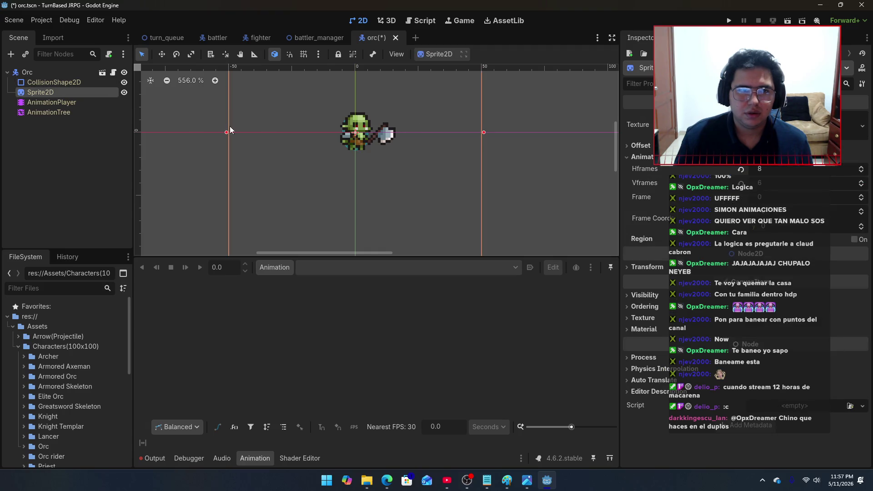
pyautogui.click(71, 82)
pyautogui.hotkey('ctrl', 's')
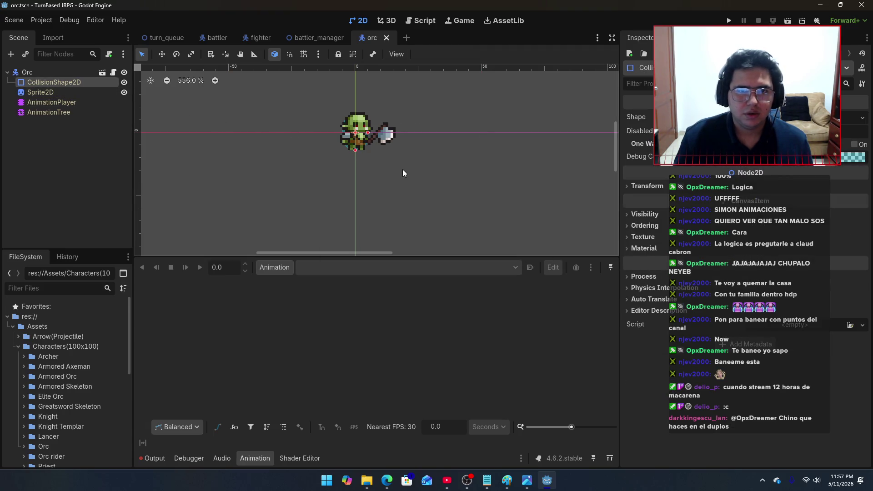
# - Try widening the capsule's radius, then undo the change
pyautogui.click(354, 149)
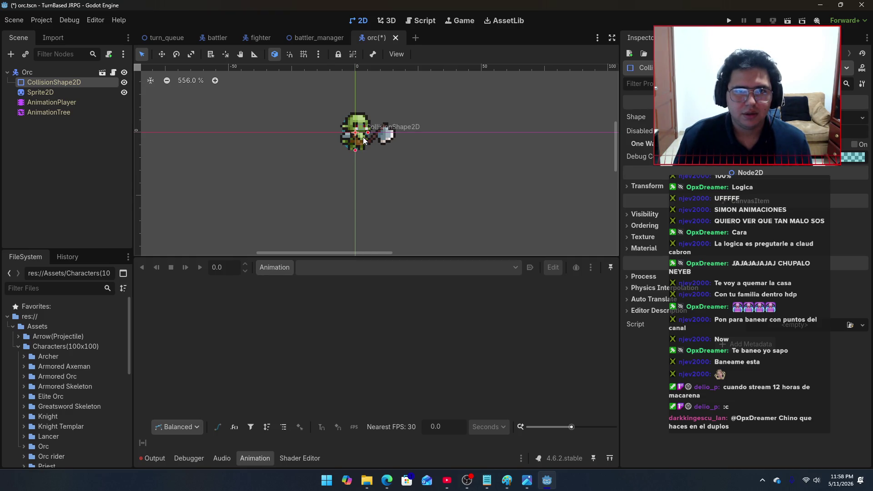
pyautogui.moveTo(367, 133); pyautogui.dragTo(370, 133)
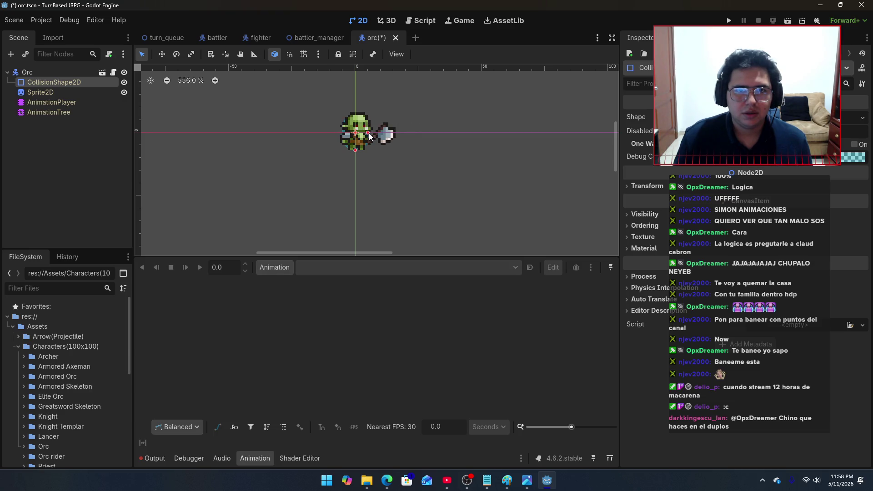
pyautogui.hotkey('ctrl', 'z')
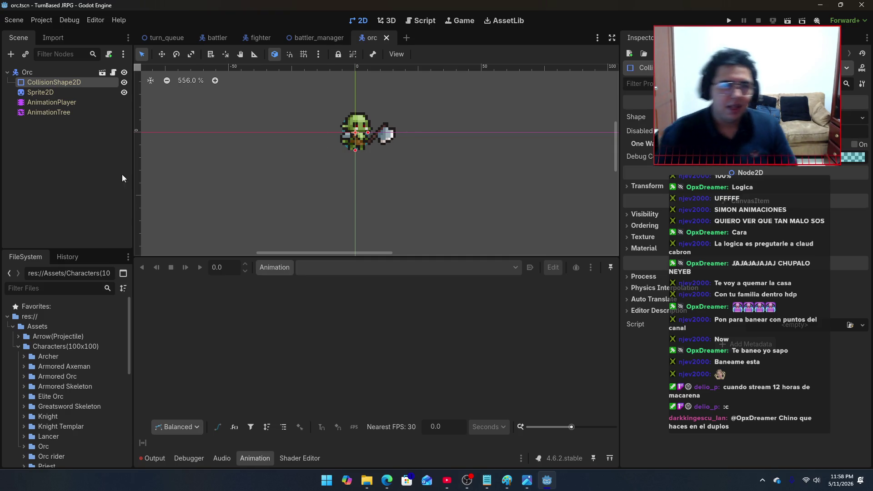
pyautogui.click(63, 104)
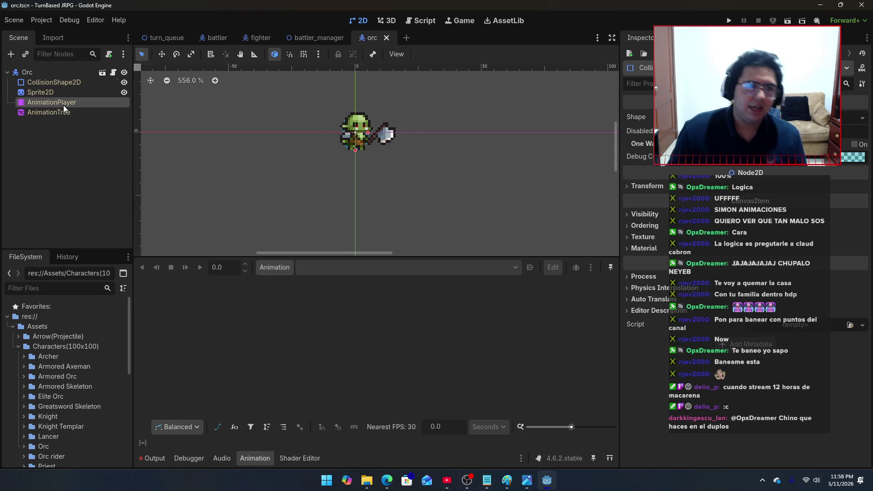
# - Create a new animation library named 'Orc' on the AnimationPlayer
pyautogui.click(278, 267)
pyautogui.click(286, 297)
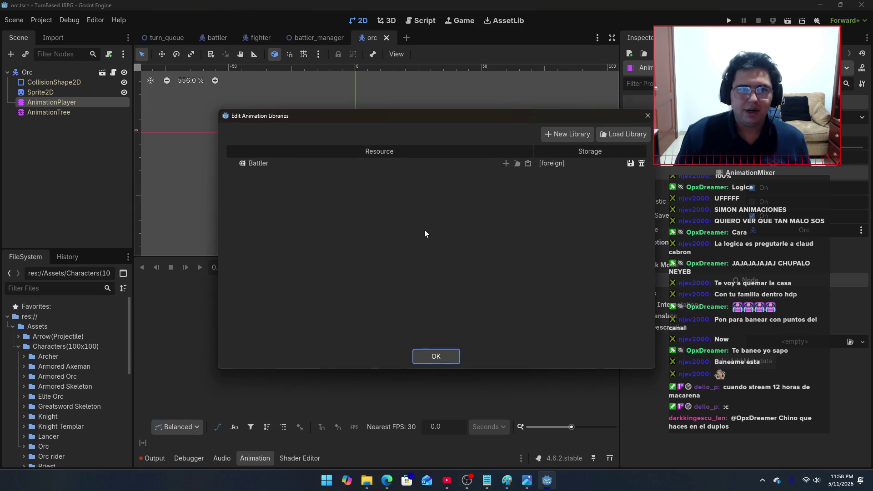
pyautogui.click(562, 135)
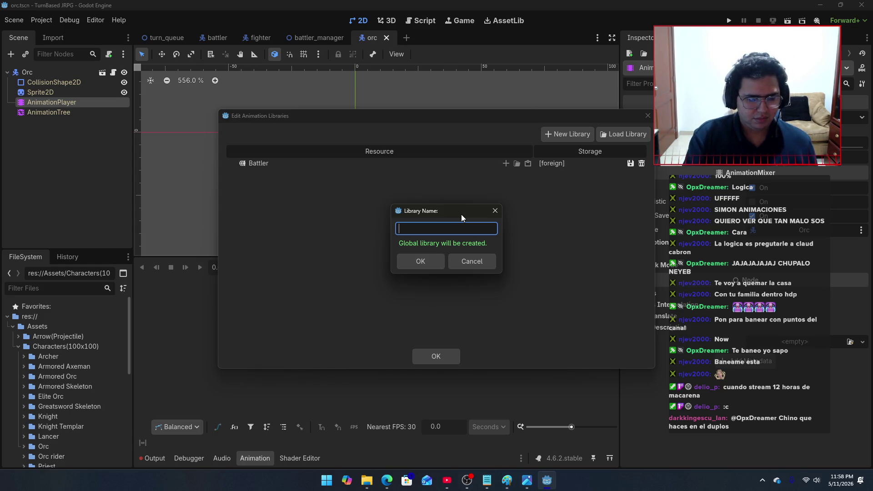
pyautogui.write('Orc')
pyautogui.press('Return')
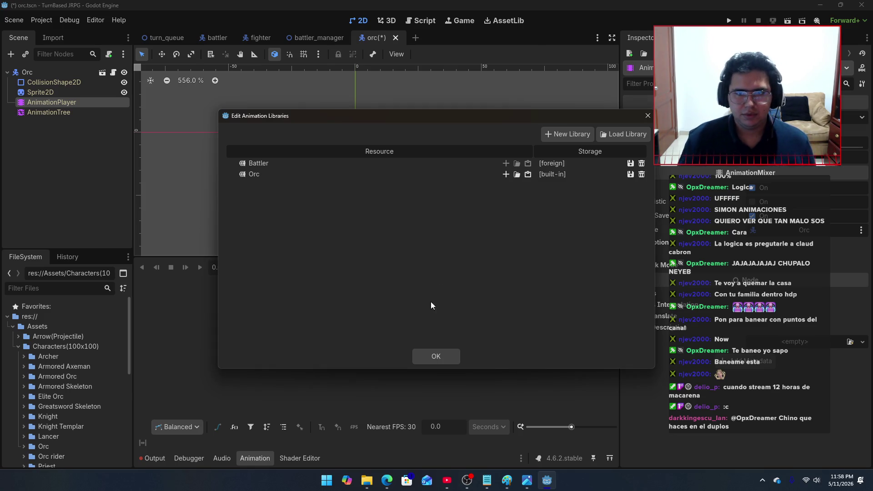
pyautogui.click(438, 356)
# - Add a new animation named 'idle' stored in the Orc library
pyautogui.click(281, 272)
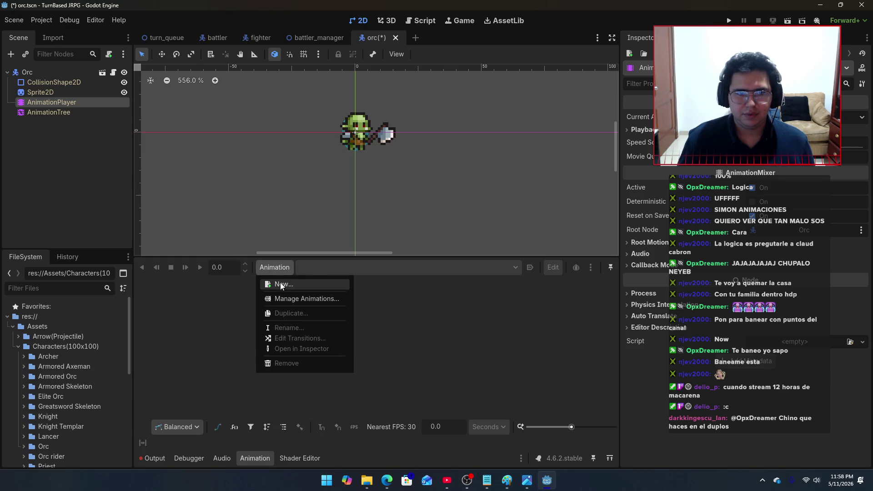
pyautogui.click(280, 285)
pyautogui.write('i')
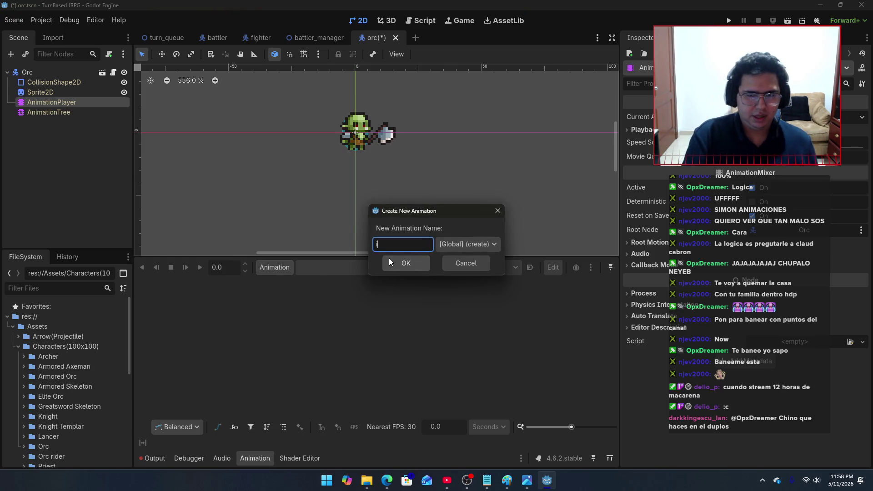
pyautogui.click(470, 243)
pyautogui.click(458, 271)
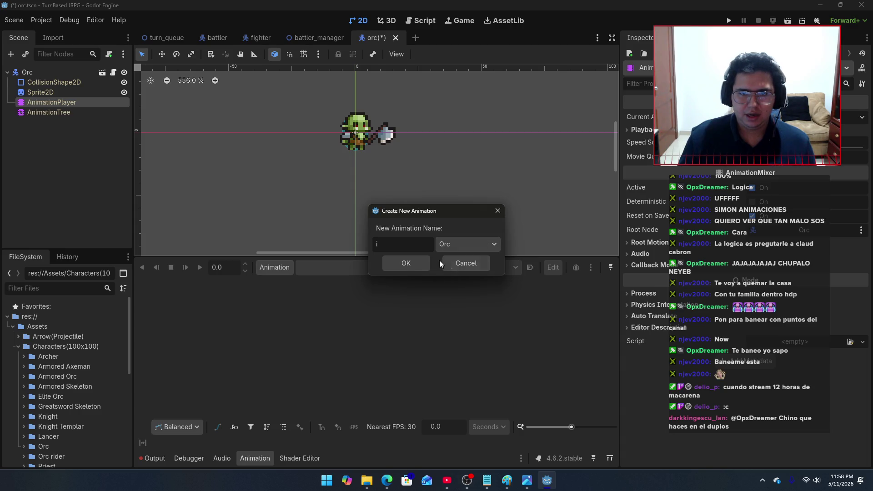
pyautogui.write('dle')
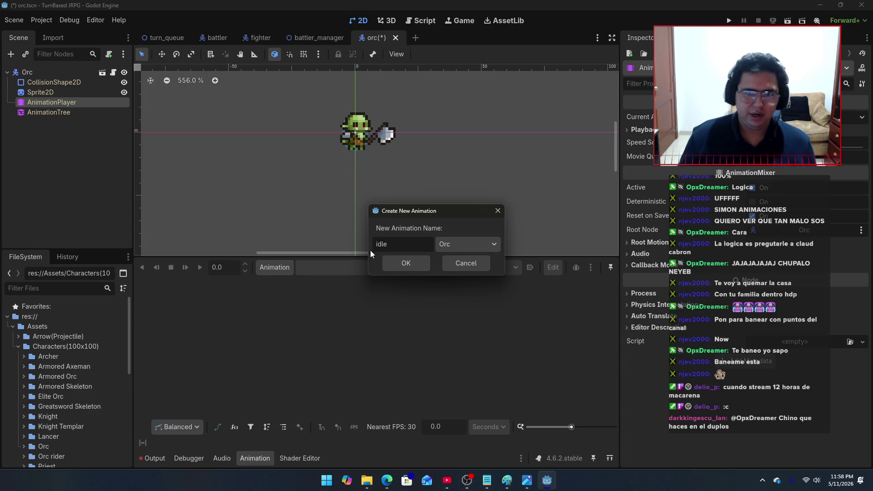
pyautogui.click(399, 263)
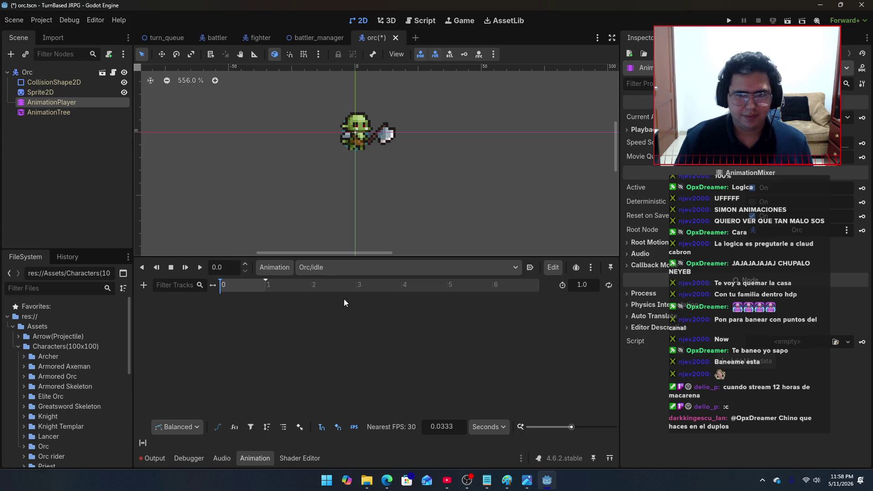
# - Check the Orc.png frame layout in Photos, then close the viewer
pyautogui.moveTo(529, 477)
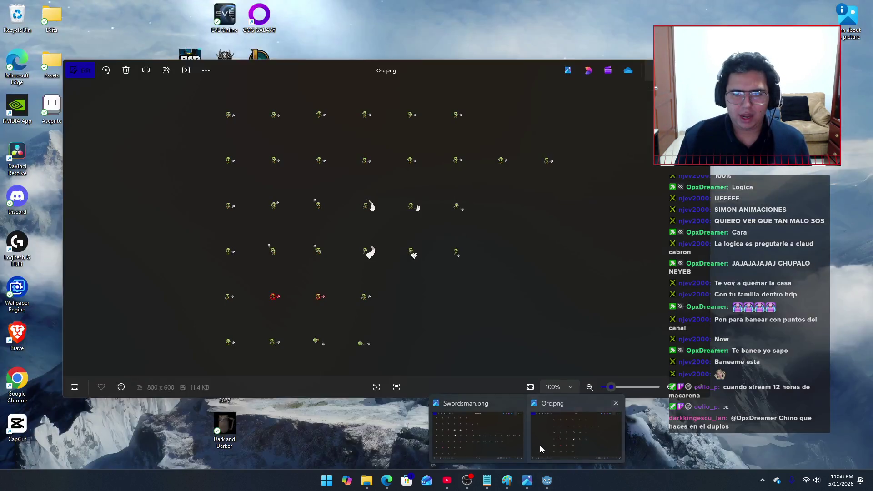
pyautogui.click(539, 445)
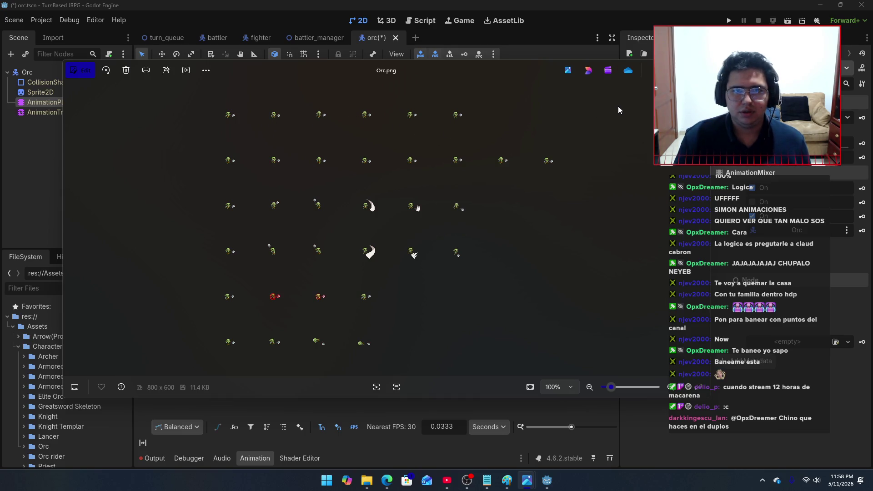
pyautogui.click(649, 63)
pyautogui.scroll(6, 273, 305)
pyautogui.scroll(2, 311, 326)
pyautogui.click(584, 285)
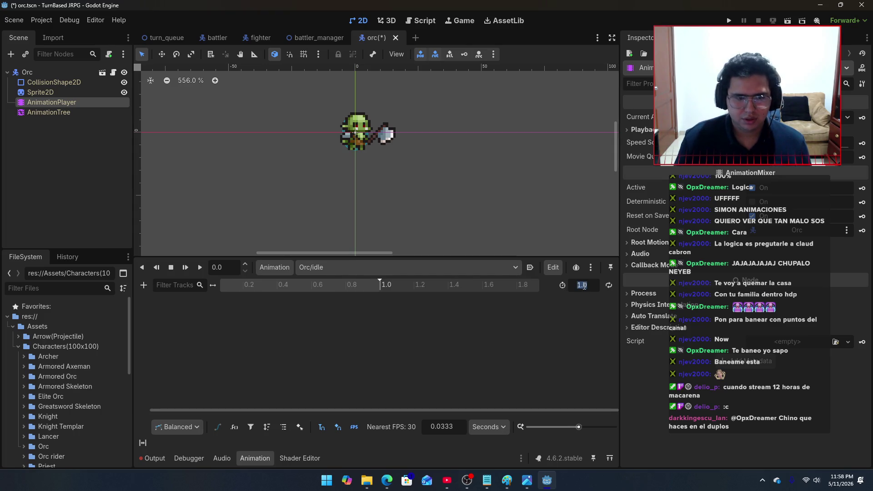
# - Set Orc/idle's length to 0.7 seconds, save, and key the Sprite2D frame at 0
pyautogui.write('0.7')
pyautogui.press('Return')
pyautogui.hotkey('ctrl', 's')
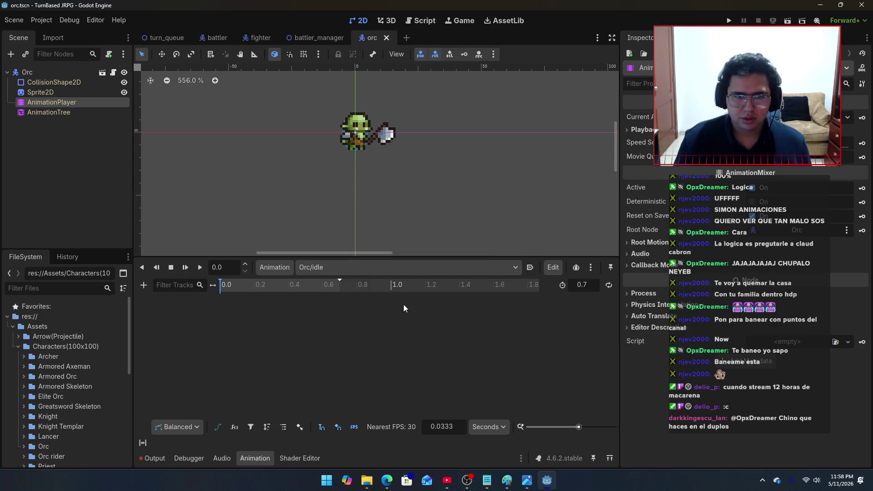
pyautogui.scroll(1, 294, 314)
pyautogui.scroll(1, 293, 313)
pyautogui.scroll(1, 246, 315)
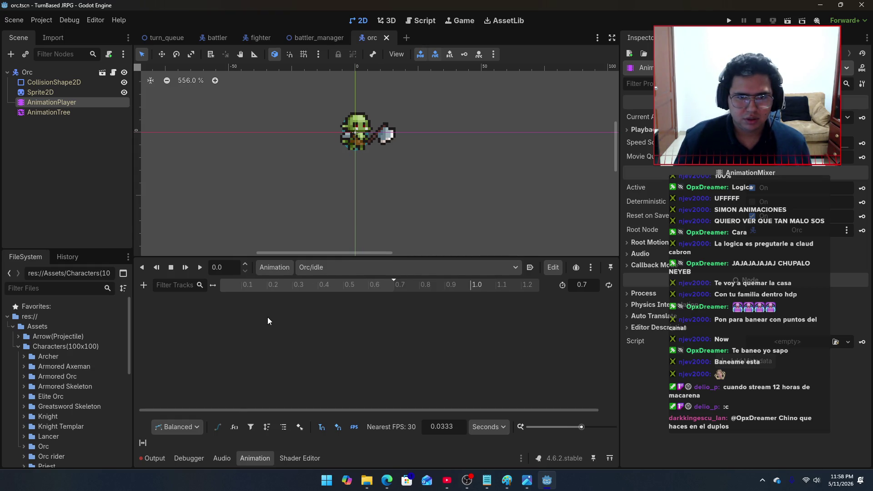
pyautogui.moveTo(238, 412); pyautogui.dragTo(151, 411)
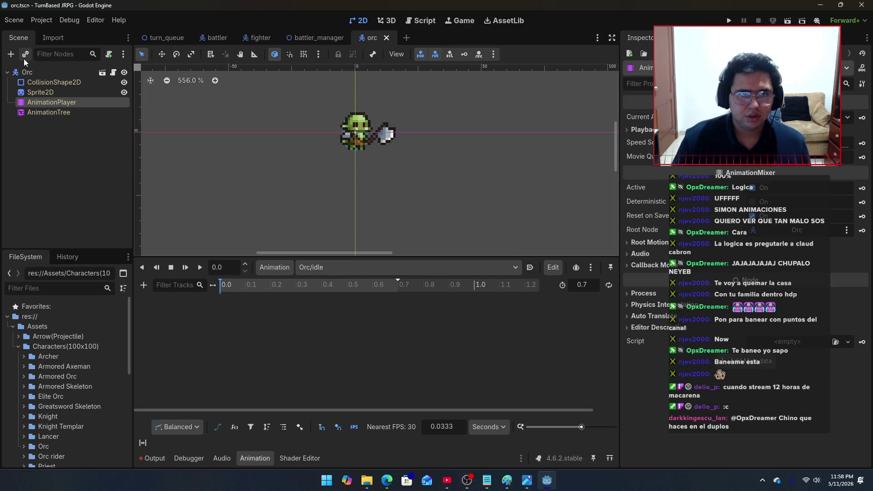
pyautogui.click(27, 93)
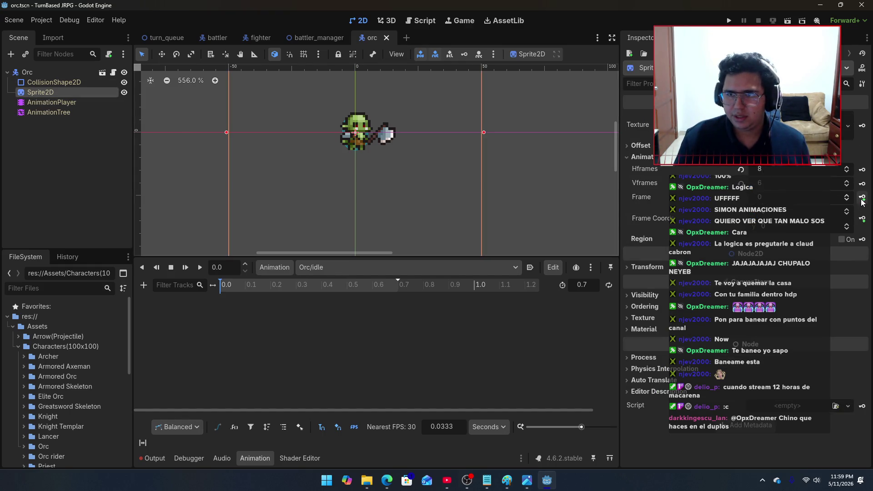
pyautogui.click(861, 198)
pyautogui.click(408, 272)
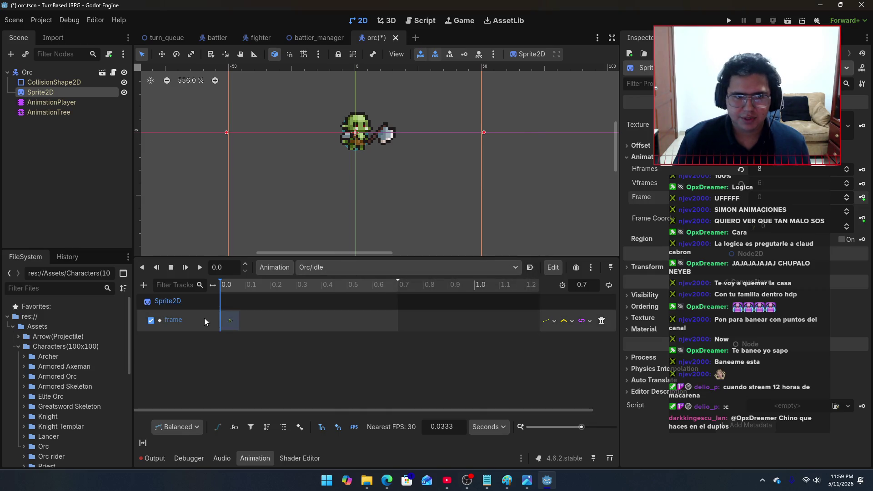
# - Insert frame keys at 0.1, 0.2 and 0.3 seconds on the frame track
pyautogui.click(234, 322)
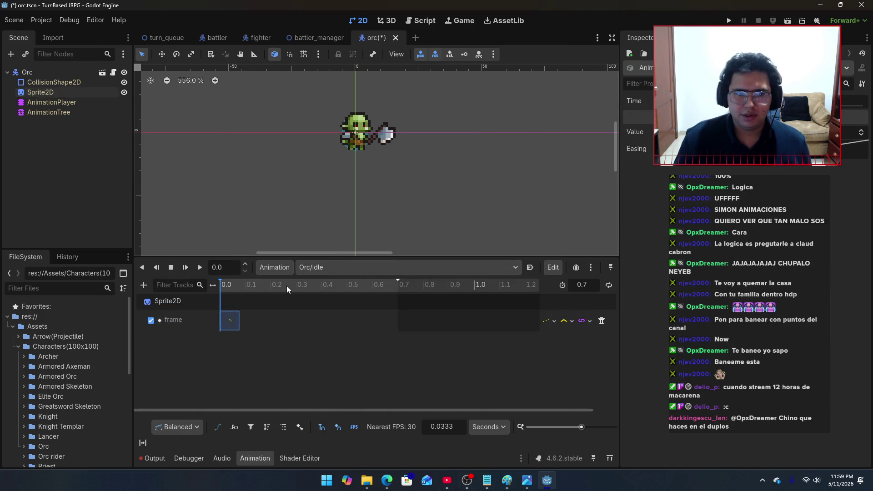
pyautogui.click(243, 287)
pyautogui.rightClick(250, 320)
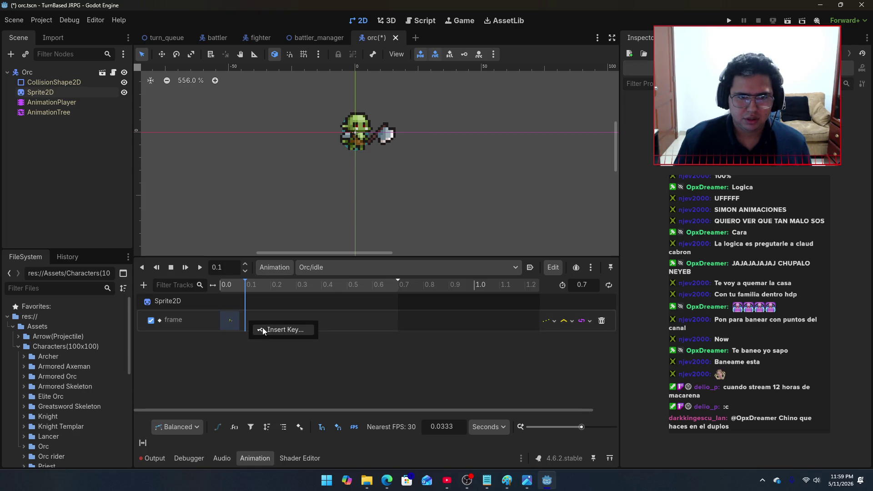
pyautogui.click(262, 328)
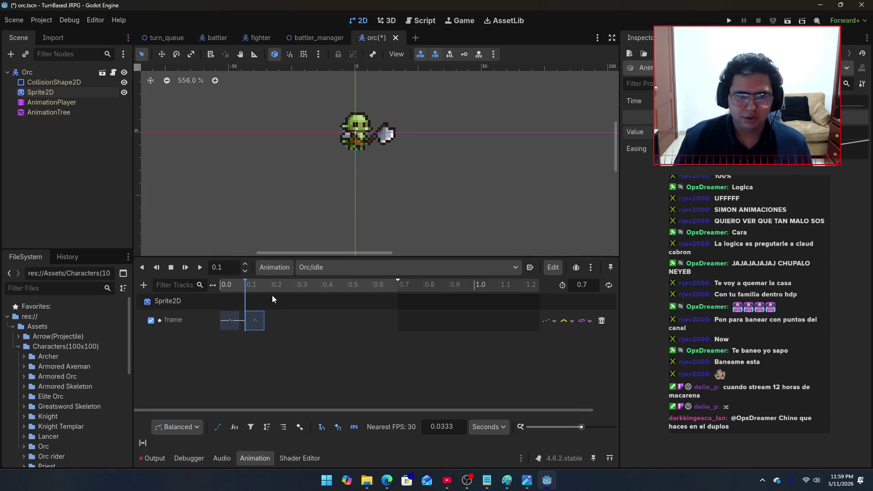
pyautogui.click(269, 282)
pyautogui.rightClick(272, 322)
pyautogui.click(312, 328)
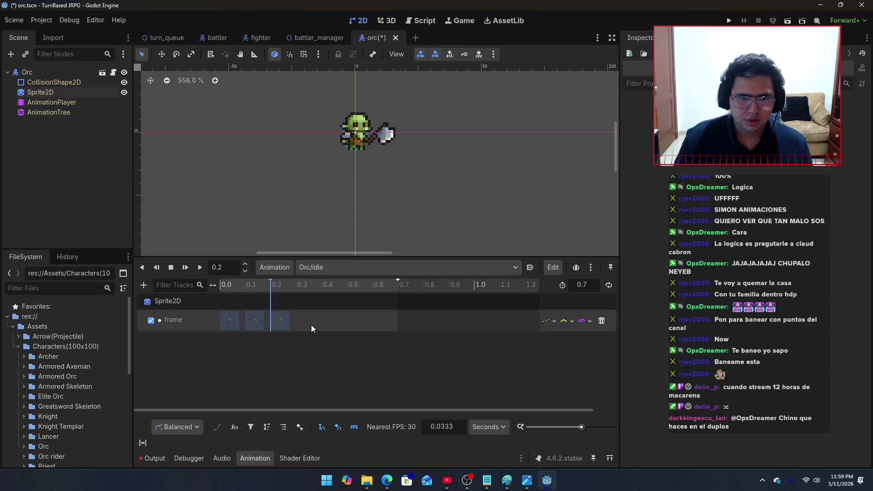
pyautogui.click(278, 320)
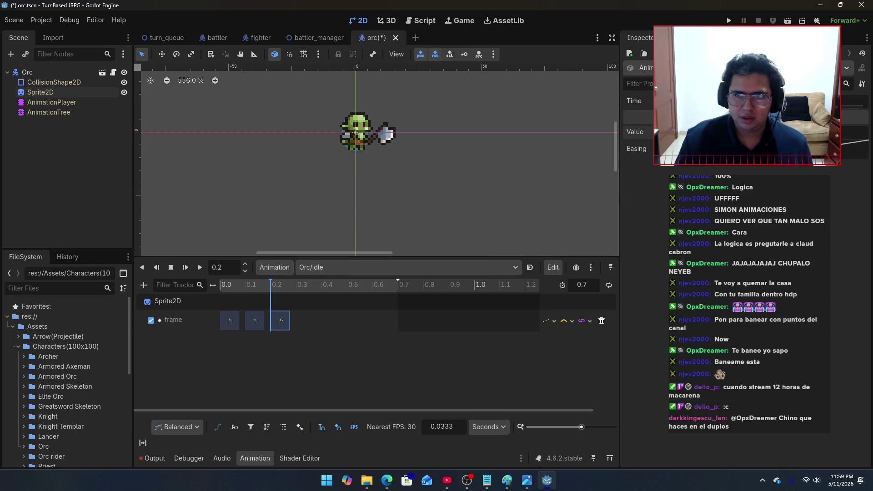
pyautogui.click(296, 288)
pyautogui.rightClick(299, 325)
pyautogui.click(318, 335)
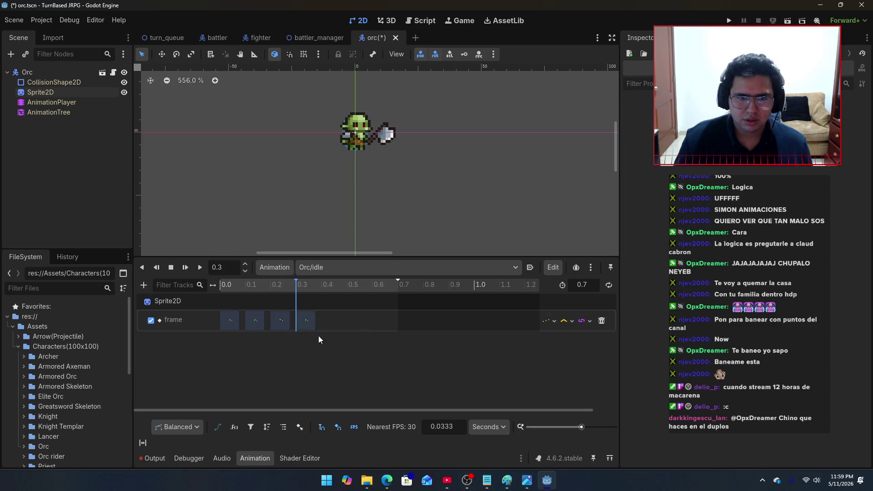
pyautogui.click(305, 321)
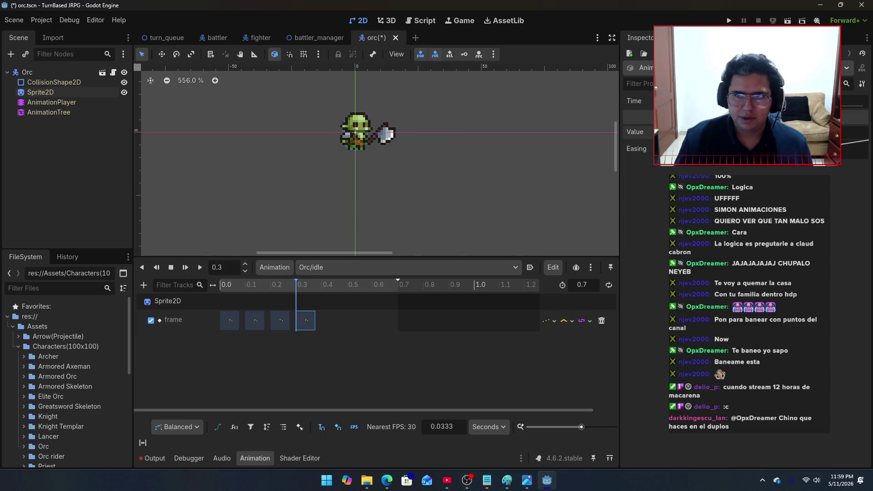
# - Add frame keys at 0.4 and 0.5 seconds, nudging a stray key onto 0.4
pyautogui.click(325, 288)
pyautogui.rightClick(328, 320)
pyautogui.click(350, 329)
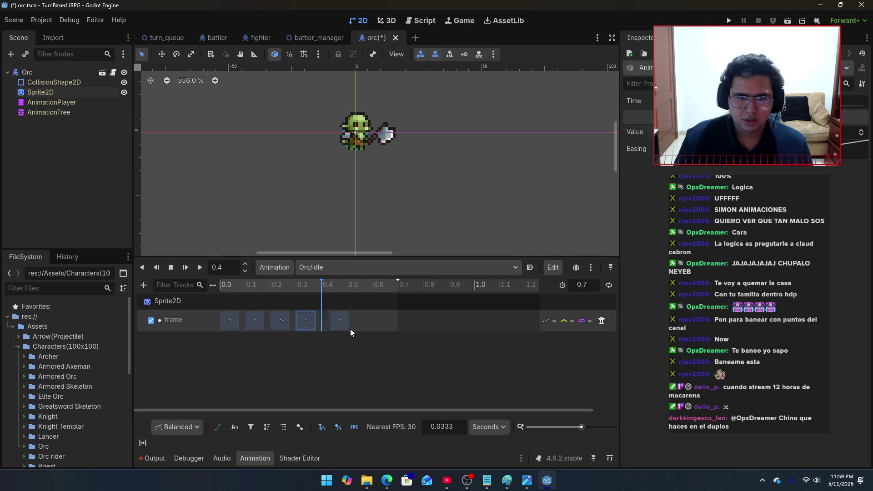
pyautogui.moveTo(339, 319); pyautogui.dragTo(331, 320)
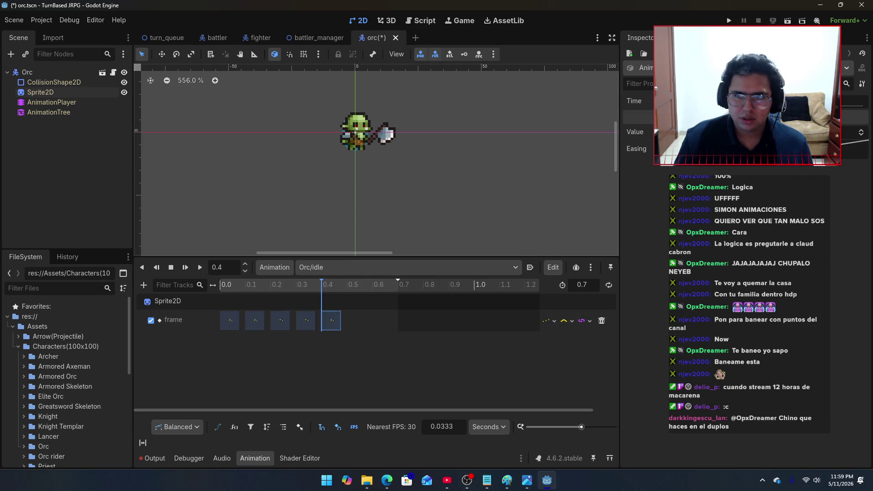
pyautogui.click(346, 287)
pyautogui.rightClick(352, 319)
pyautogui.click(354, 327)
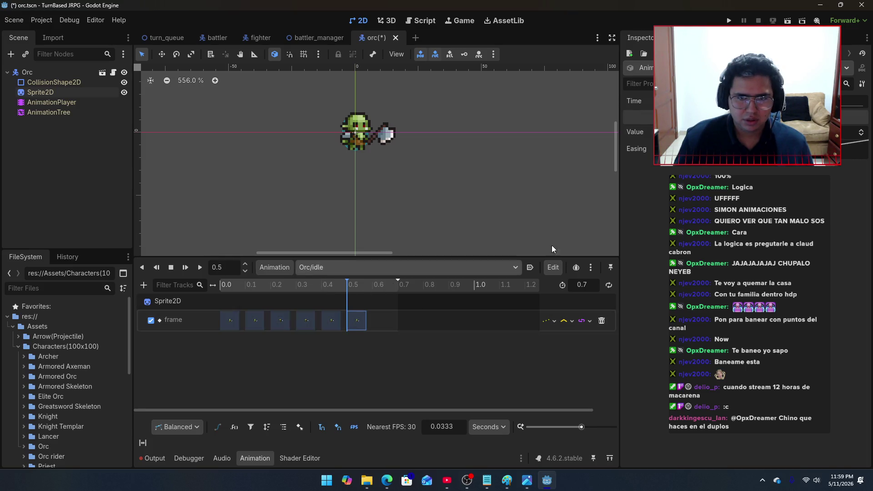
# - Shorten the animation to 0.6 seconds, save, and show the AnimationTree's state machine
pyautogui.click(394, 342)
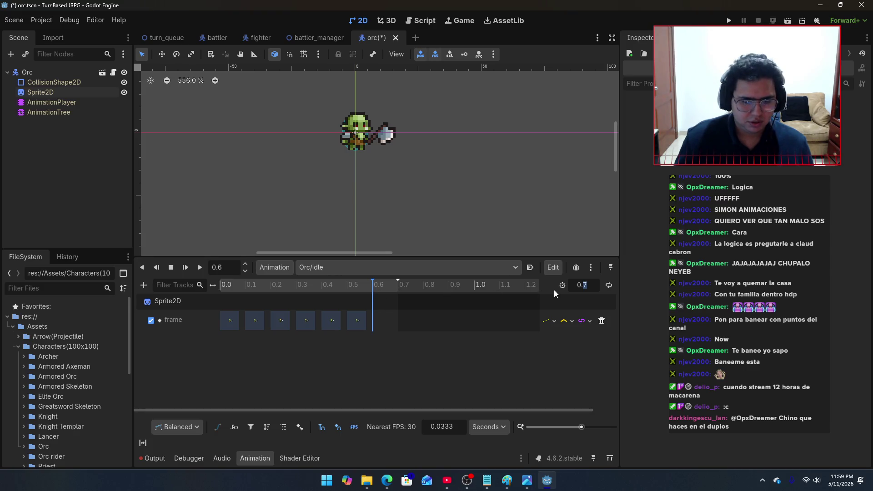
pyautogui.write('6')
pyautogui.press('Return')
pyautogui.hotkey('ctrl', 's')
pyautogui.click(54, 111)
pyautogui.click(60, 113)
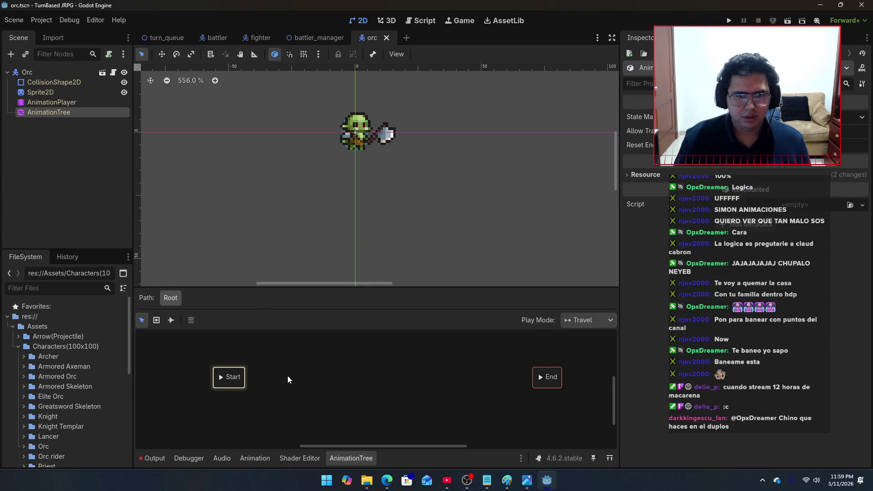
# - Add Orc/idle as a state in the animation tree and save
pyautogui.rightClick(301, 380)
pyautogui.moveTo(353, 386)
pyautogui.click(405, 385)
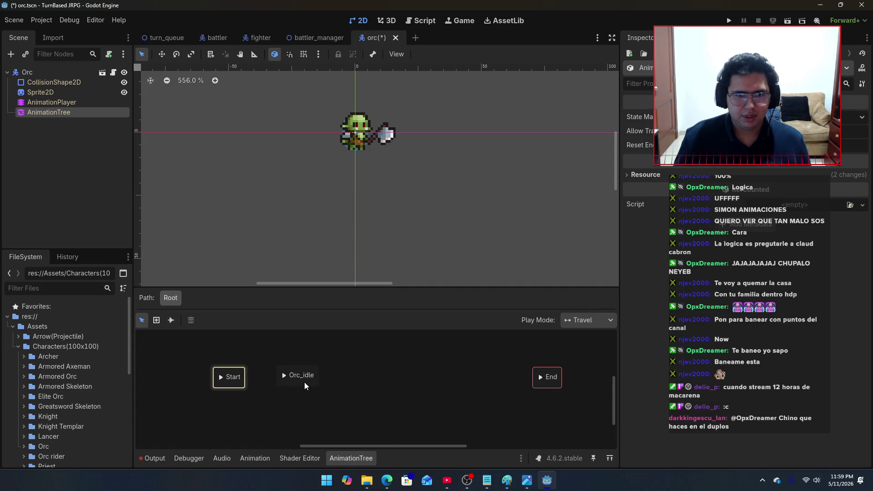
pyautogui.hotkey('ctrl', 's')
# - Create a new animation named 'hurt' on the orc's AnimationPlayer
pyautogui.click(77, 103)
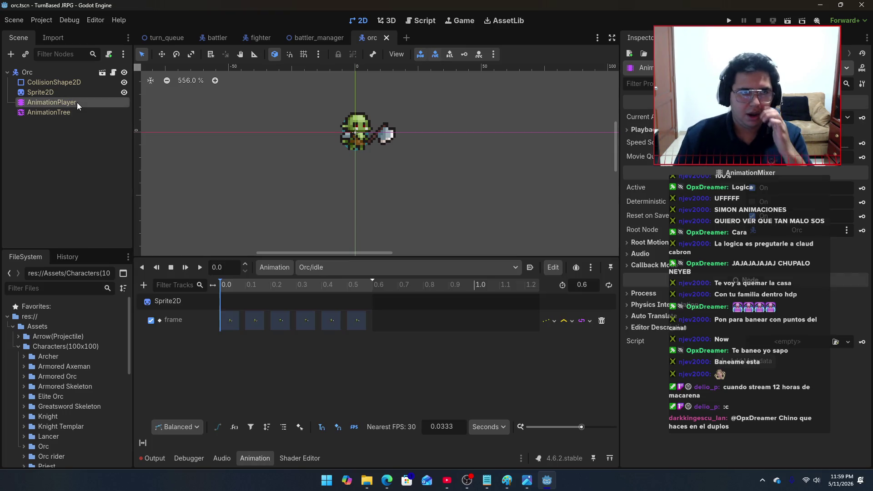
pyautogui.click(357, 268)
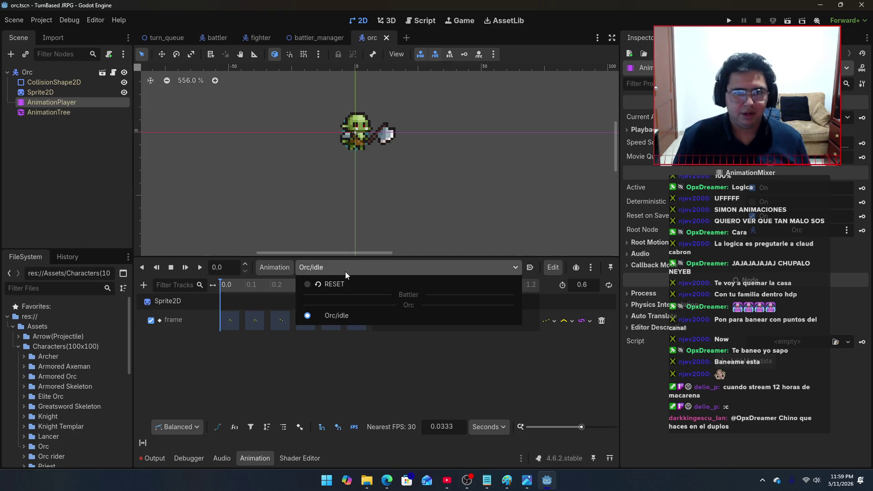
pyautogui.click(271, 269)
pyautogui.click(273, 267)
pyautogui.click(298, 281)
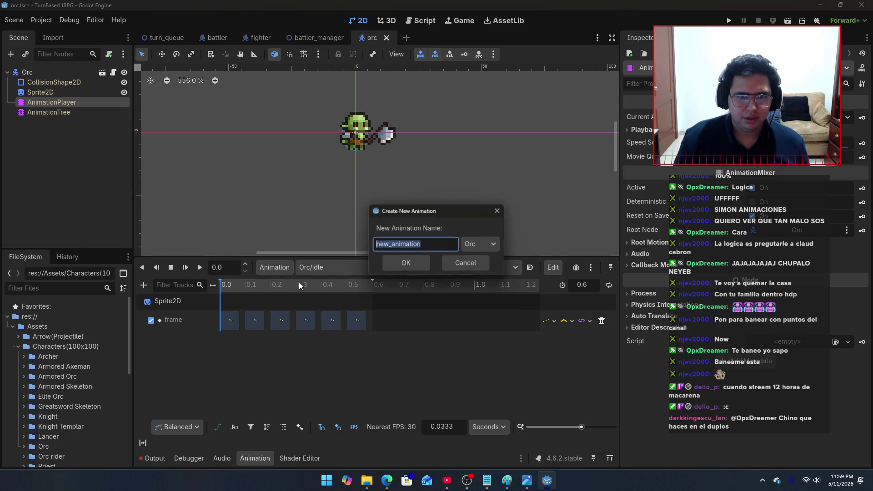
pyautogui.write('hurt')
pyautogui.press('Return')
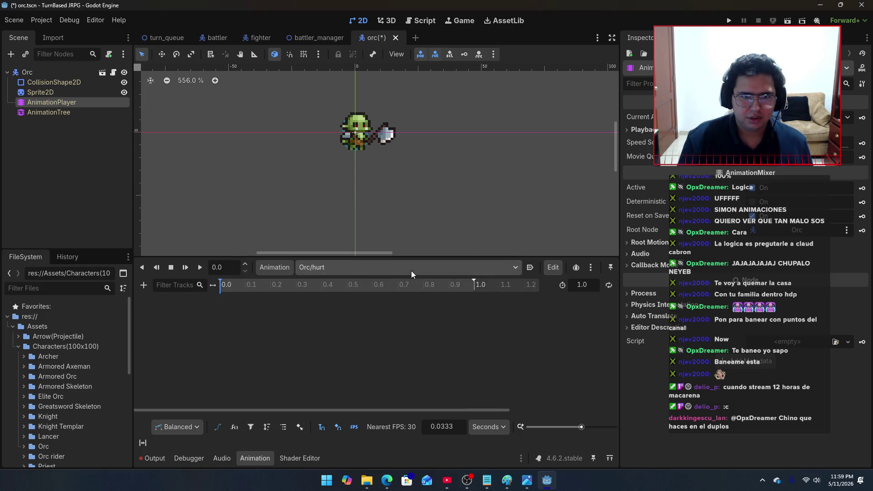
# - Look over the Orc.png sprite sheet in Photos, then close the viewer
pyautogui.moveTo(528, 477)
pyautogui.click(550, 445)
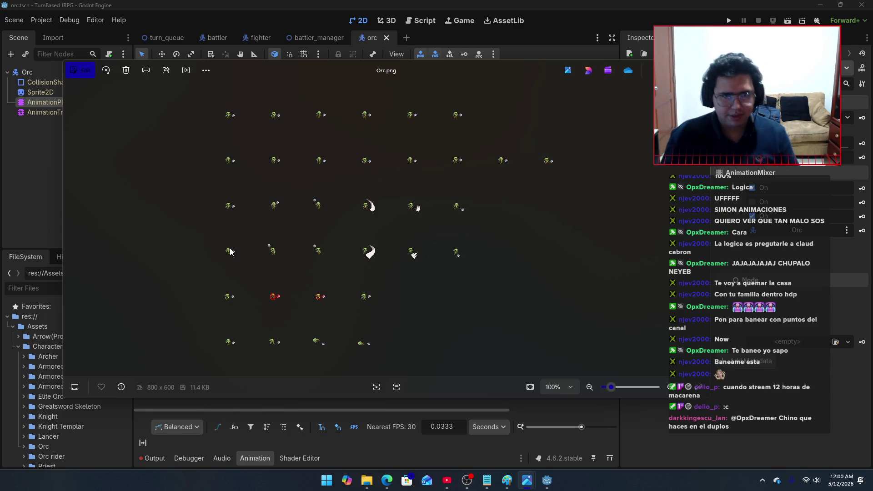
pyautogui.click(649, 68)
pyautogui.click(577, 284)
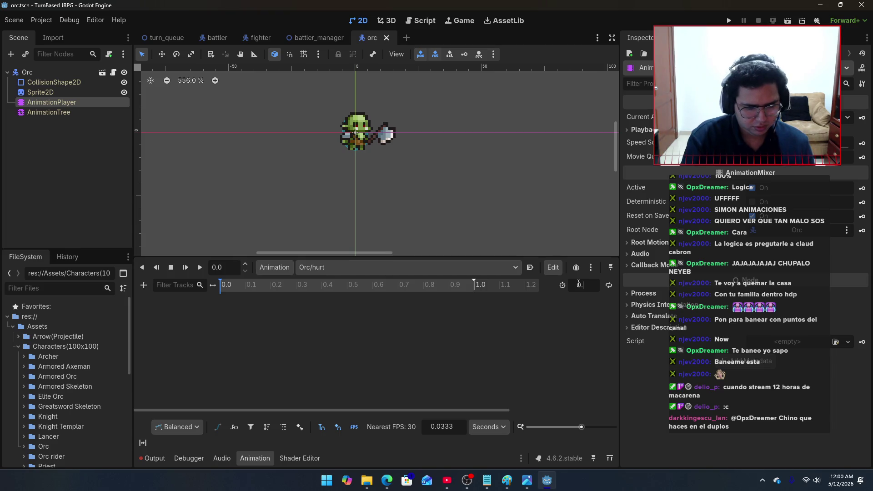
# - Set the Orc/hurt animation length to 0.4 seconds and add a Sprite2D Frame track
pyautogui.write('.4')
pyautogui.press('Return')
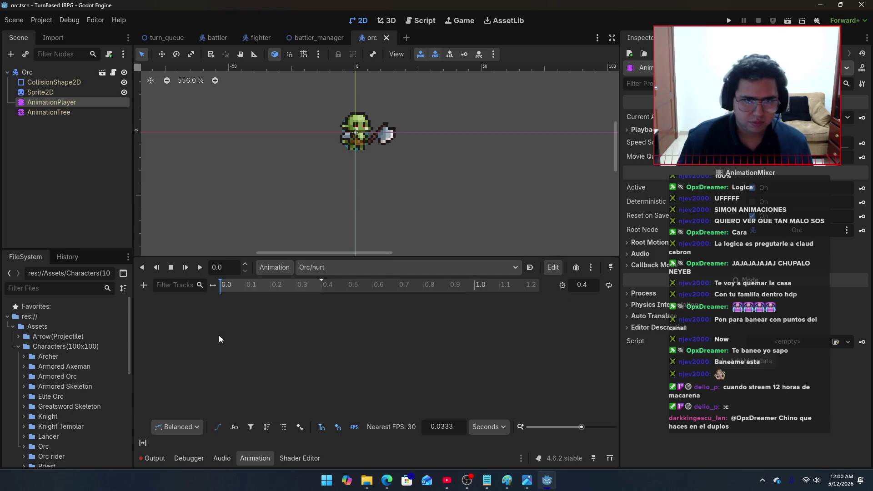
pyautogui.click(50, 91)
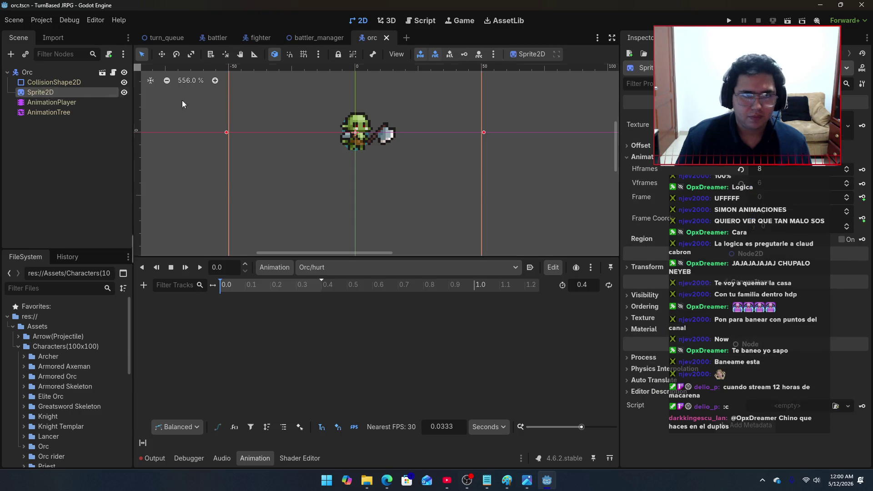
pyautogui.click(861, 198)
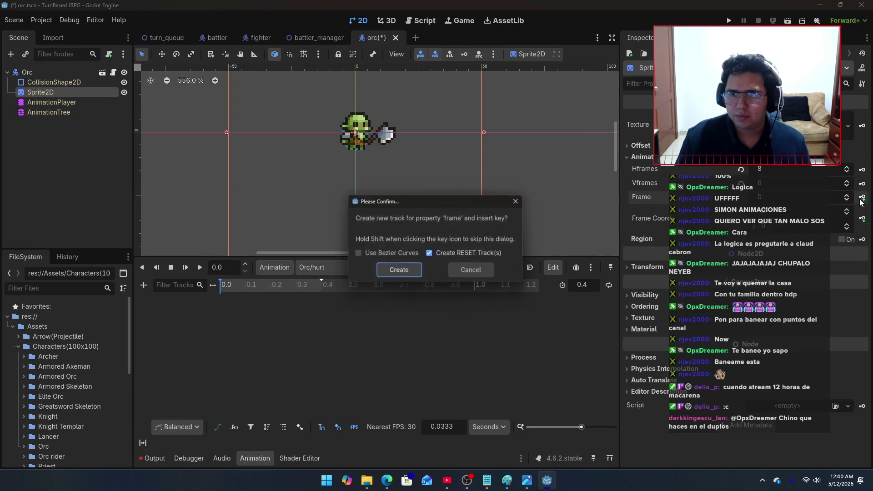
pyautogui.click(398, 271)
pyautogui.click(230, 322)
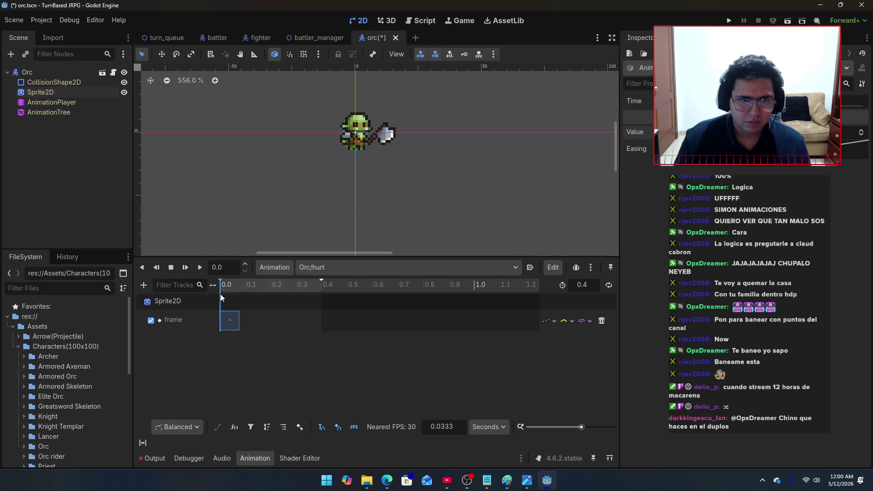
# - Insert frame keys at 0.1, 0.2 and 0.3 seconds and save the orc scene
pyautogui.click(244, 293)
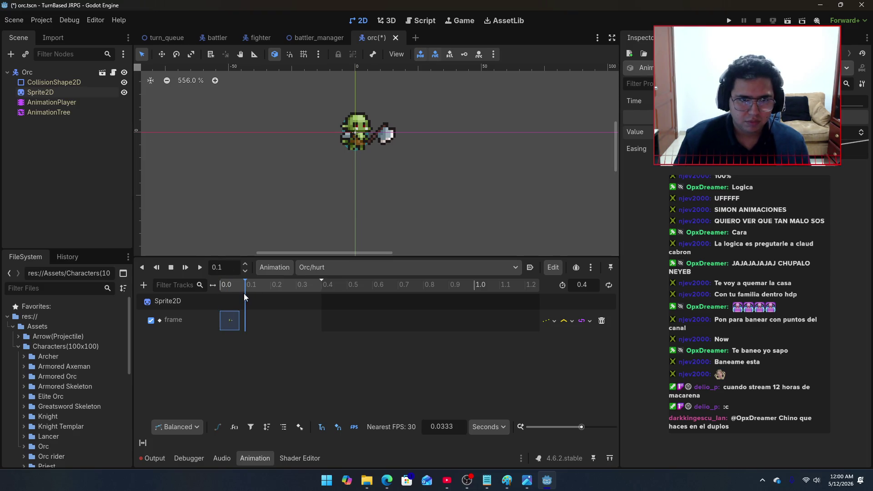
pyautogui.rightClick(247, 317)
pyautogui.click(263, 324)
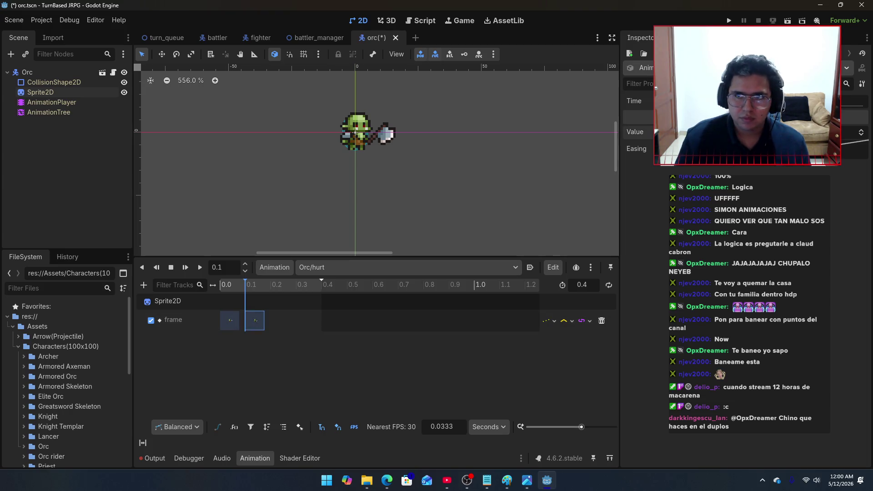
pyautogui.click(269, 290)
pyautogui.rightClick(273, 323)
pyautogui.click(291, 329)
pyautogui.click(287, 322)
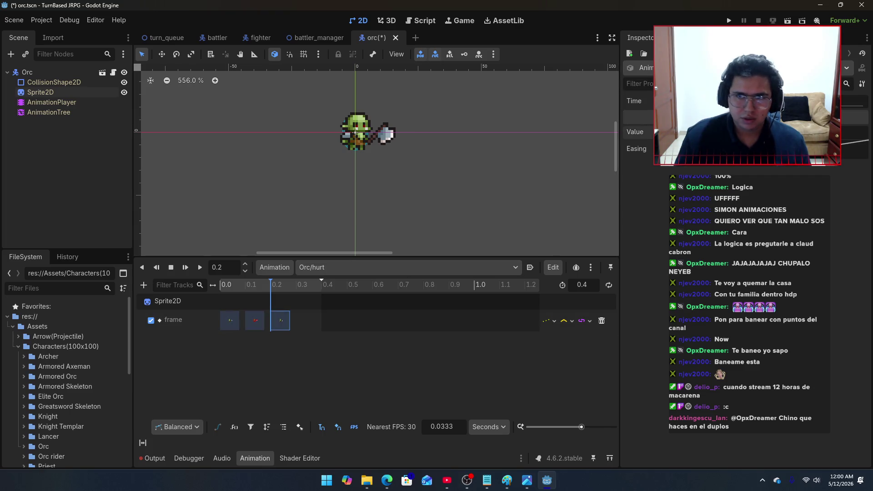
pyautogui.click(295, 290)
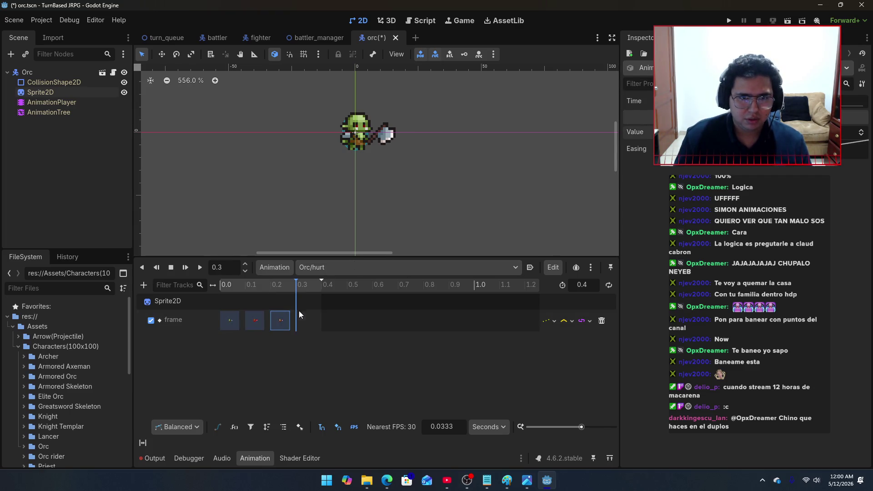
pyautogui.rightClick(297, 320)
pyautogui.click(316, 328)
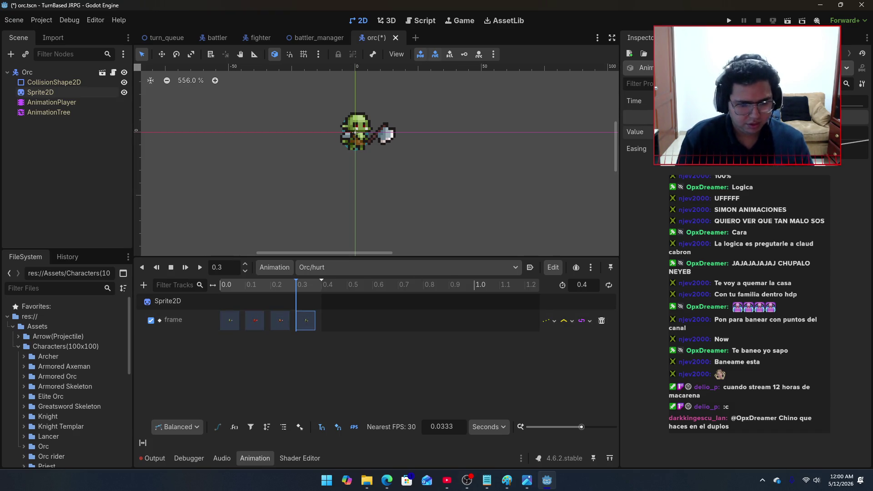
pyautogui.hotkey('ctrl', 's')
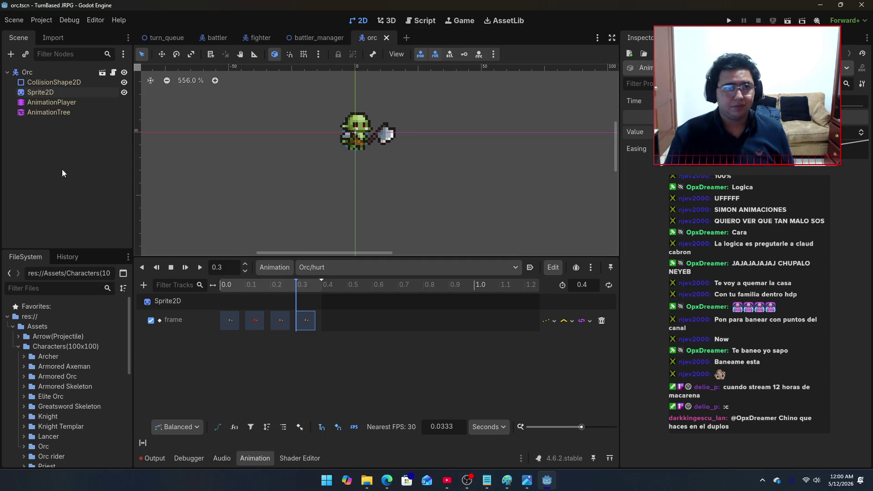
pyautogui.click(55, 114)
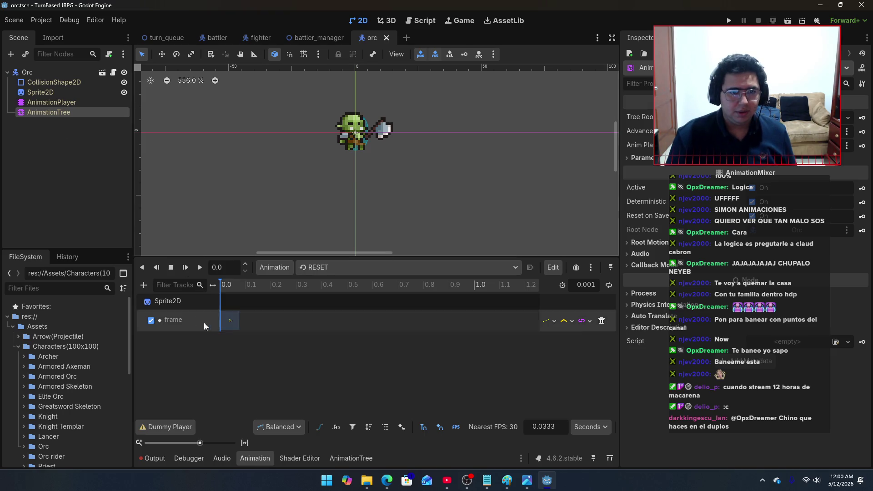
# - Connect Start to Orc_idle in the state machine, set the AnimationPlayer to Orc/idle, and save
pyautogui.click(351, 459)
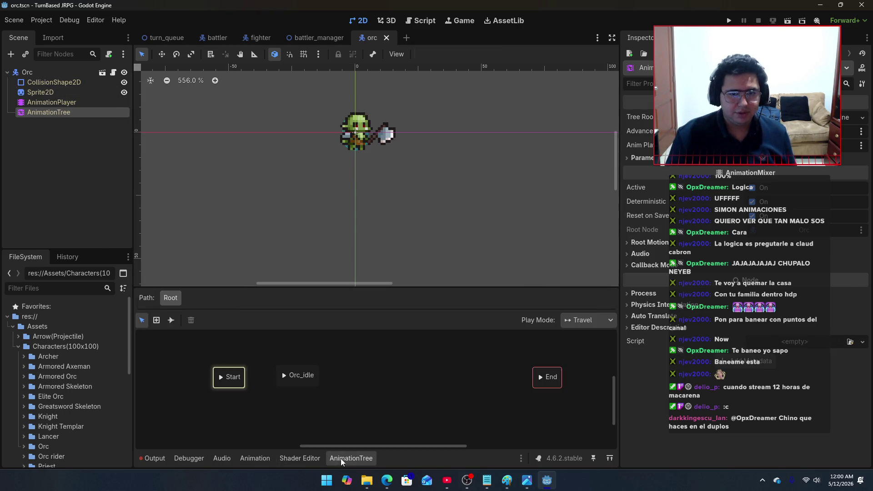
pyautogui.click(171, 320)
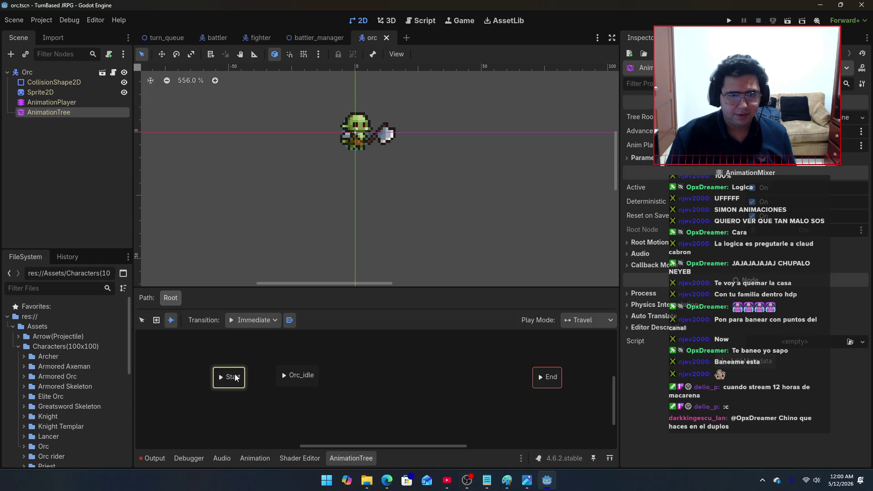
pyautogui.moveTo(280, 373); pyautogui.dragTo(279, 373)
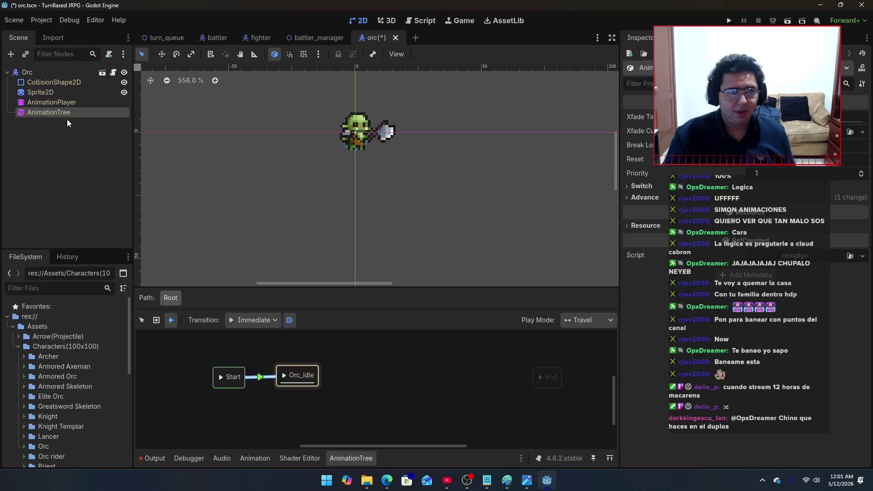
pyautogui.click(61, 103)
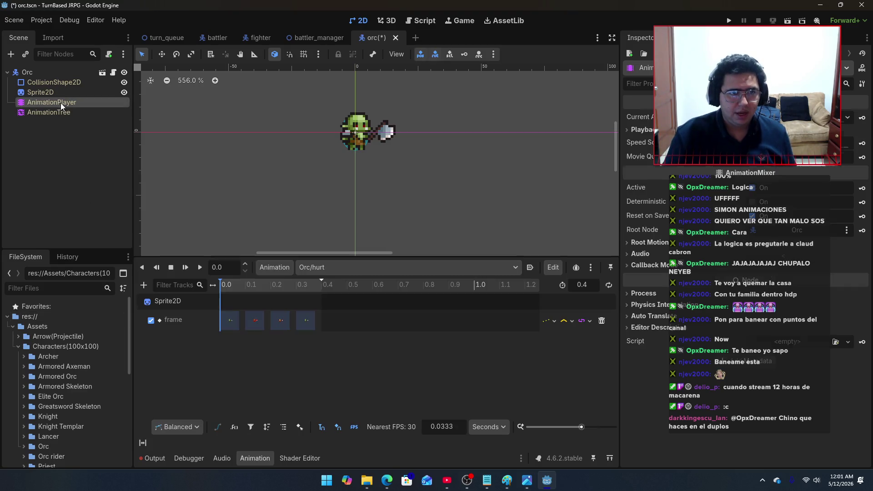
pyautogui.click(312, 268)
pyautogui.click(334, 326)
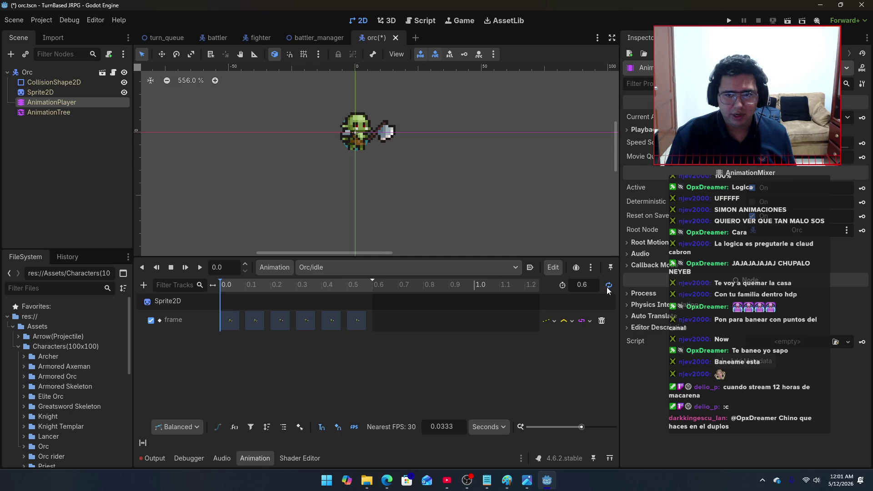
pyautogui.hotkey('ctrl', 's')
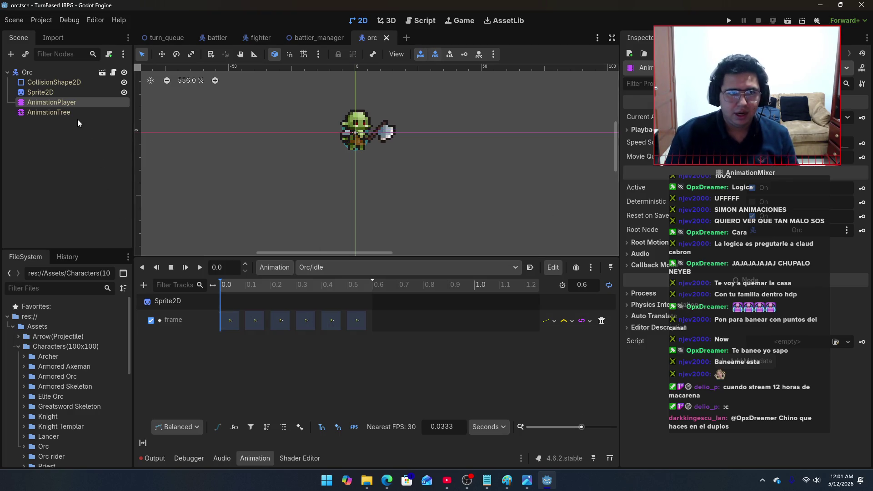
# - Open the add-state menu on empty space in the AnimationTree graph in Select mode
pyautogui.click(78, 114)
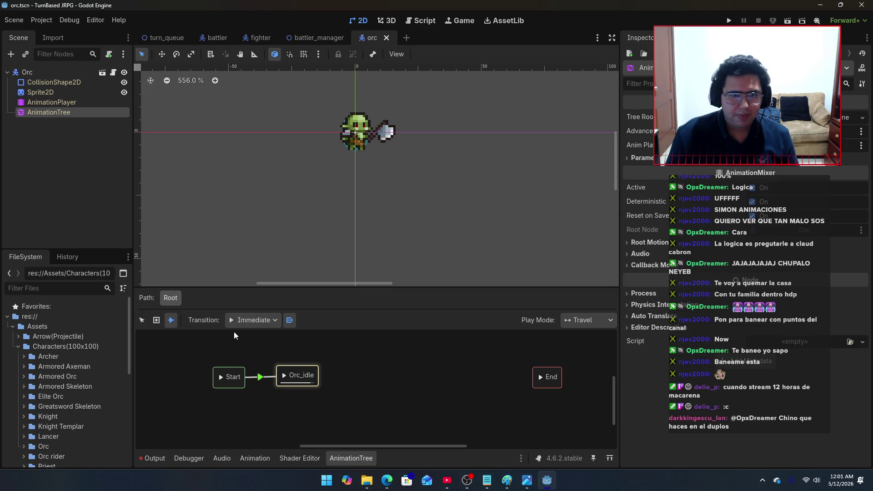
pyautogui.click(141, 320)
pyautogui.rightClick(294, 398)
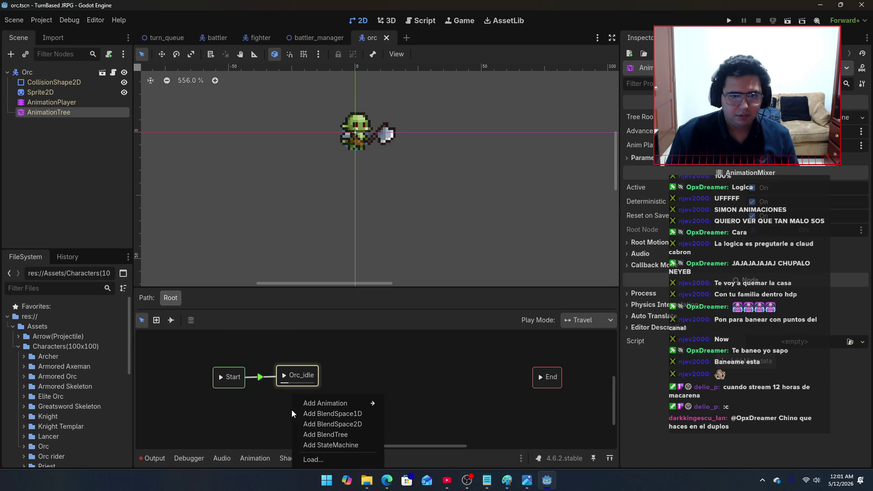
# - Add an Orc_hurt state below Orc_idle and create a transition from Orc_idle to it
pyautogui.moveTo(331, 404)
pyautogui.click(413, 406)
pyautogui.moveTo(299, 415); pyautogui.dragTo(302, 427)
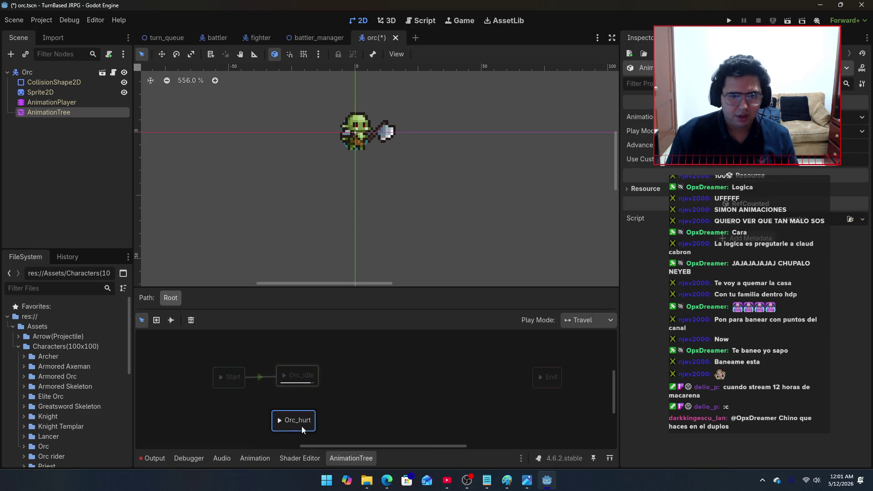
pyautogui.click(171, 320)
pyautogui.moveTo(285, 381); pyautogui.dragTo(300, 416)
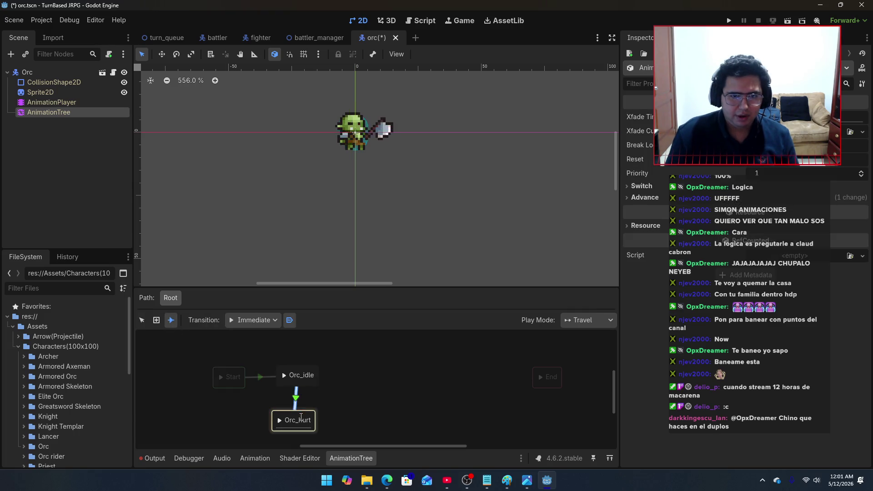
pyautogui.click(641, 186)
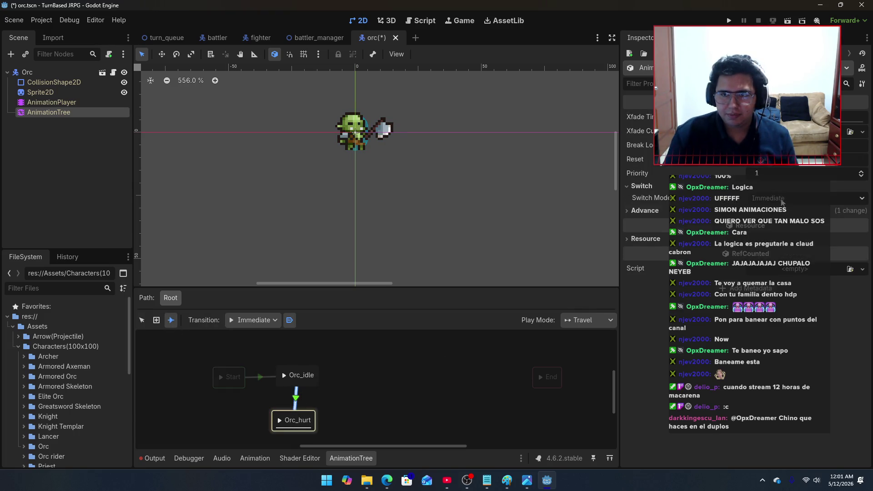
pyautogui.click(648, 185)
pyautogui.click(644, 197)
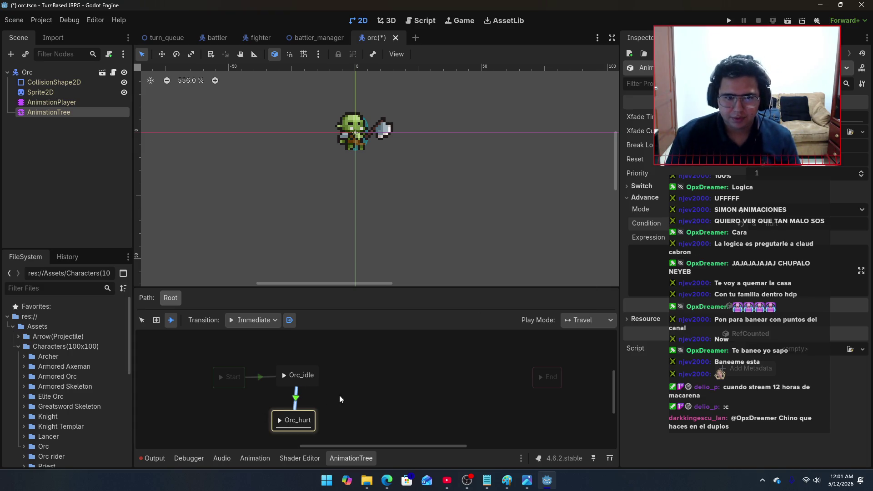
# - Add an At End transition from Orc_hurt back to Orc_idle with advance condition idle, and save
pyautogui.moveTo(284, 375); pyautogui.dragTo(288, 408)
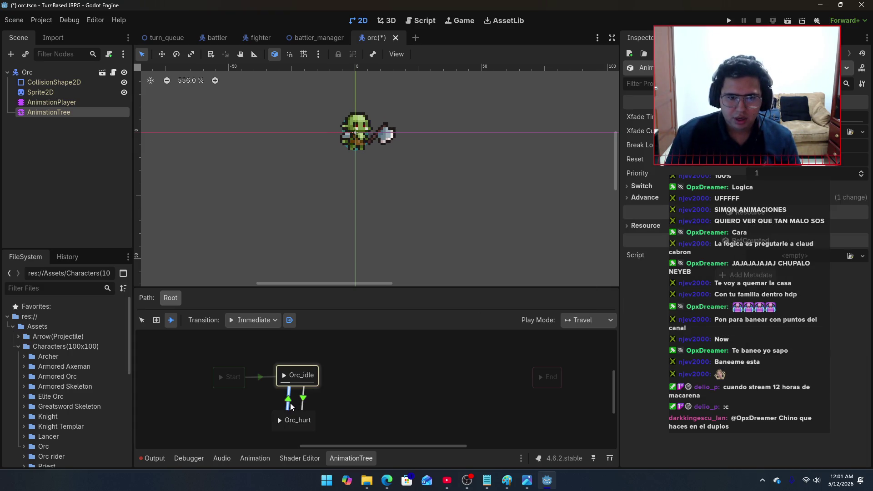
pyautogui.click(656, 195)
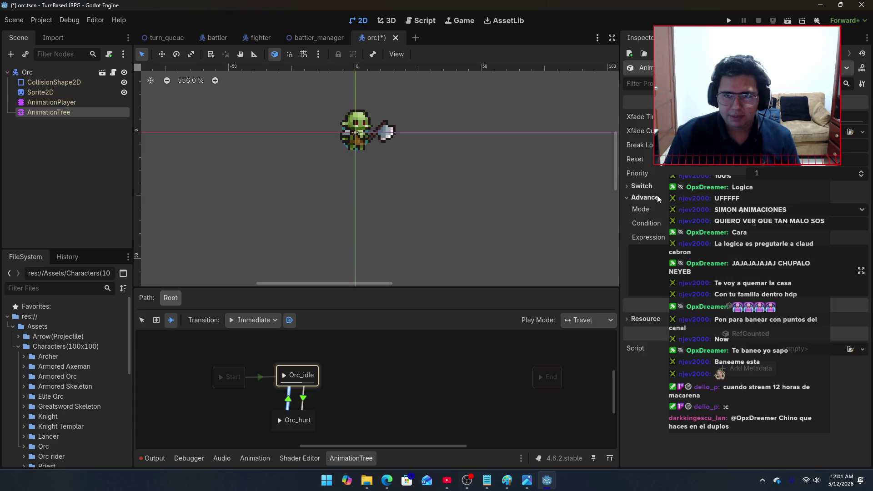
pyautogui.click(648, 196)
pyautogui.click(641, 186)
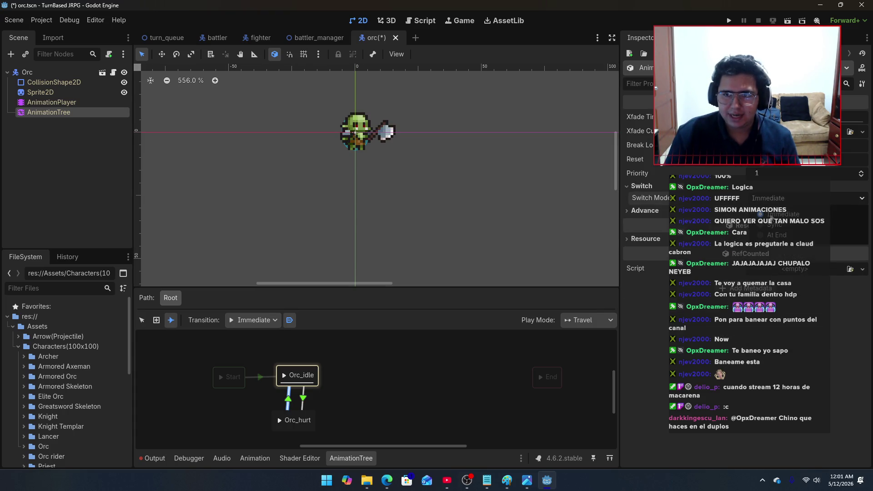
pyautogui.click(681, 212)
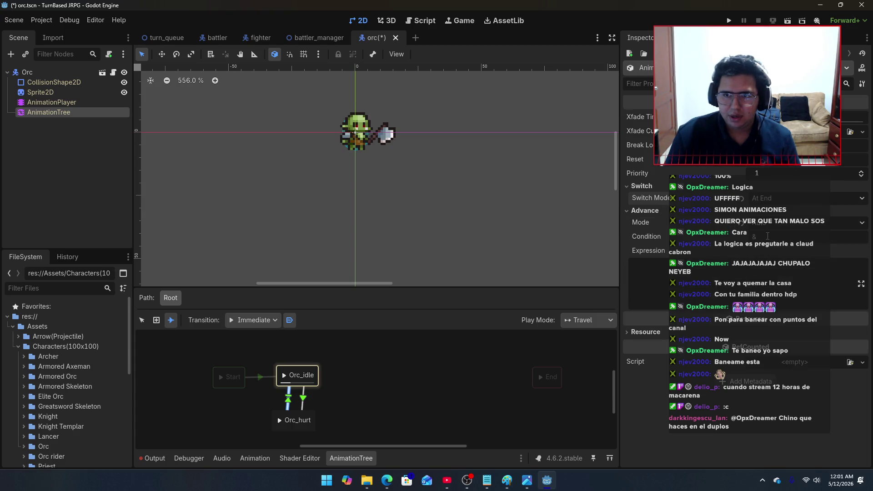
pyautogui.write('idle')
pyautogui.hotkey('ctrl', 's')
pyautogui.click(48, 112)
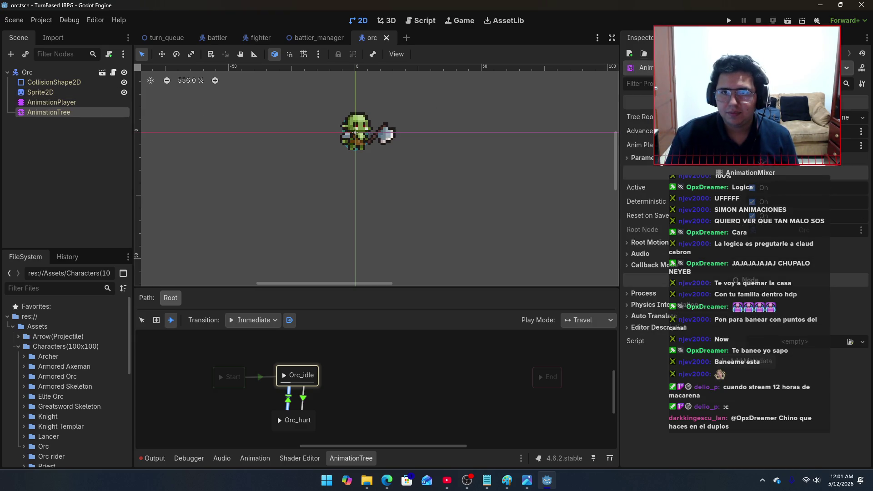
pyautogui.click(641, 157)
# - Tick the Hurt condition to preview the red hurt animation, untick it, and save
pyautogui.click(653, 182)
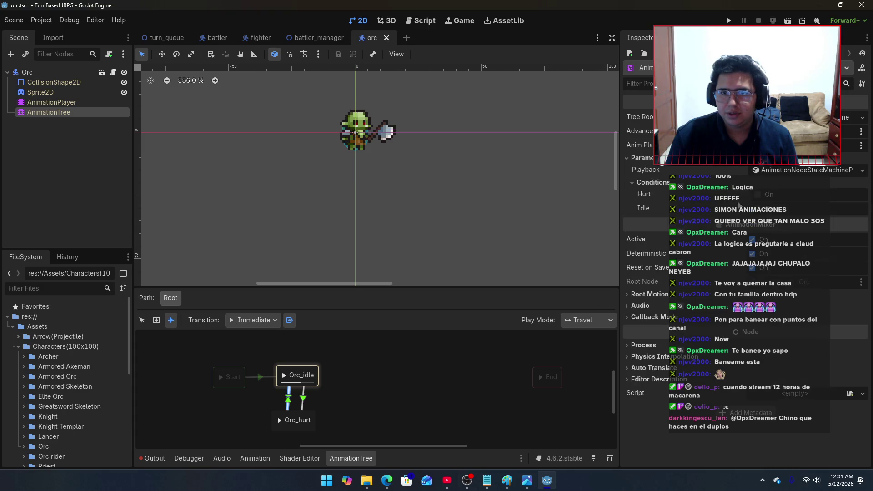
pyautogui.click(757, 195)
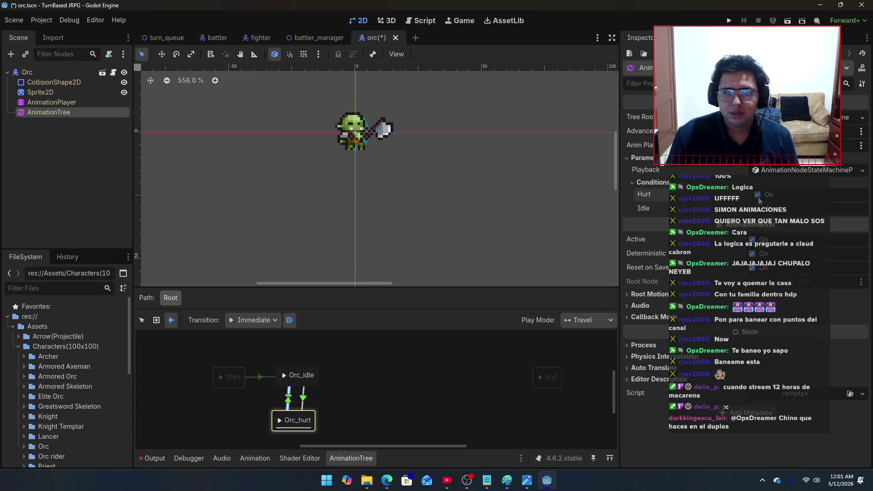
pyautogui.click(757, 196)
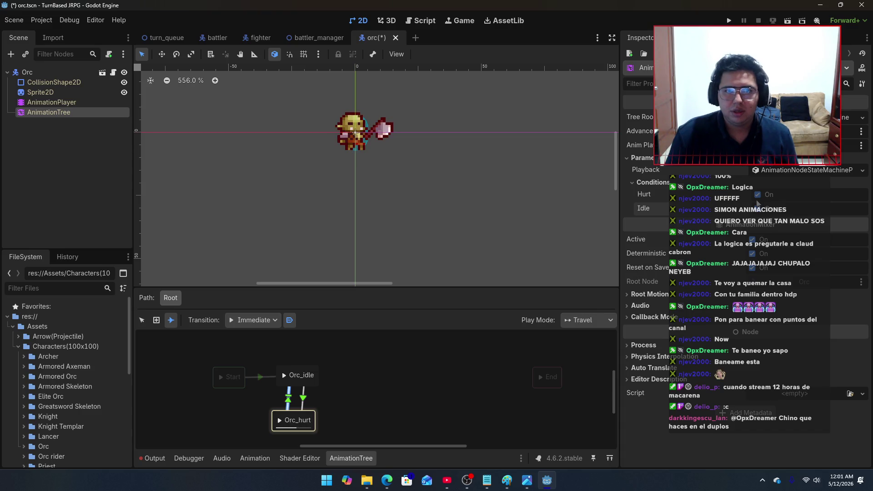
pyautogui.click(757, 195)
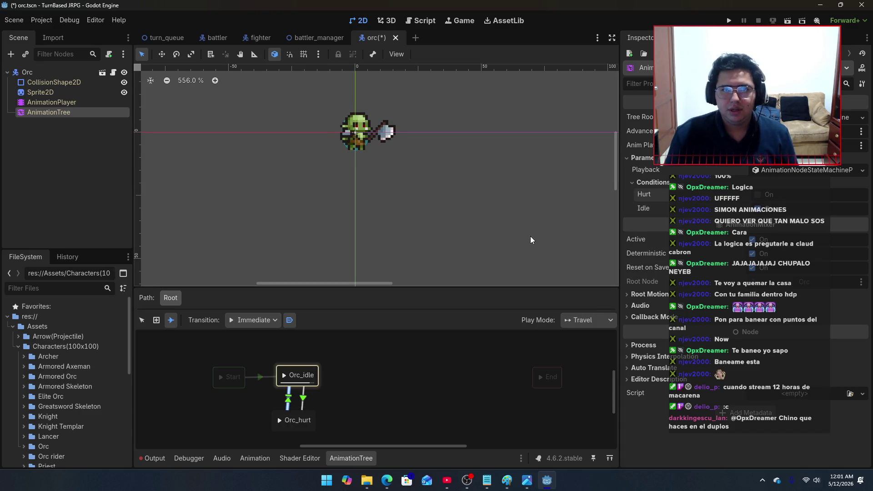
pyautogui.hotkey('ctrl', 's')
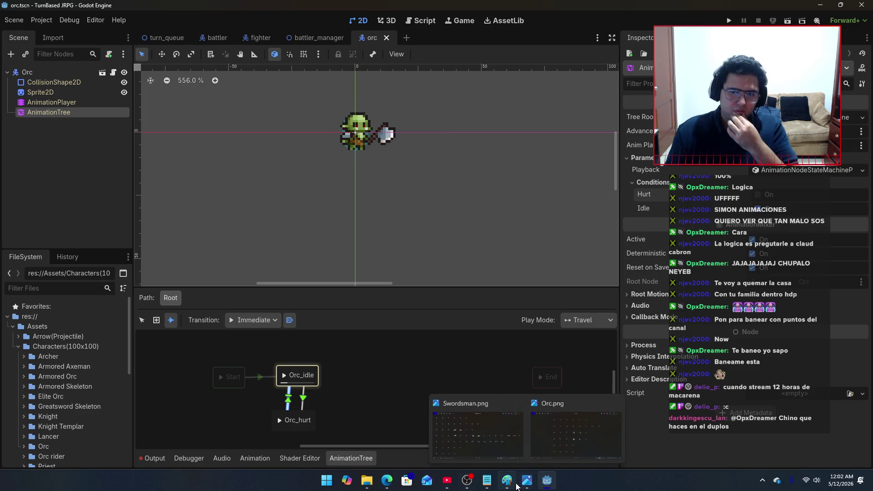
pyautogui.moveTo(513, 485)
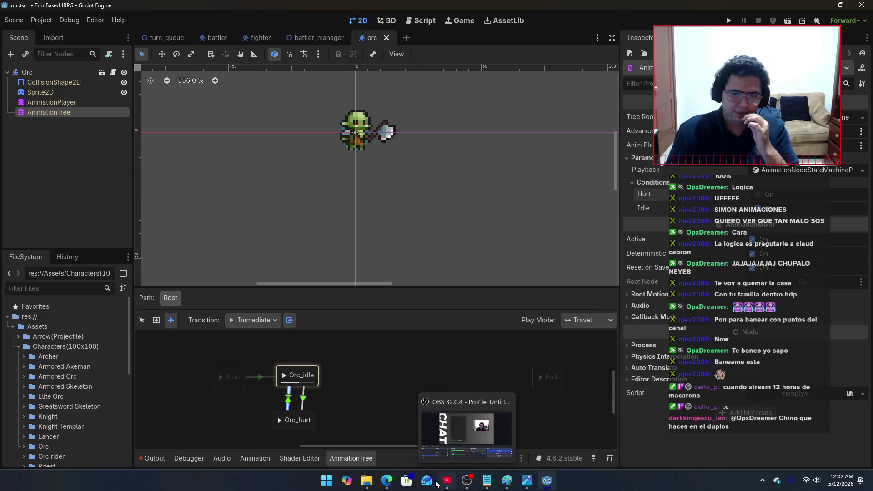
# - Delete the cut condition reset and animation_finished await lines from cut.gd and save
pyautogui.click(421, 20)
pyautogui.click(165, 113)
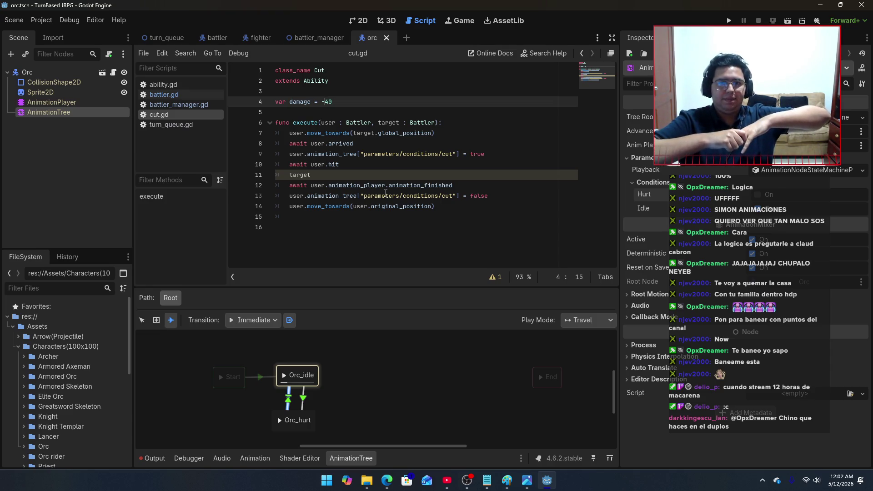
pyautogui.moveTo(488, 196); pyautogui.dragTo(289, 195)
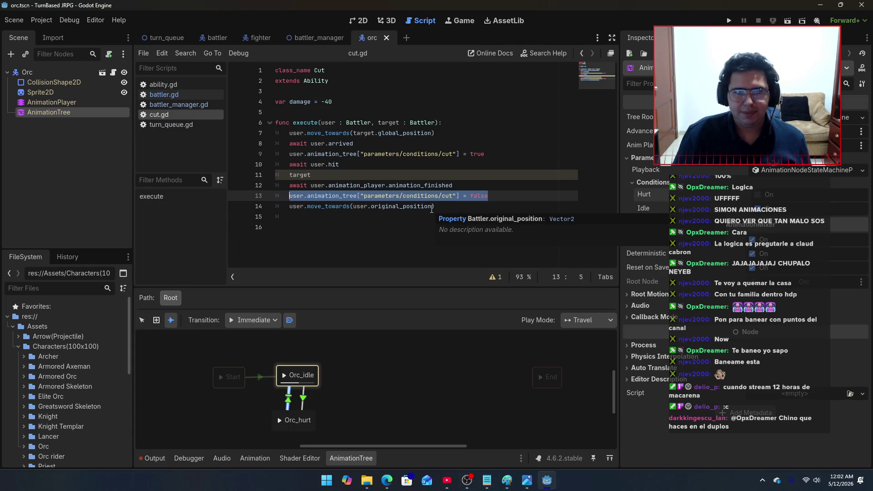
pyautogui.press('BackSpace')
pyautogui.press('BackSpace')
pyautogui.press('BackSpace')
pyautogui.hotkey('ctrl', 's')
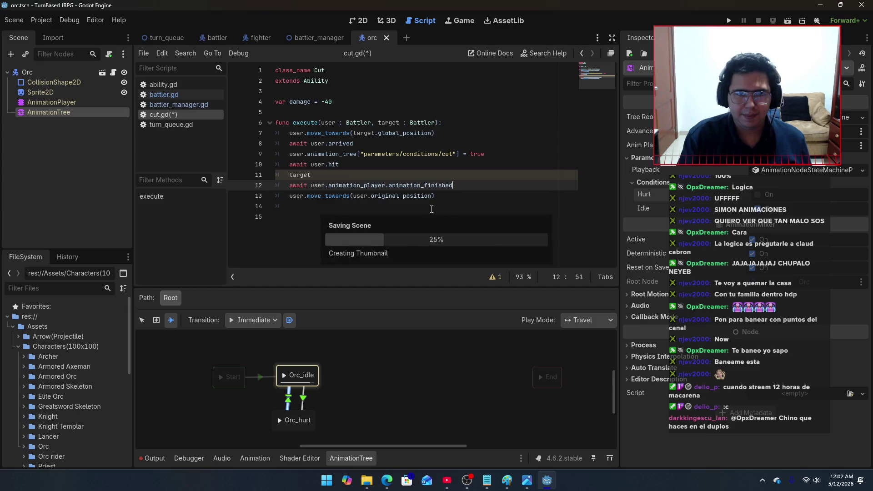
pyautogui.moveTo(452, 185); pyautogui.dragTo(262, 187)
pyautogui.press('BackSpace')
pyautogui.press('BackSpace')
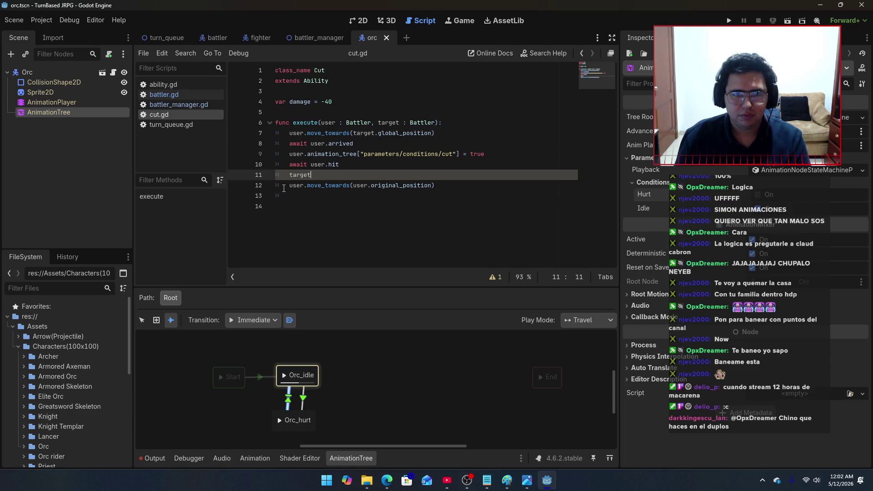
pyautogui.click(211, 40)
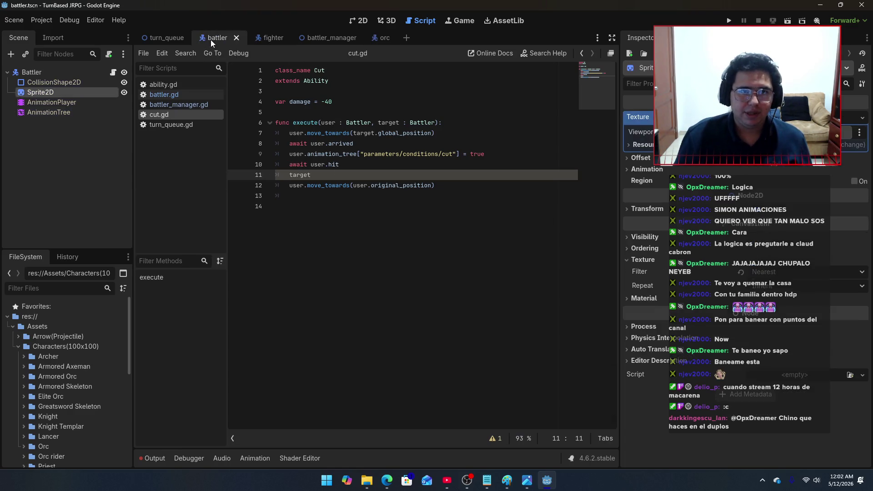
# - Open battler.gd and add a stop_animation(anim_name : String) function after hitted
pyautogui.click(327, 37)
pyautogui.click(260, 38)
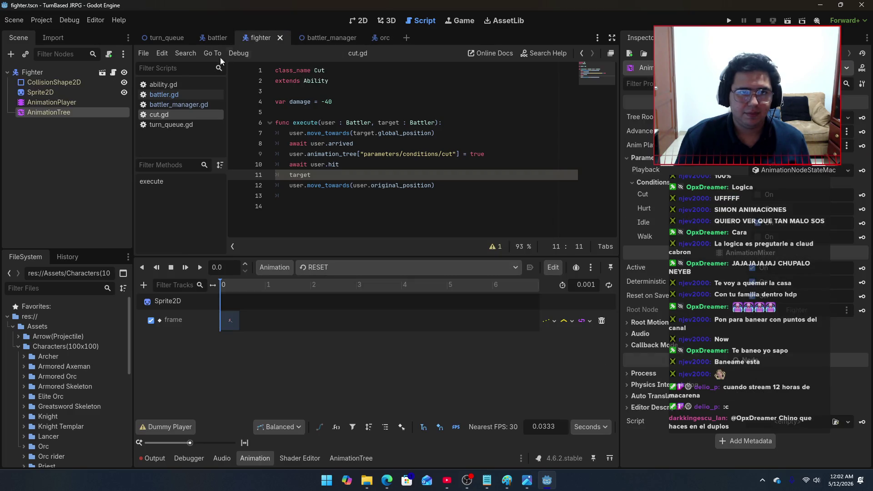
pyautogui.click(173, 86)
pyautogui.click(172, 95)
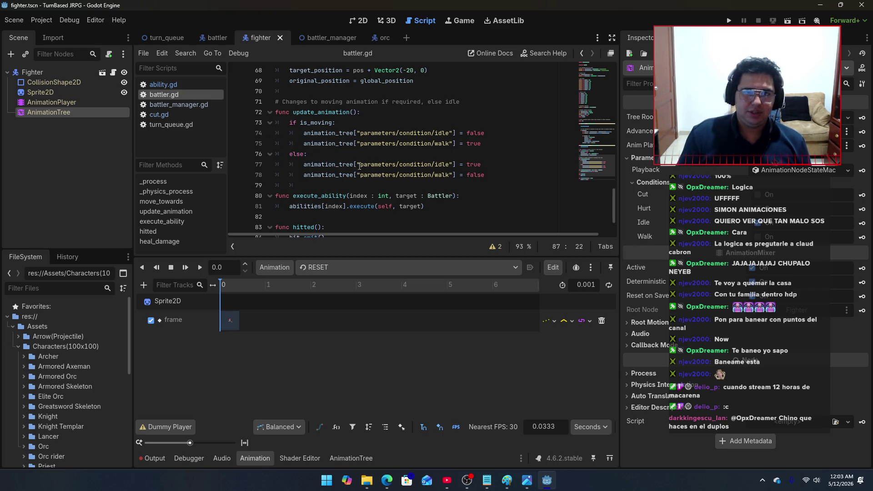
pyautogui.scroll(10, 372, 166)
pyautogui.scroll(-12, 375, 175)
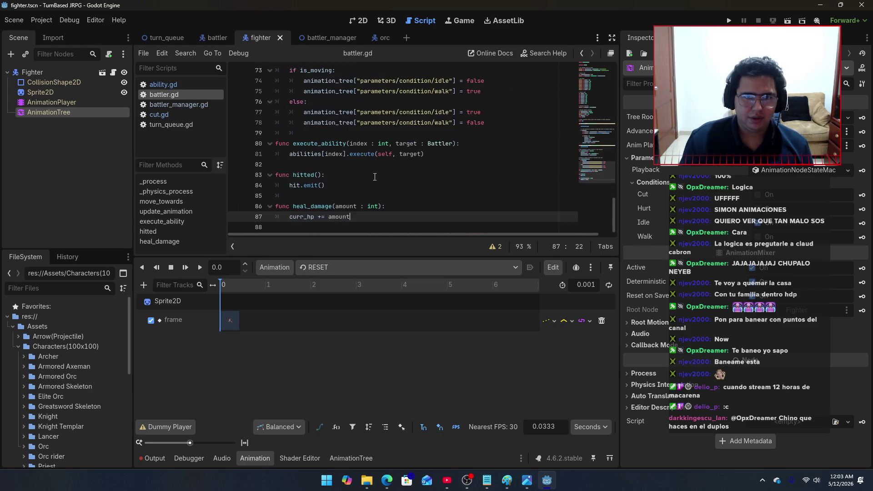
pyautogui.click(336, 187)
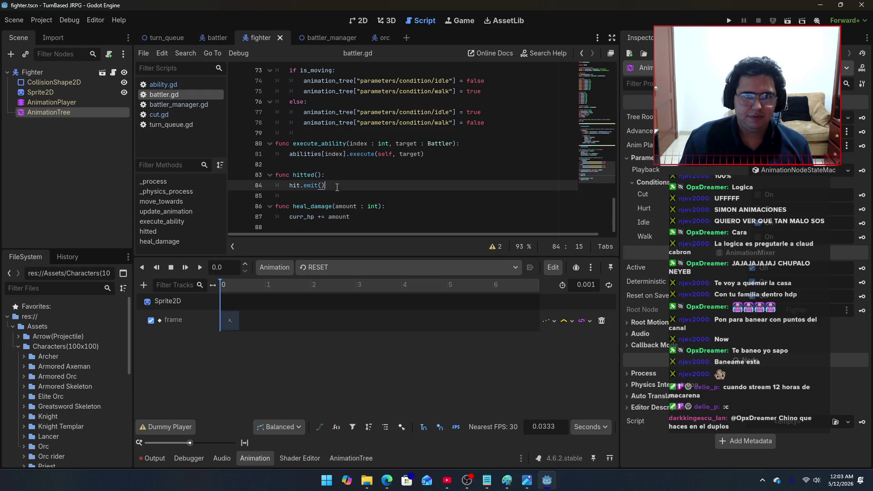
pyautogui.press('Down')
pyautogui.press('Return')
pyautogui.press('Return')
pyautogui.write('func end _anima')
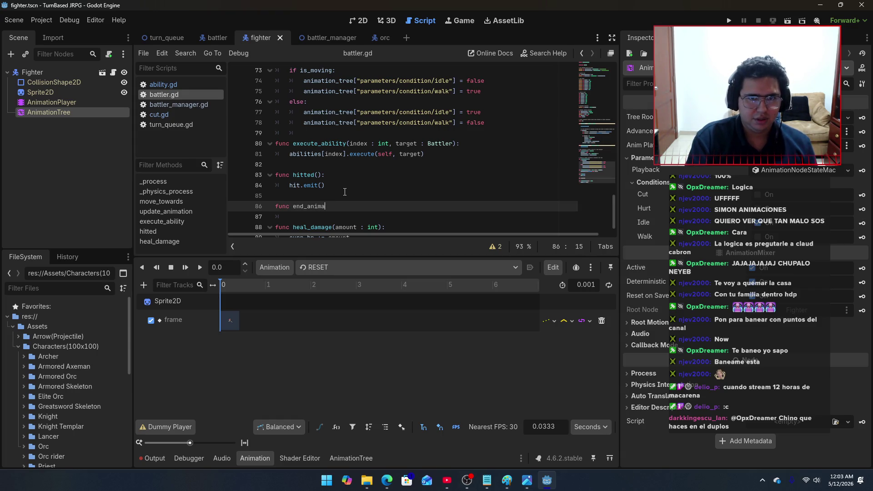
pyautogui.press('BackSpace')
pyautogui.press('BackSpace')
pyautogui.press('BackSpace')
pyautogui.write('stop_animation')
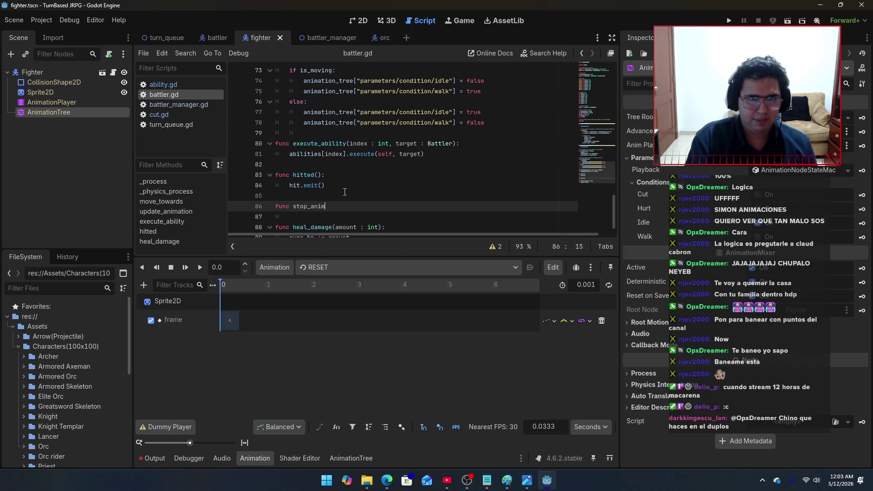
pyautogui.write('(a')
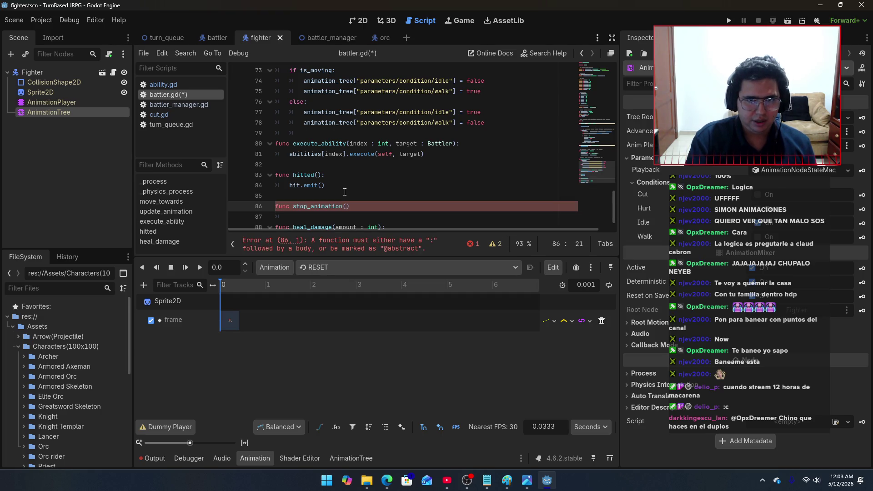
pyautogui.write('nim')
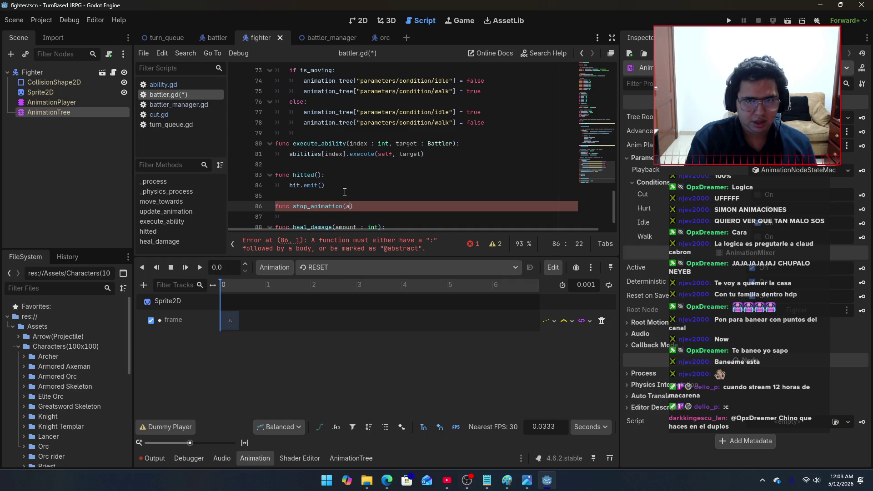
pyautogui.write('_name')
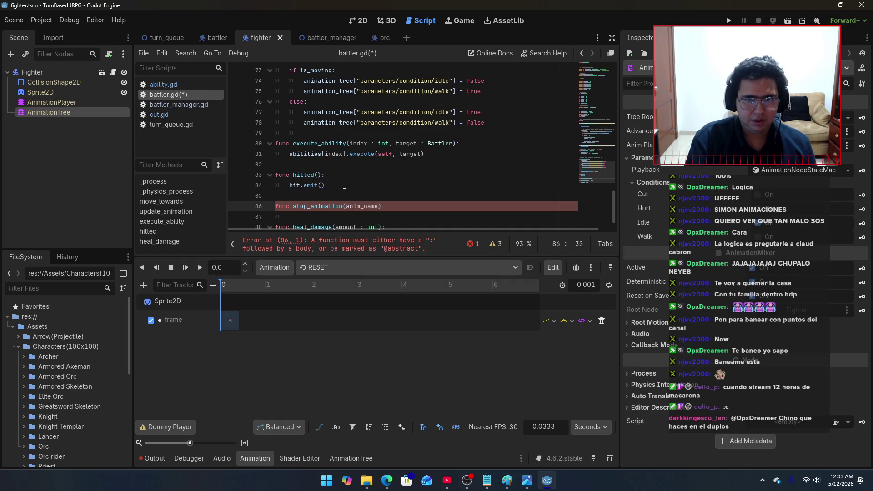
pyautogui.write(' :')
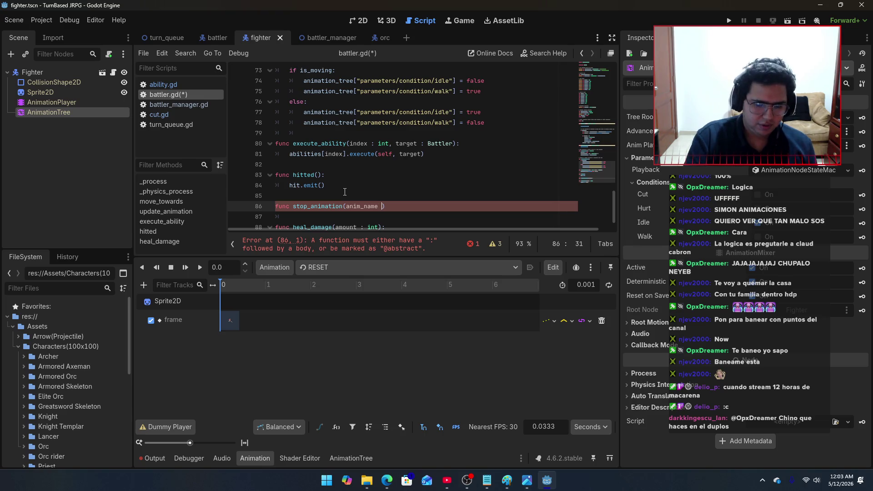
pyautogui.write(' String)')
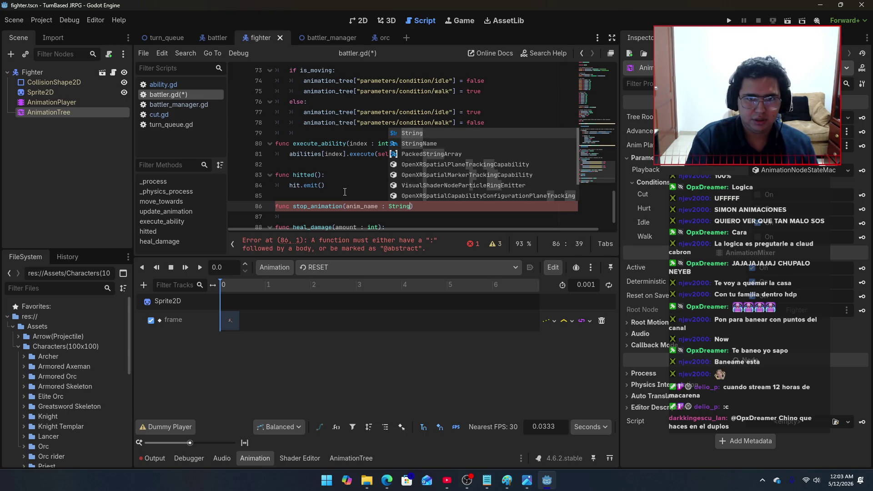
pyautogui.write(':')
pyautogui.press('Return')
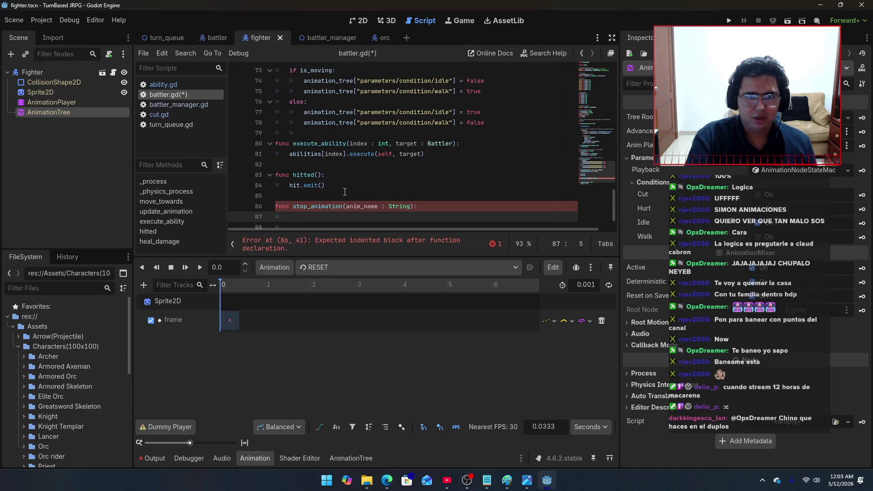
# - Make its body set animation_tree["parameteres/condition/" + anim_name] = false, and save
pyautogui.write('aniu')
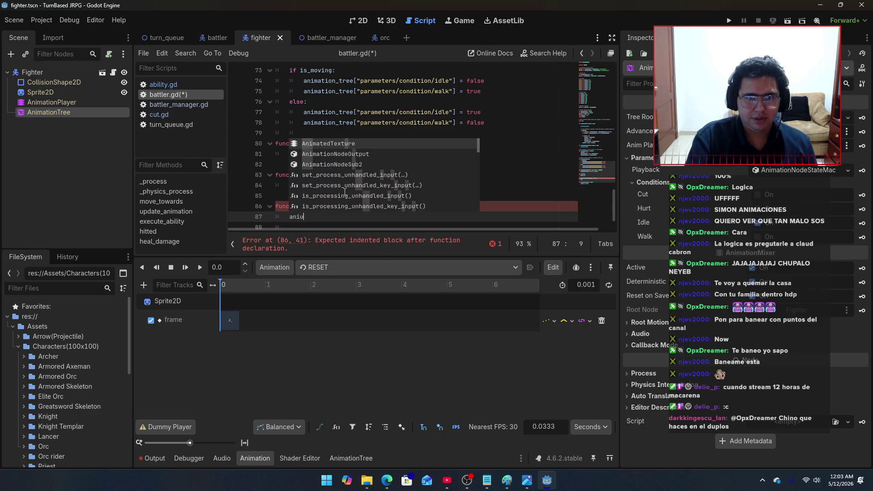
pyautogui.press('BackSpace')
pyautogui.write('mation')
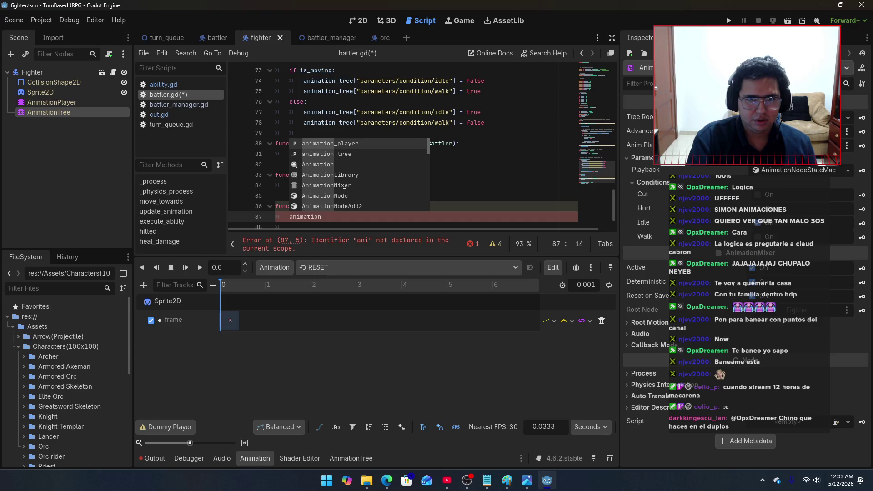
pyautogui.press('Return')
pyautogui.write('["par')
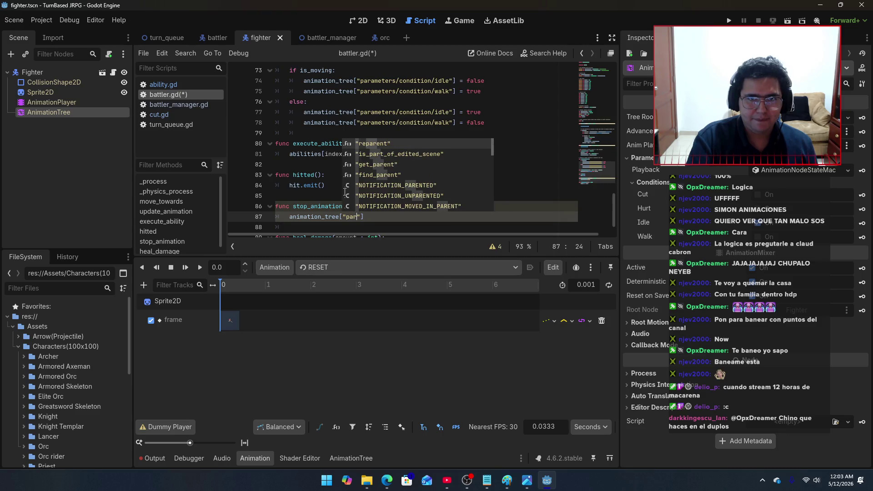
pyautogui.write('ameteres')
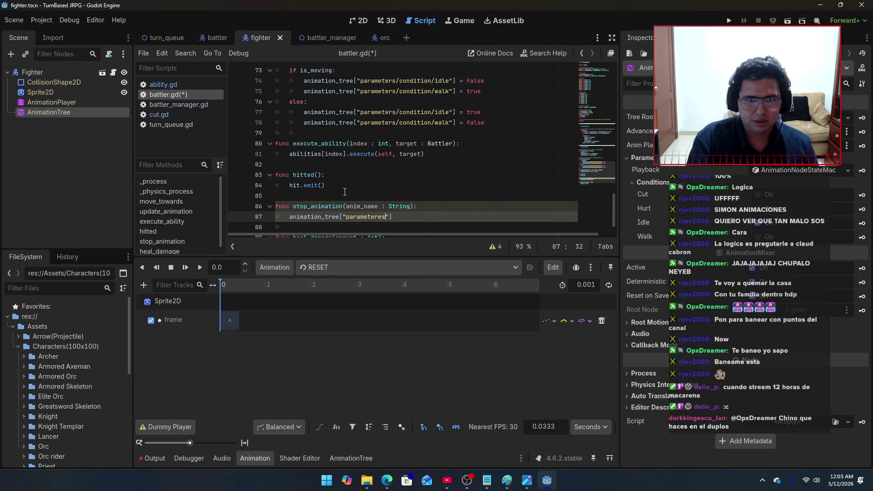
pyautogui.write('/condition')
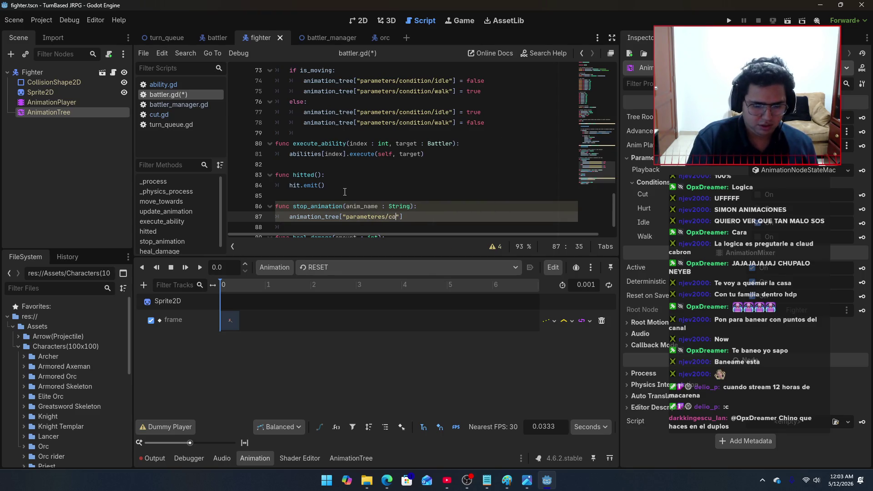
pyautogui.write('/" + anim')
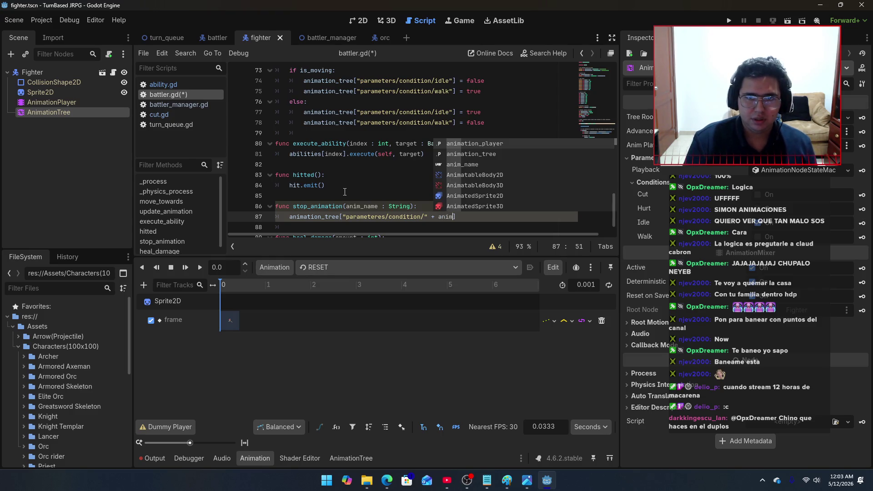
pyautogui.write('_name] ')
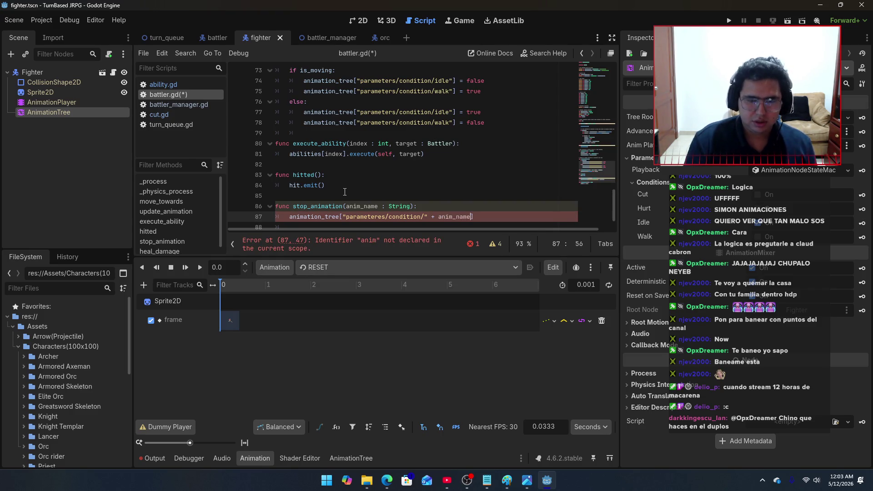
pyautogui.write('= false')
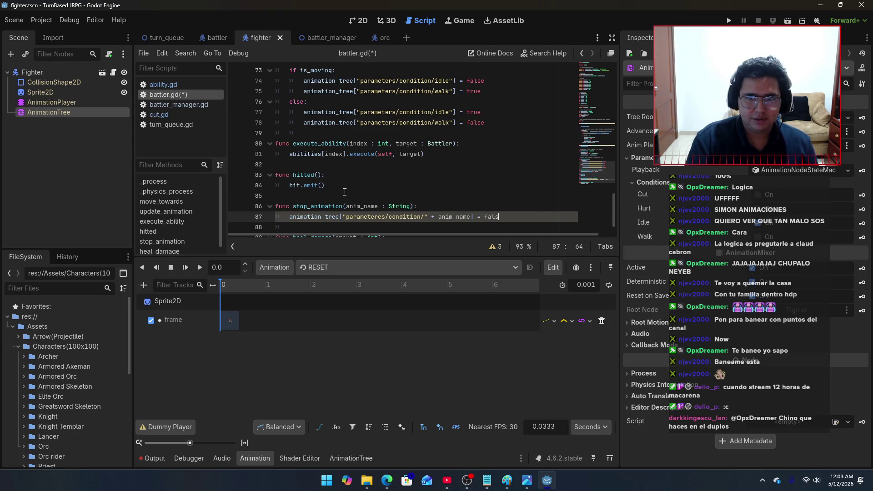
pyautogui.hotkey('ctrl', 's')
pyautogui.scroll(-1, 378, 188)
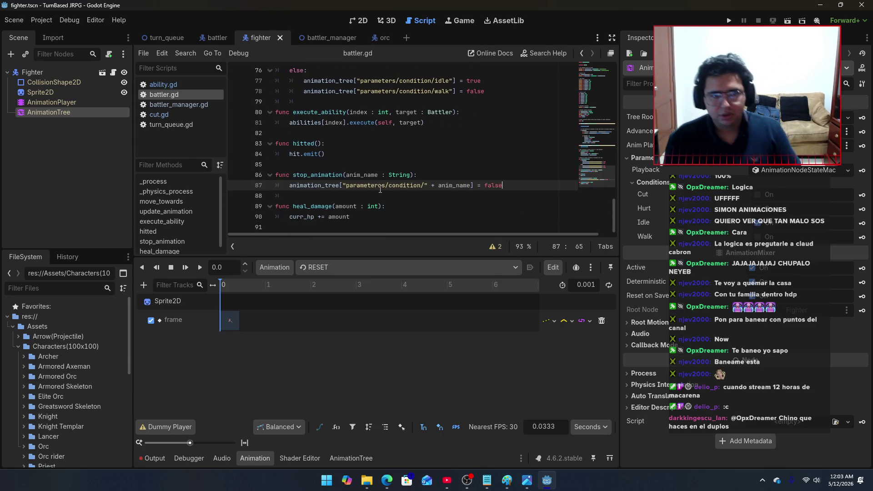
pyautogui.scroll(-1, 386, 174)
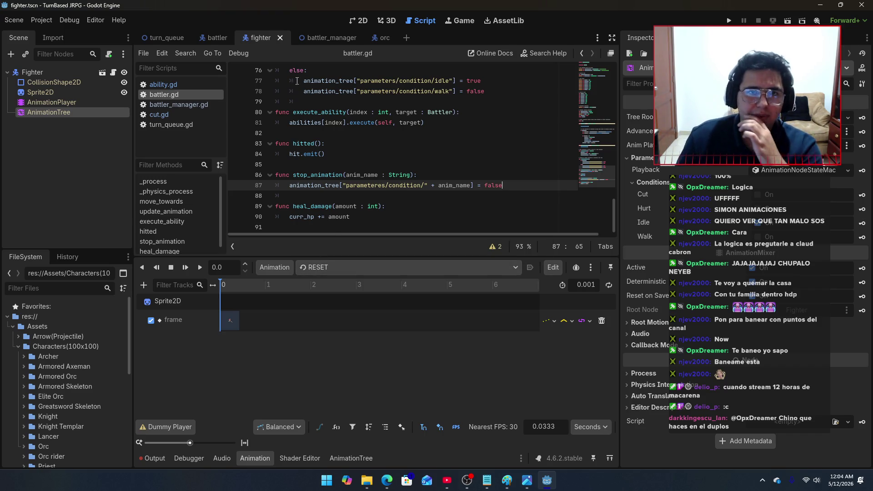
# - Select the Fighter/hurt animation and add a Call Method track targeting the Fighter node
pyautogui.click(56, 104)
pyautogui.click(328, 268)
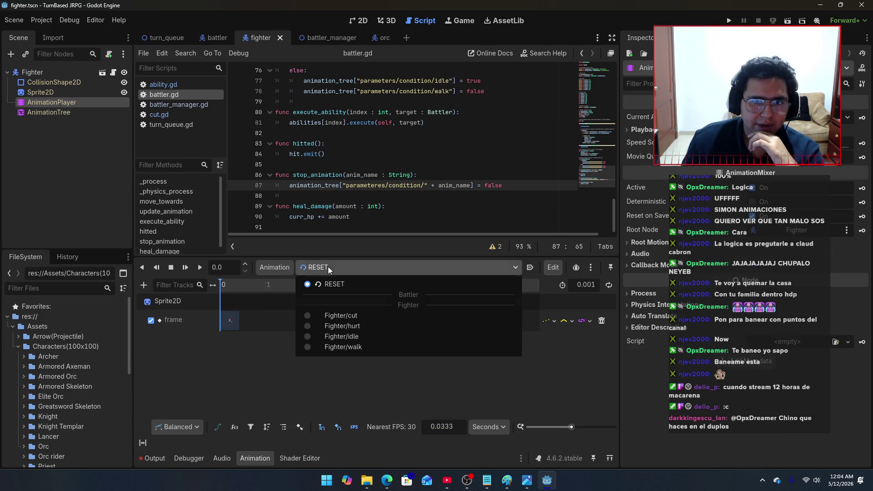
pyautogui.click(345, 325)
pyautogui.moveTo(571, 427); pyautogui.dragTo(589, 427)
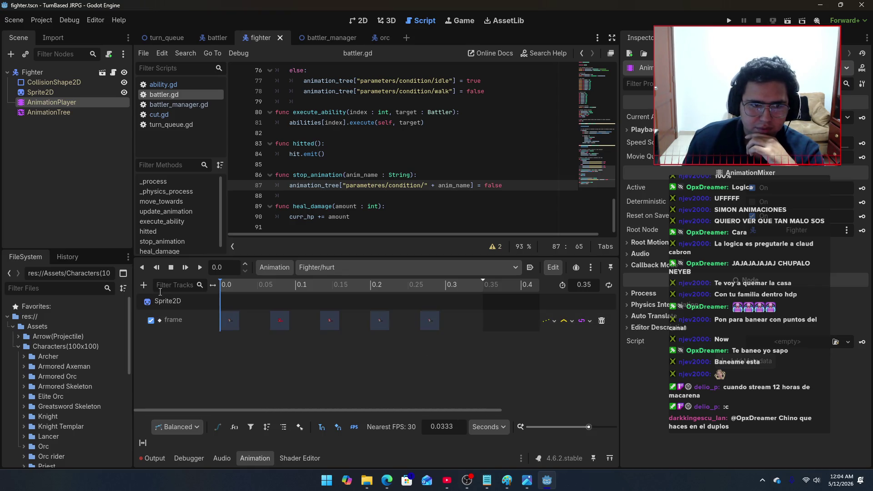
pyautogui.click(143, 284)
pyautogui.click(182, 354)
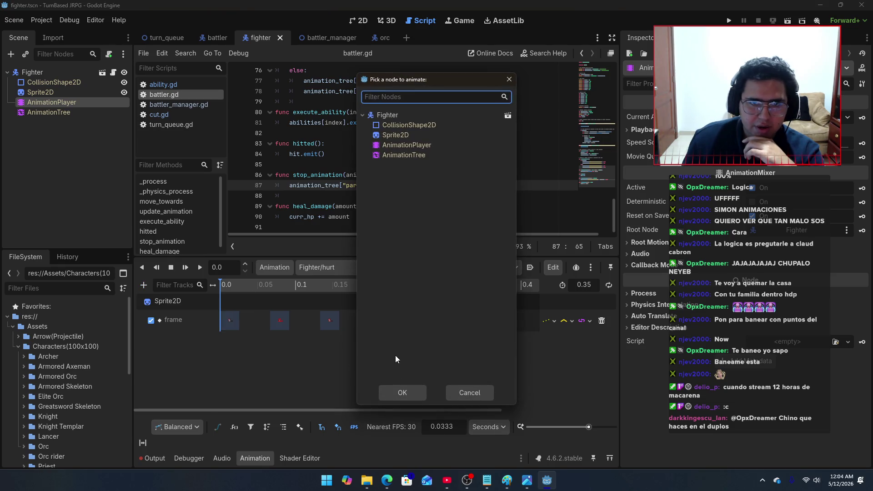
pyautogui.click(389, 115)
pyautogui.click(402, 393)
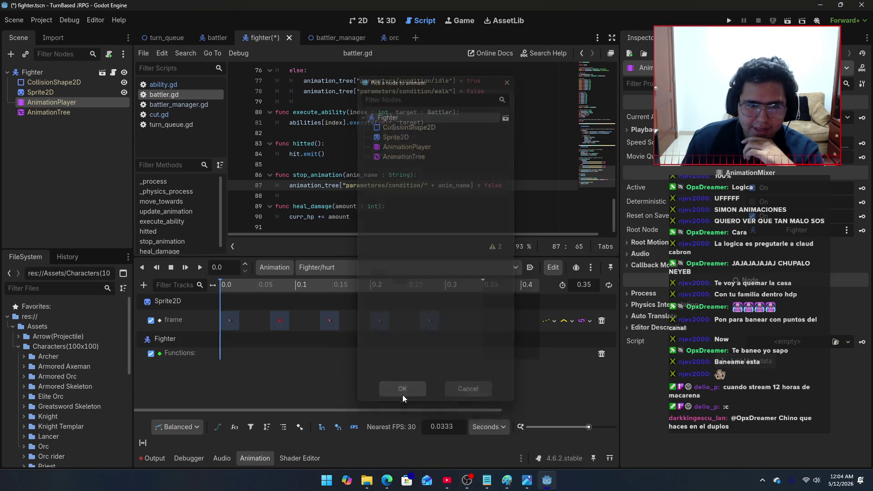
# - Set the Fighter/hurt length to 0.32 seconds and save the fighter scene
pyautogui.moveTo(447, 288); pyautogui.dragTo(460, 289)
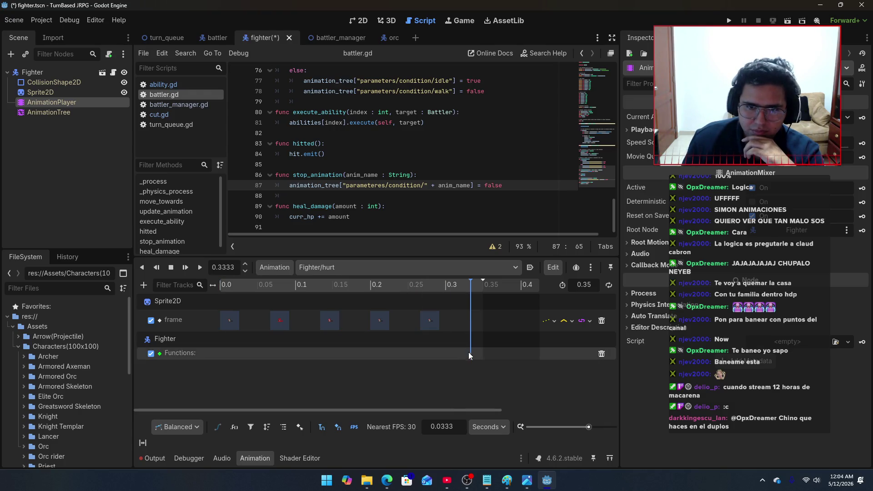
pyautogui.write('0.3')
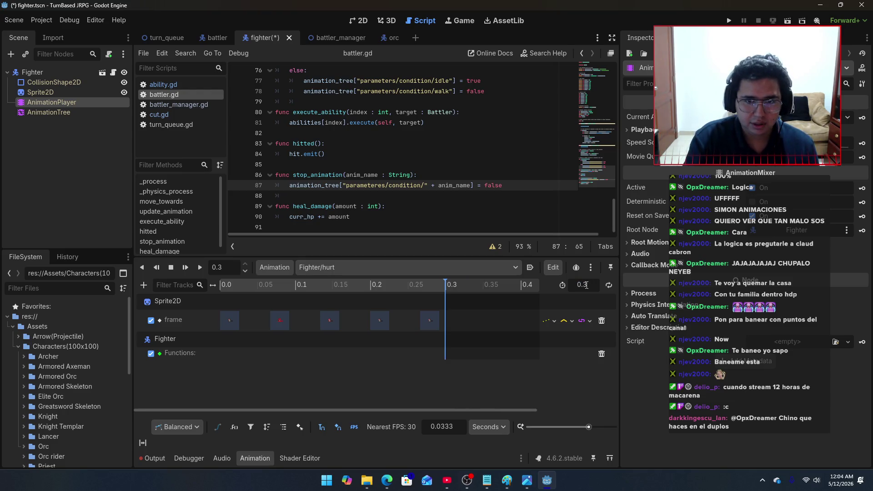
pyautogui.click(594, 285)
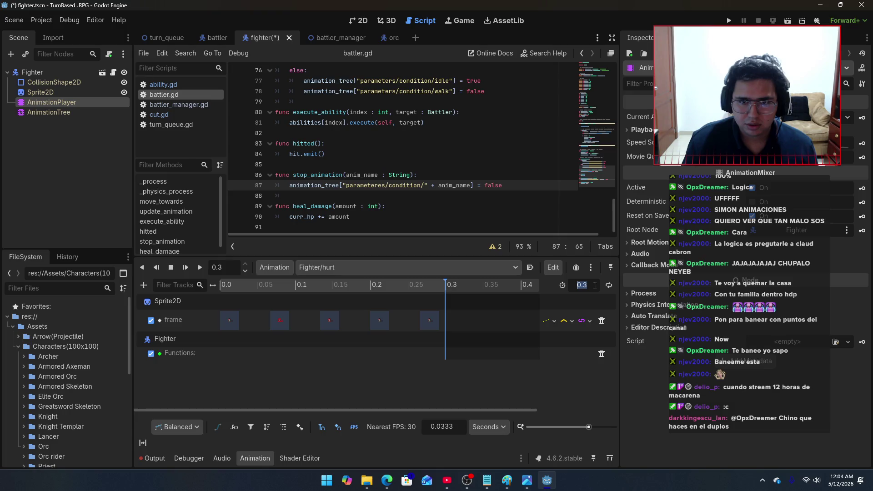
pyautogui.click(590, 285)
pyautogui.write('2')
pyautogui.hotkey('ctrl', 's')
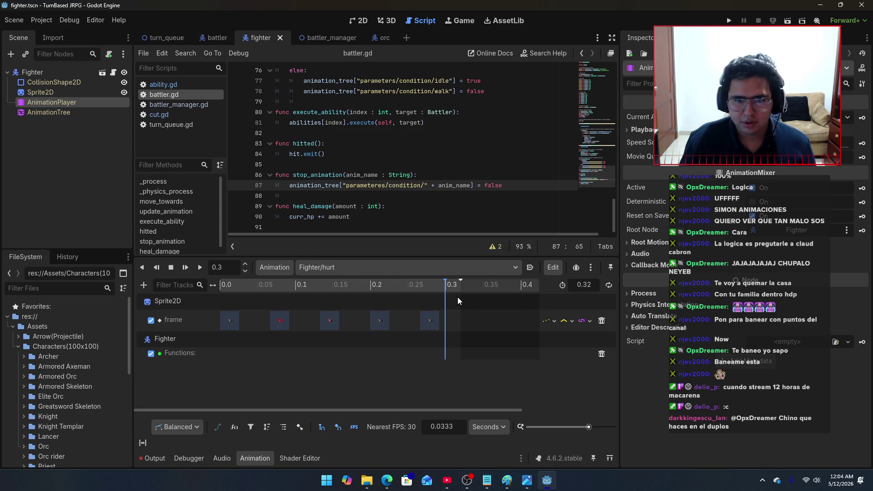
pyautogui.click(459, 288)
# - Insert a stop_animation call key on the Functions track at about 0.30 seconds
pyautogui.click(454, 289)
pyautogui.click(458, 289)
pyautogui.rightClick(460, 353)
pyautogui.click(470, 360)
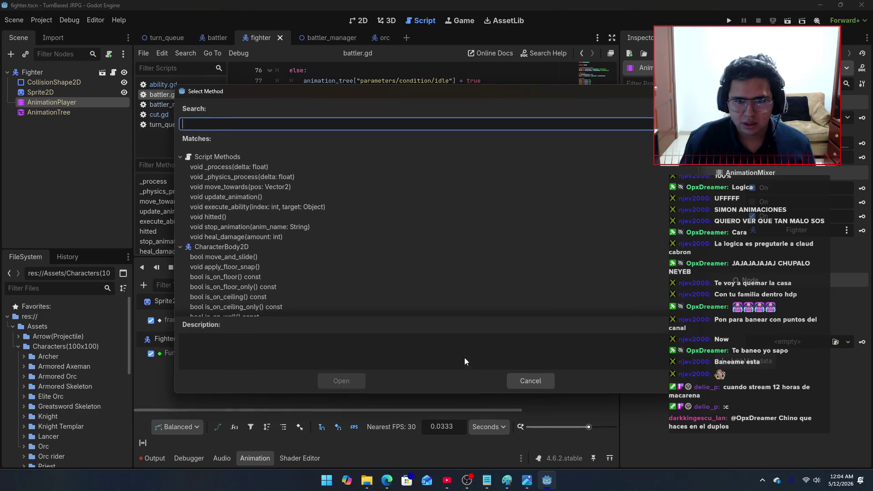
pyautogui.click(266, 228)
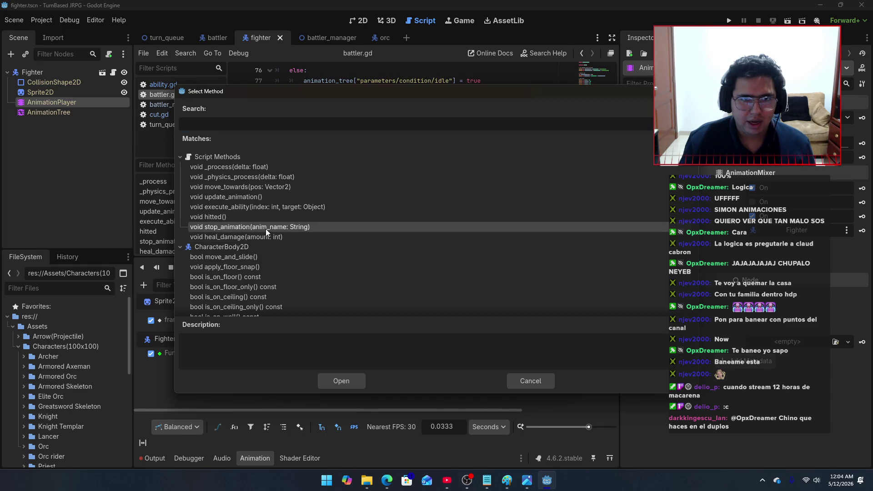
pyautogui.click(337, 379)
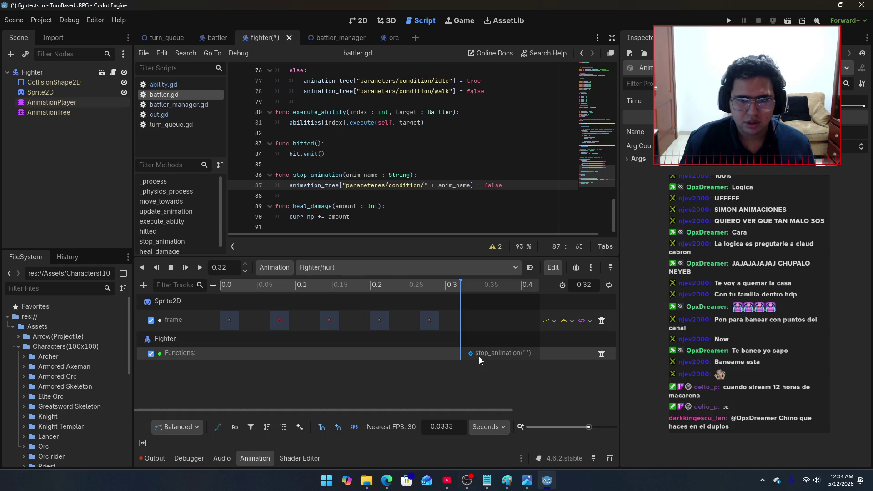
pyautogui.moveTo(471, 357); pyautogui.dragTo(461, 359)
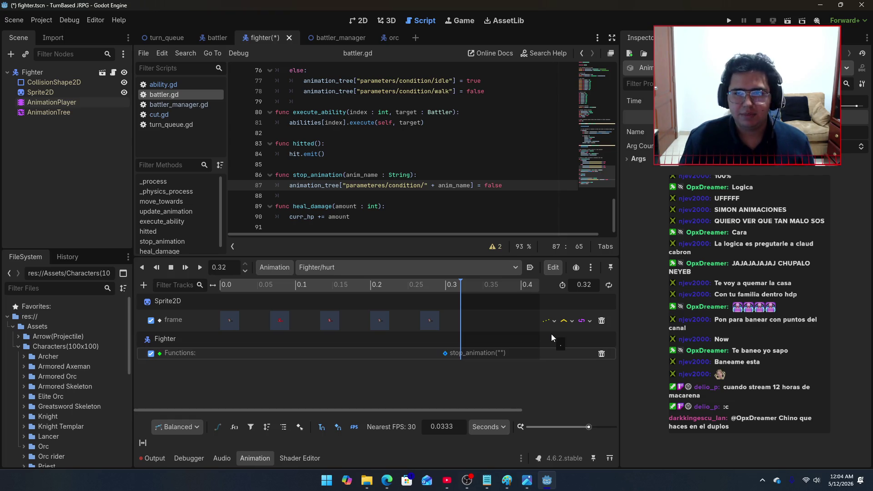
# - Set the call's first argument to "hurt" and save the fighter scene
pyautogui.click(650, 160)
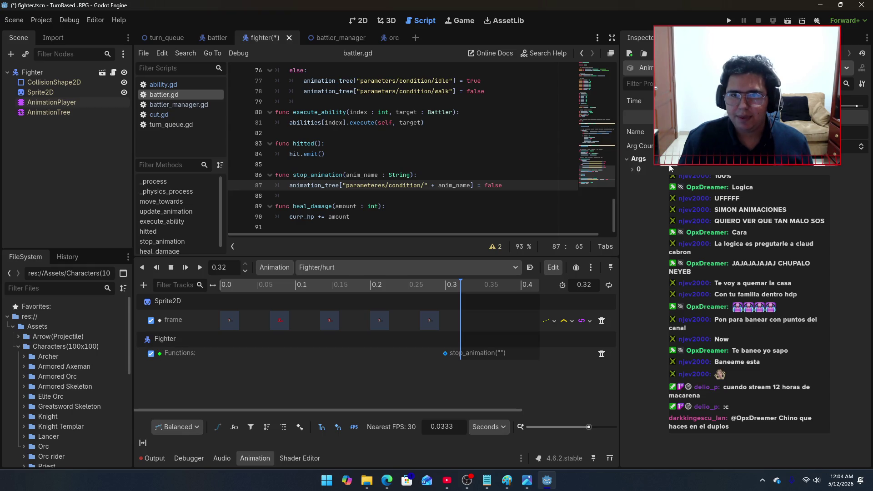
pyautogui.click(643, 170)
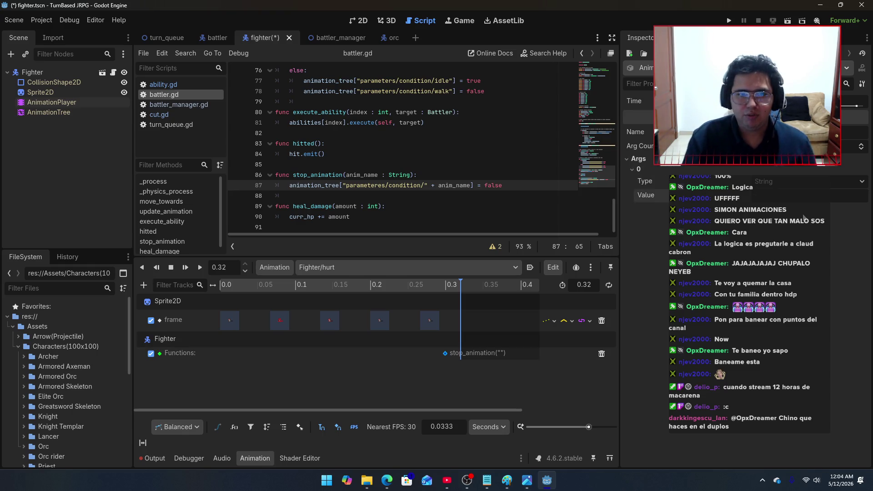
pyautogui.write('hurt')
pyautogui.hotkey('ctrl', 's')
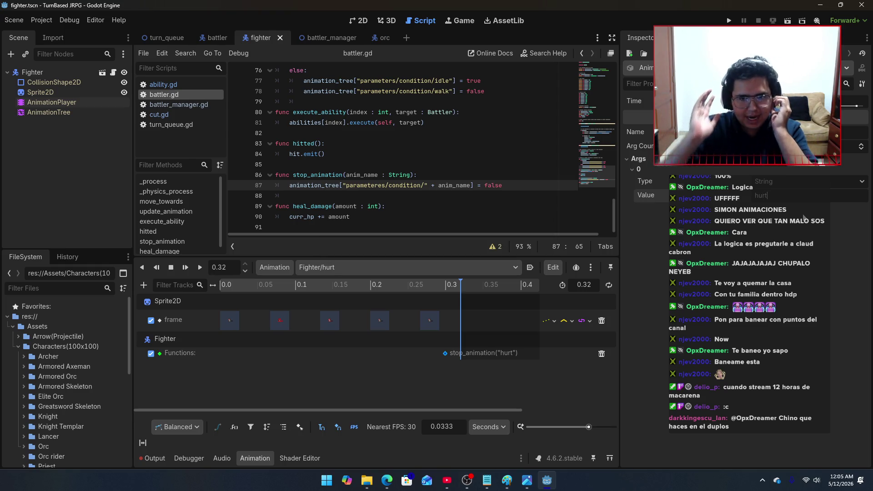
# - Switch to Fighter/cut and set its length to 0.7 seconds, saving the scene
pyautogui.click(418, 263)
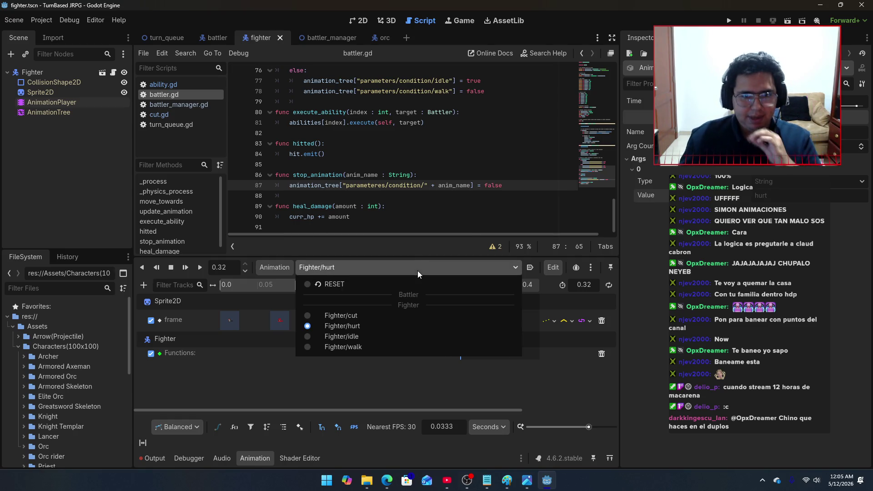
pyautogui.click(347, 317)
pyautogui.hotkey('ctrl', 's')
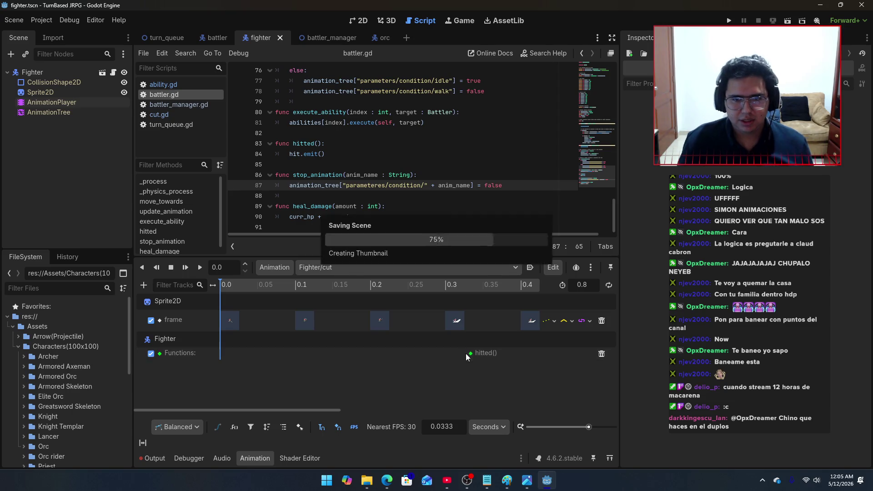
pyautogui.moveTo(324, 408)
pyautogui.mouseDown()
pyautogui.moveTo(533, 398)
pyautogui.moveTo(497, 399)
pyautogui.moveTo(514, 395)
pyautogui.moveTo(590, 277)
pyautogui.mouseUp()
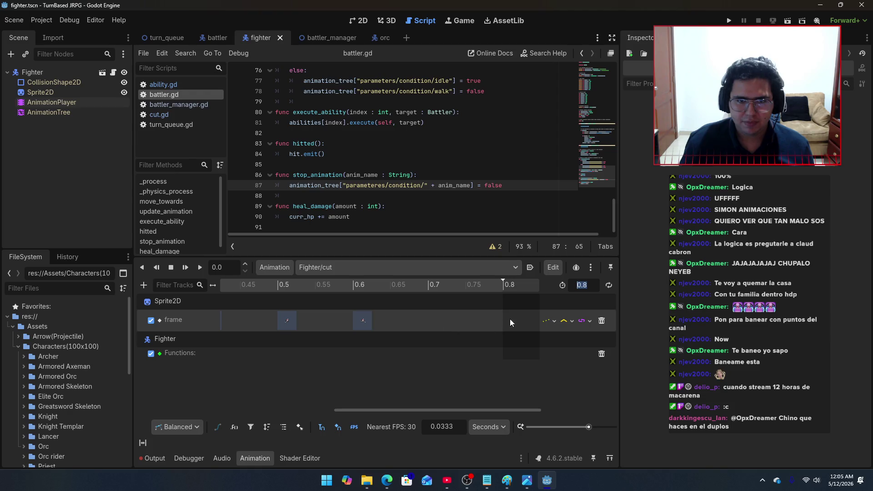
pyautogui.write('0.75')
pyautogui.press('Return')
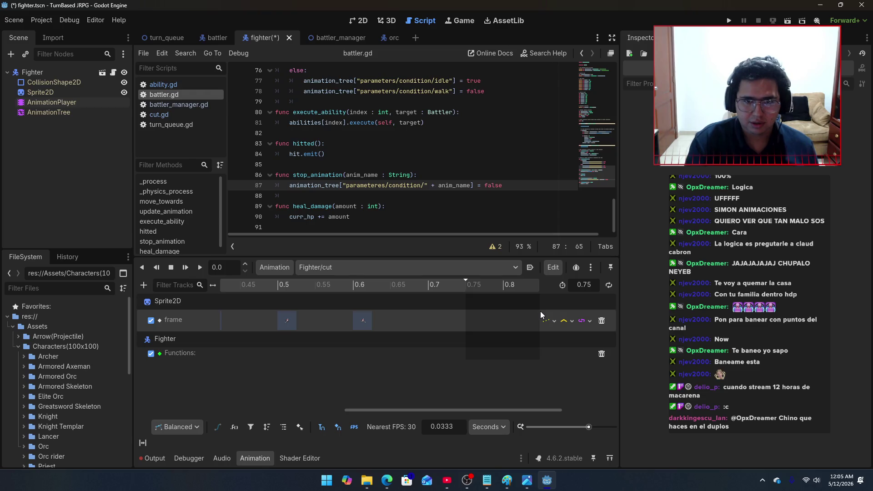
pyautogui.hotkey('ctrl', 's')
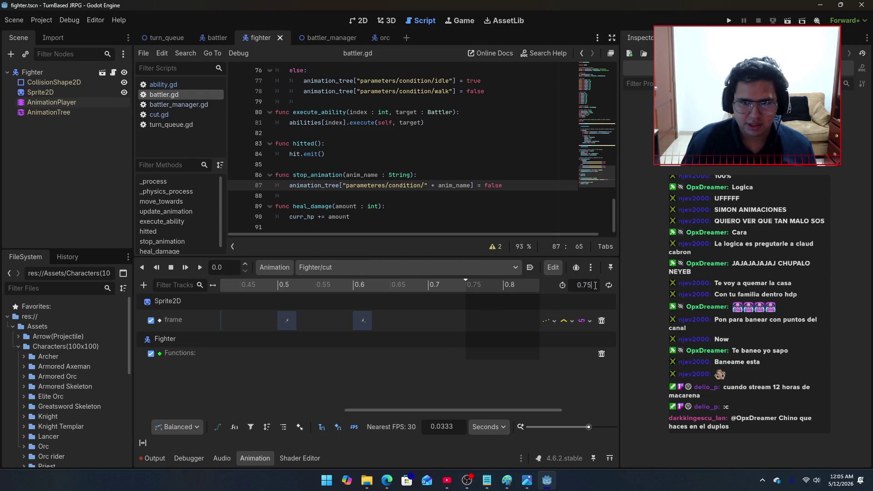
pyautogui.scroll(-5, 595, 285)
pyautogui.hotkey('ctrl', 's')
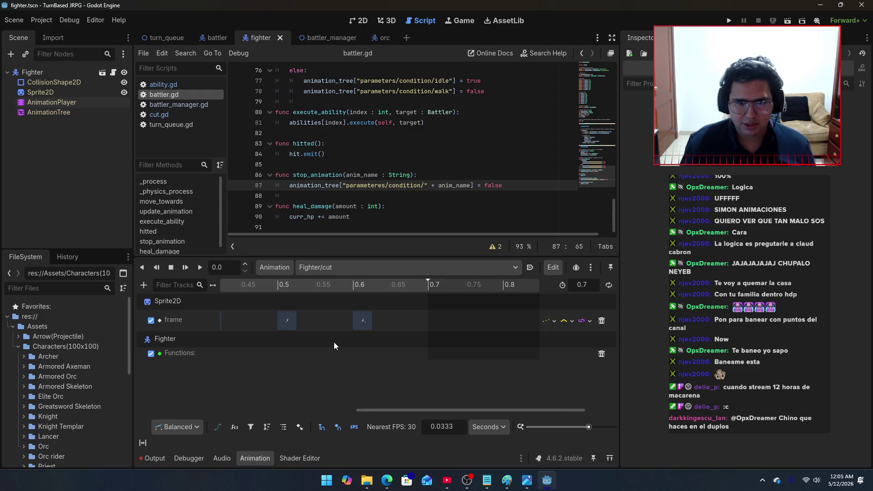
# - Insert a stop_animation call key on the Functions track near the end
pyautogui.rightClick(407, 355)
pyautogui.click(427, 363)
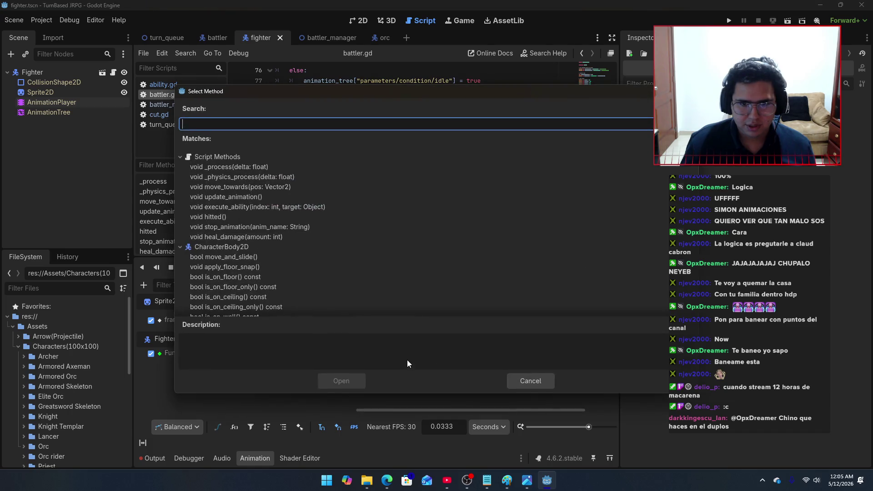
pyautogui.click(249, 226)
pyautogui.click(341, 381)
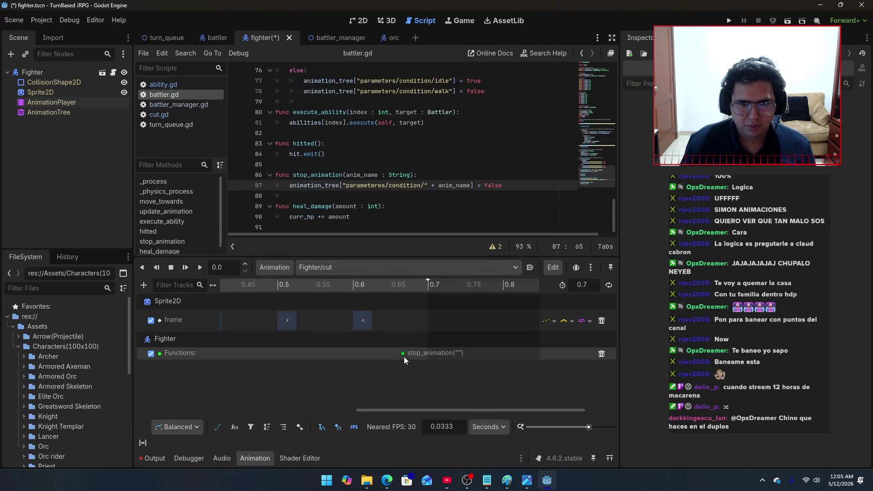
pyautogui.moveTo(410, 356); pyautogui.dragTo(427, 355)
pyautogui.hotkey('ctrl', 'z')
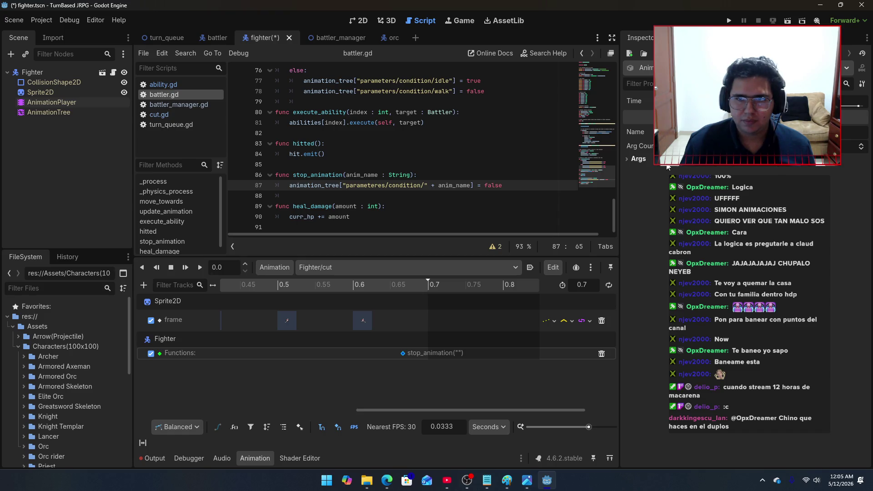
# - Set the stop_animation call's argument to "cut" and save the fighter scene
pyautogui.click(638, 159)
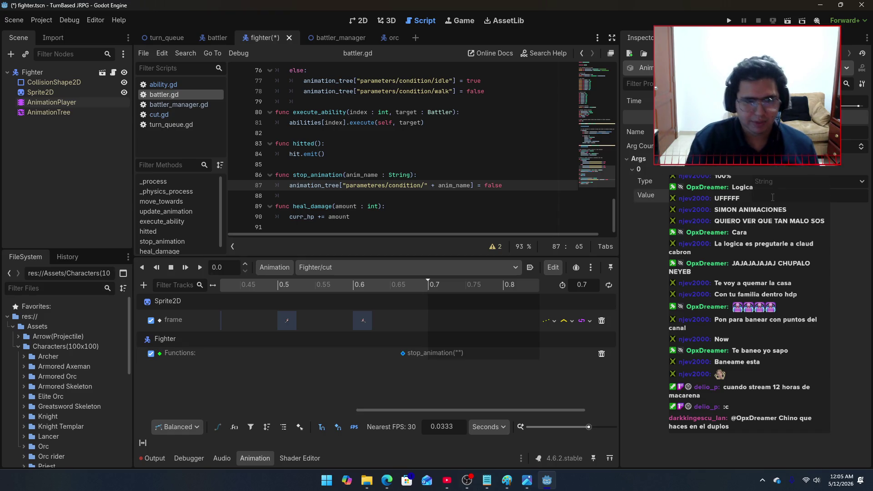
pyautogui.write('cut')
pyautogui.hotkey('ctrl', 's')
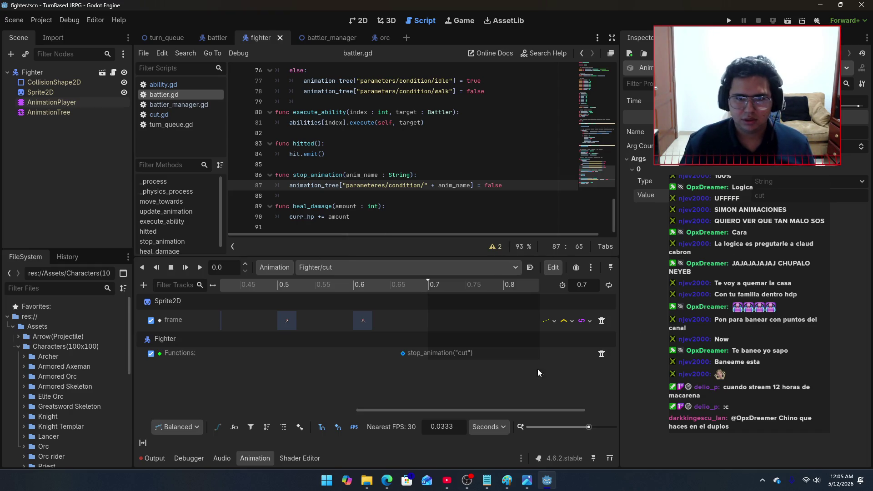
pyautogui.moveTo(475, 409)
pyautogui.mouseDown()
pyautogui.moveTo(228, 416)
pyautogui.moveTo(459, 406)
pyautogui.moveTo(348, 410)
pyautogui.moveTo(440, 404)
pyautogui.moveTo(351, 405)
pyautogui.moveTo(343, 377)
pyautogui.moveTo(361, 408)
pyautogui.moveTo(449, 402)
pyautogui.mouseUp()
pyautogui.hotkey('ctrl', 's')
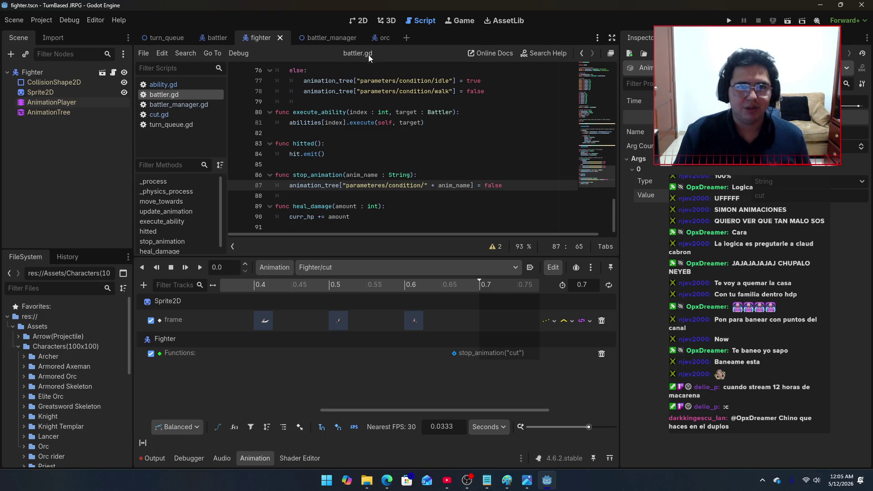
pyautogui.click(177, 115)
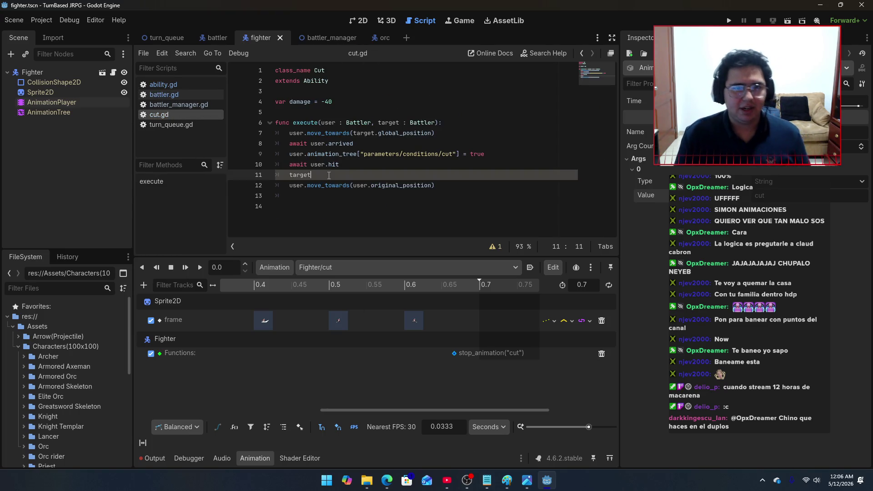
# - Add target.animation_tree["parameters/conditions/hurt"] = true after the hit in cut.gd and save
pyautogui.doubleClick(300, 175)
pyautogui.click(321, 173)
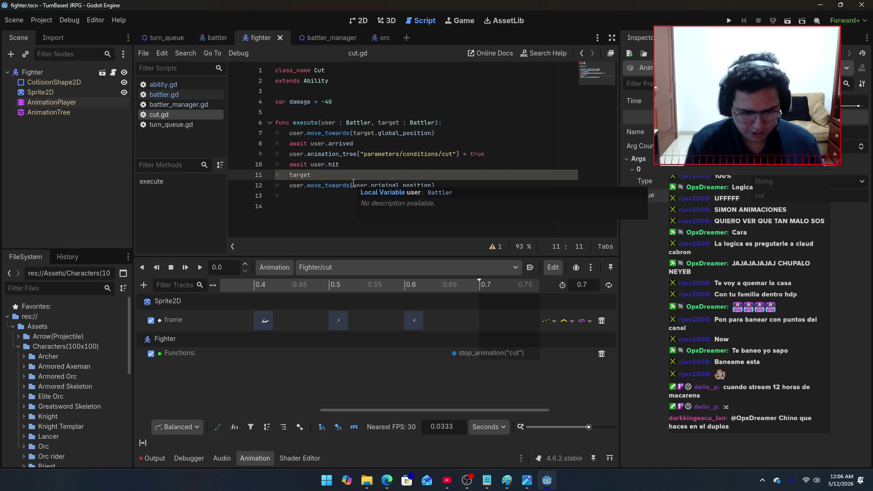
pyautogui.write('.anim')
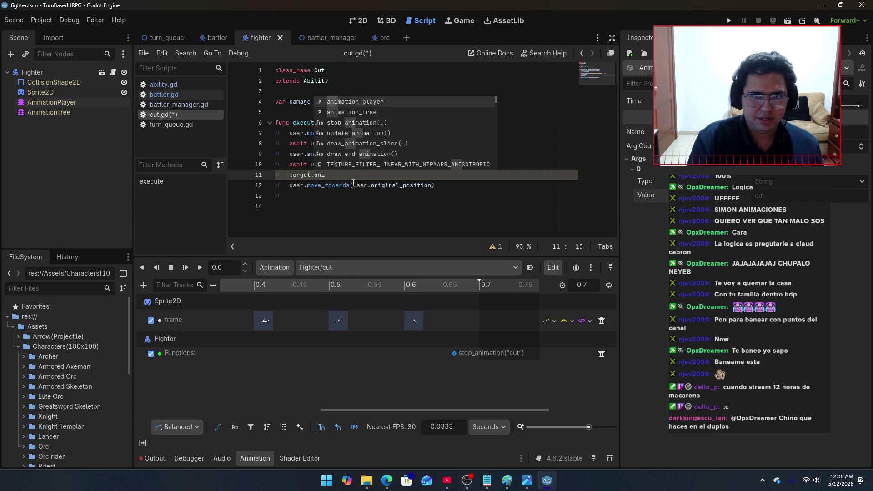
pyautogui.press('Return')
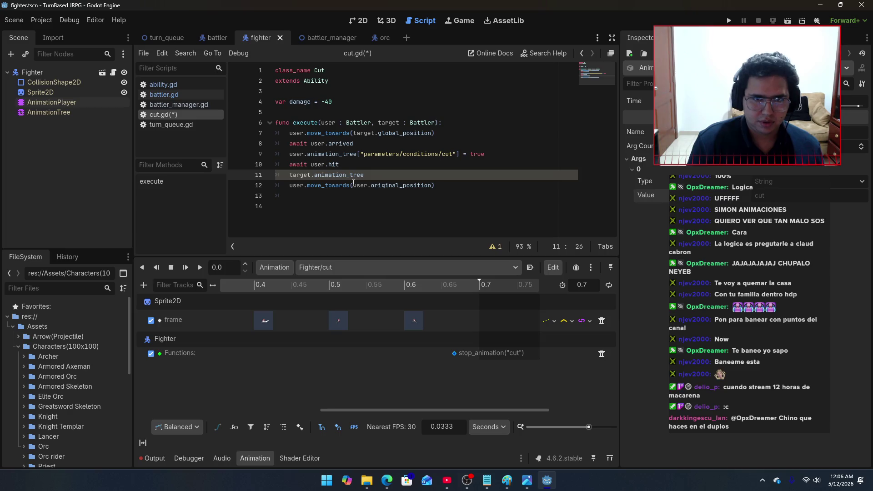
pyautogui.write('["para')
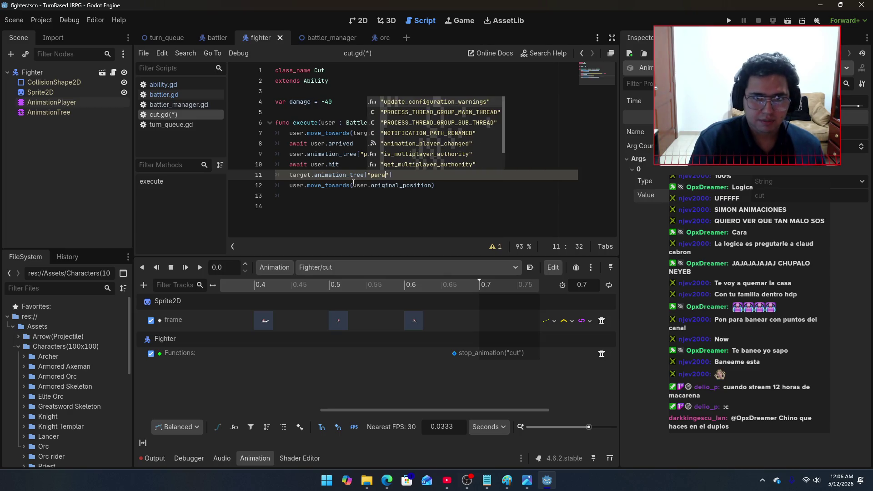
pyautogui.write('meteres/')
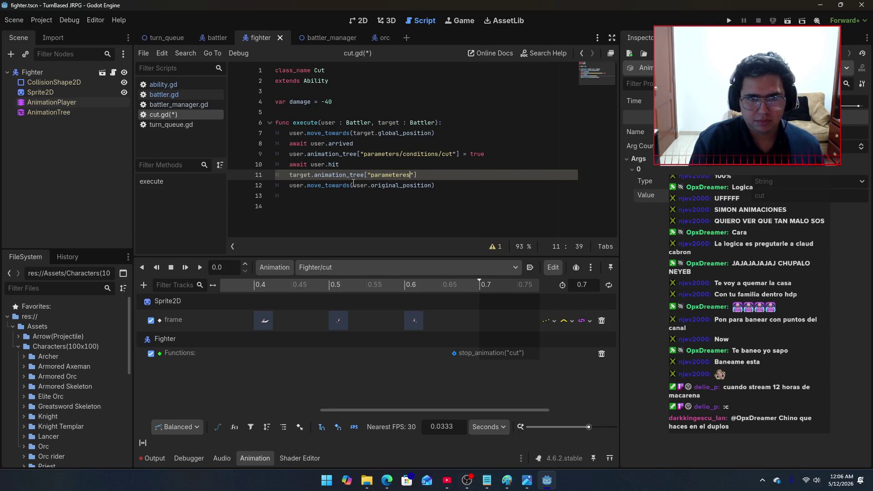
pyautogui.press('BackSpace')
pyautogui.press('BackSpace')
pyautogui.press('BackSpace')
pyautogui.write('s')
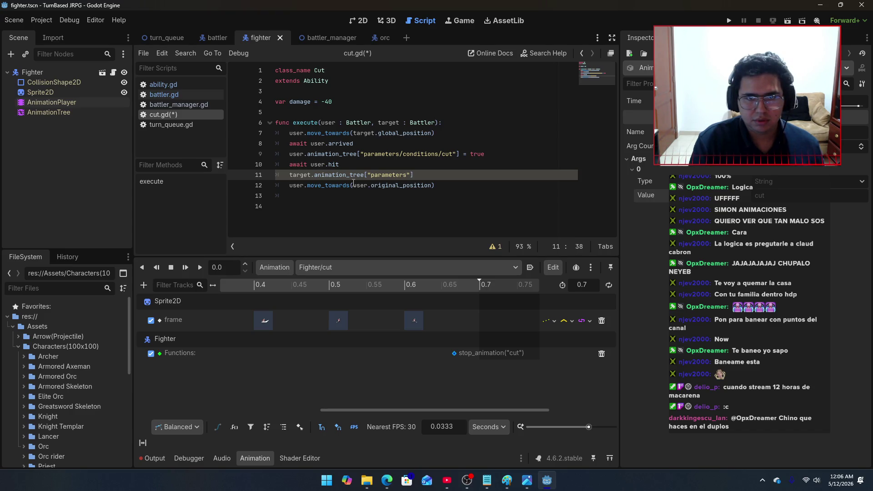
pyautogui.write('/conditions/')
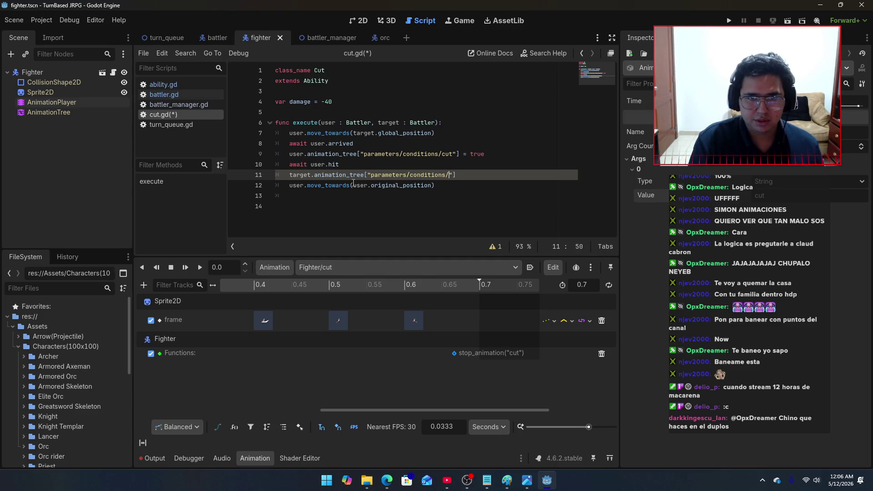
pyautogui.write('hurt"')
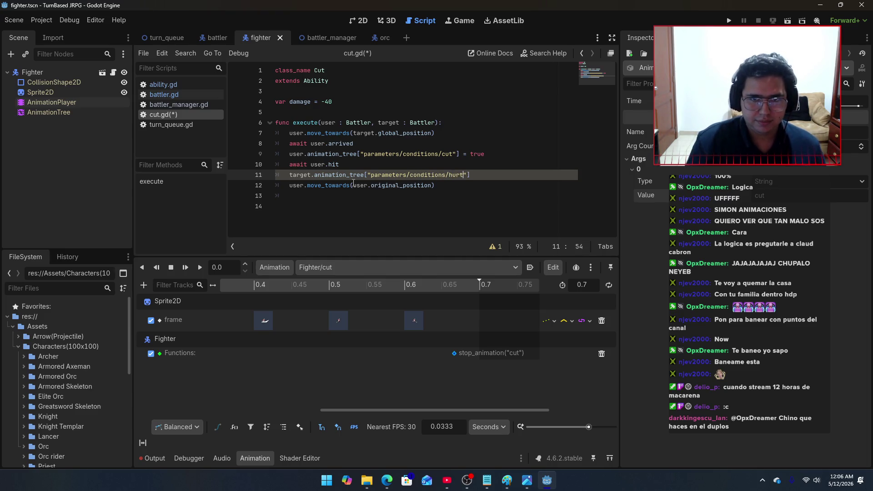
pyautogui.write('] = true')
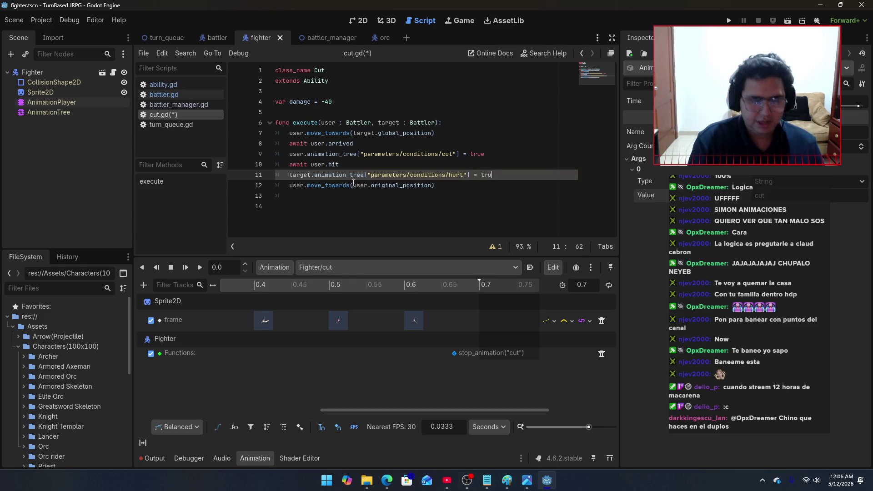
pyautogui.hotkey('ctrl', 's')
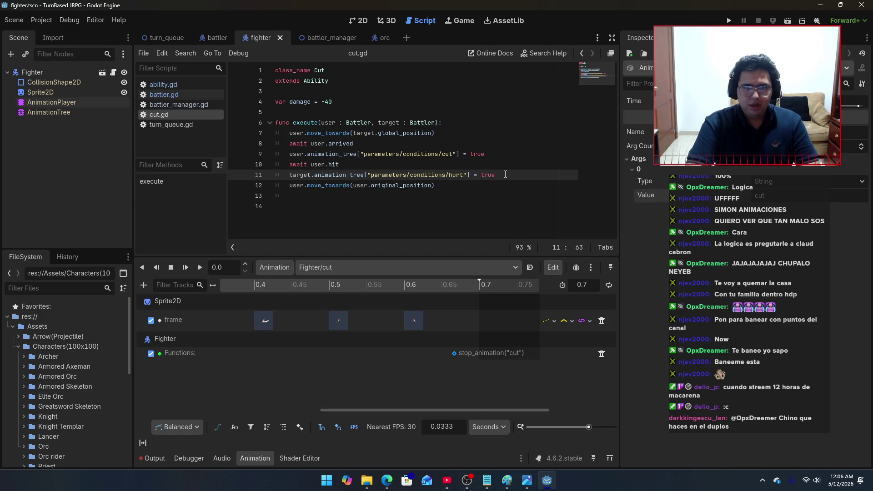
# - Add a target.heal_damage(damage) call on the next line and save the script
pyautogui.press('Return')
pyautogui.write('target.')
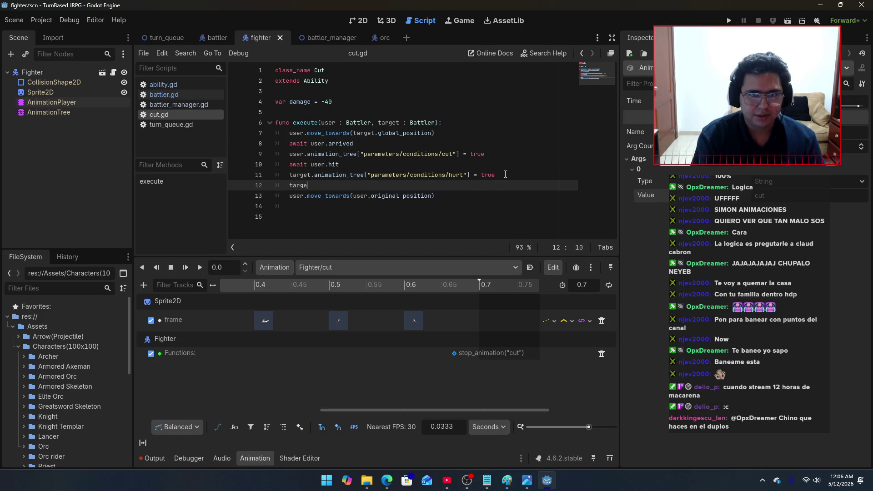
pyautogui.write('heal_damage(')
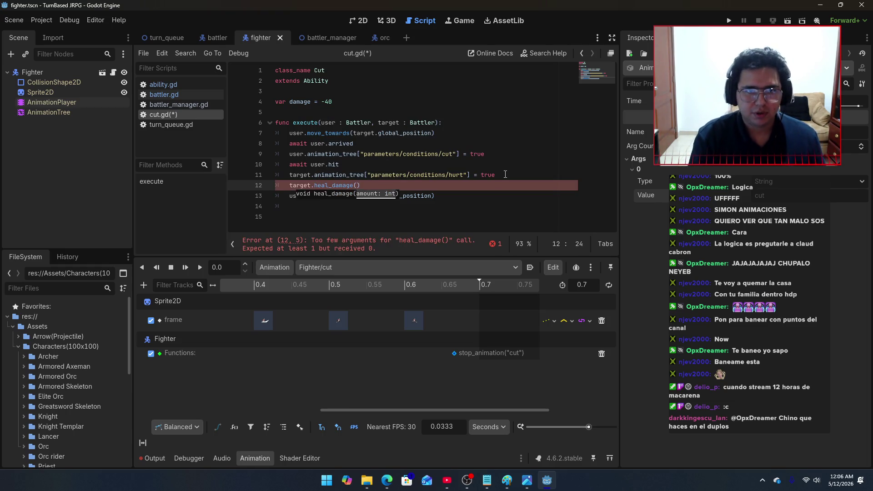
pyautogui.write('damage')
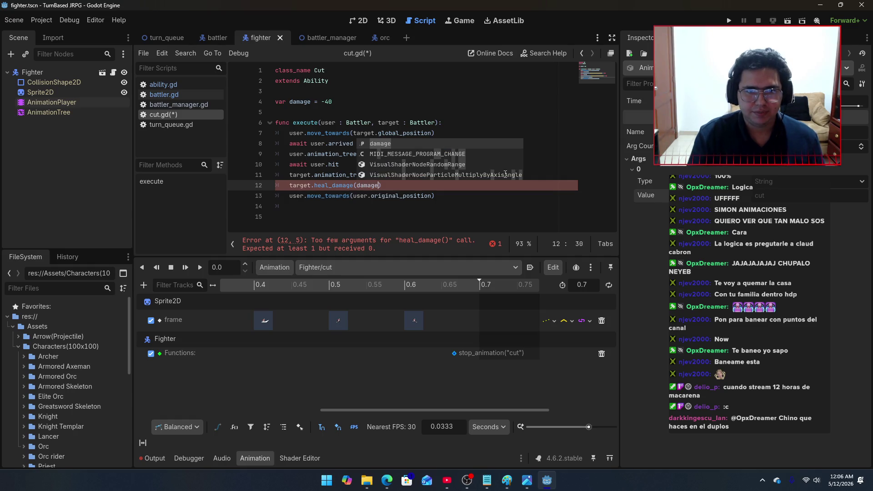
pyautogui.hotkey('ctrl', 's')
pyautogui.press('Escape')
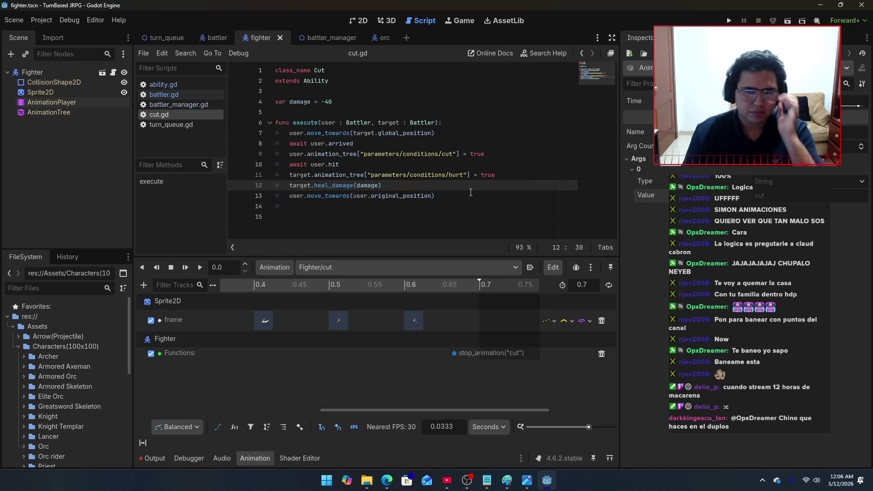
pyautogui.click(277, 102)
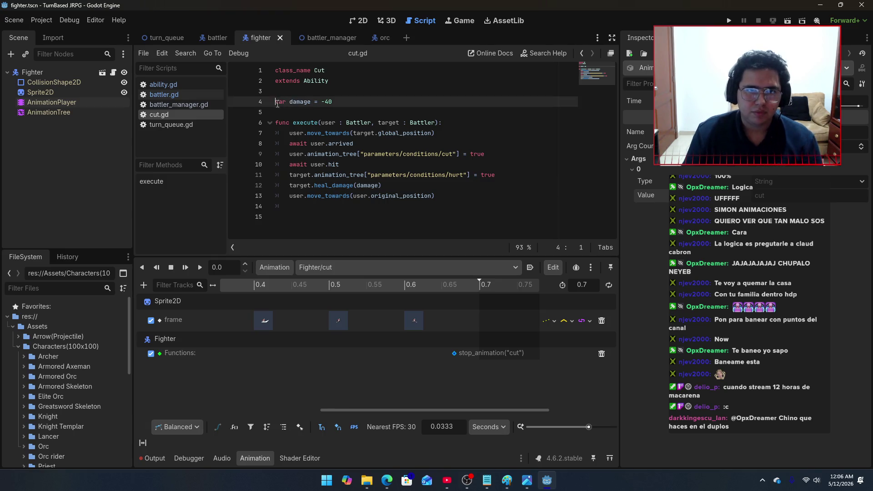
pyautogui.write('@export')
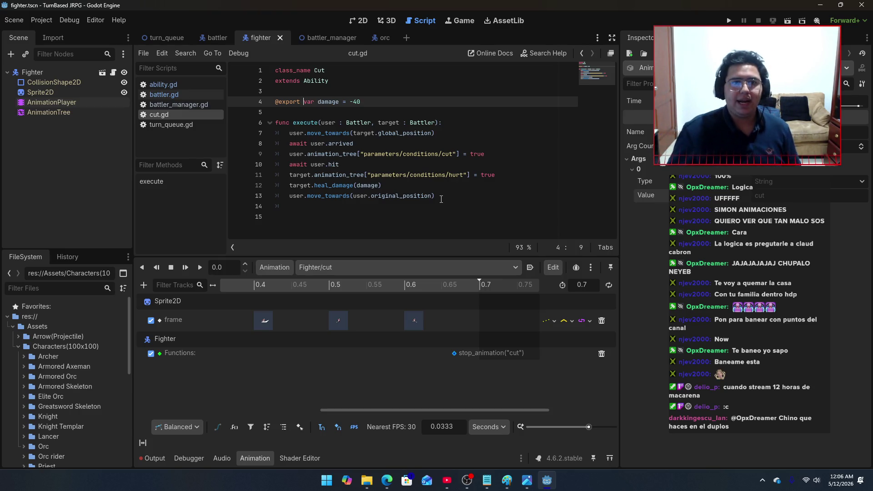
pyautogui.moveTo(290, 133); pyautogui.dragTo(444, 134)
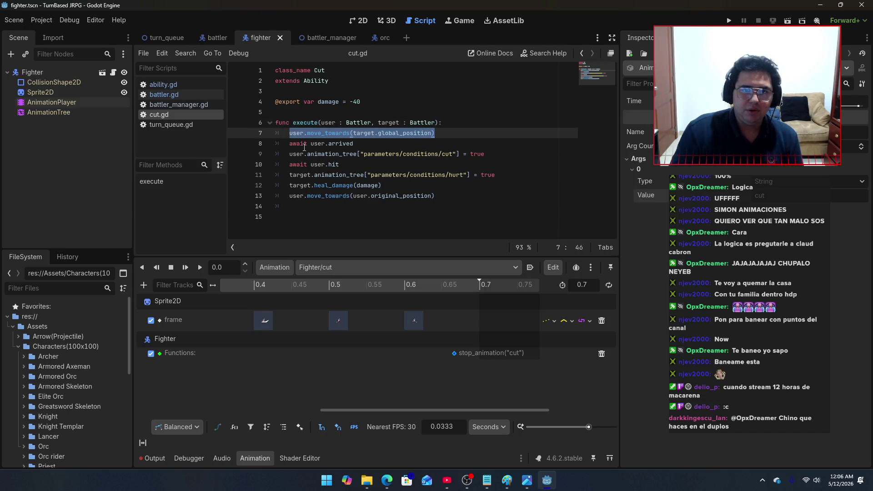
pyautogui.moveTo(287, 144); pyautogui.dragTo(353, 143)
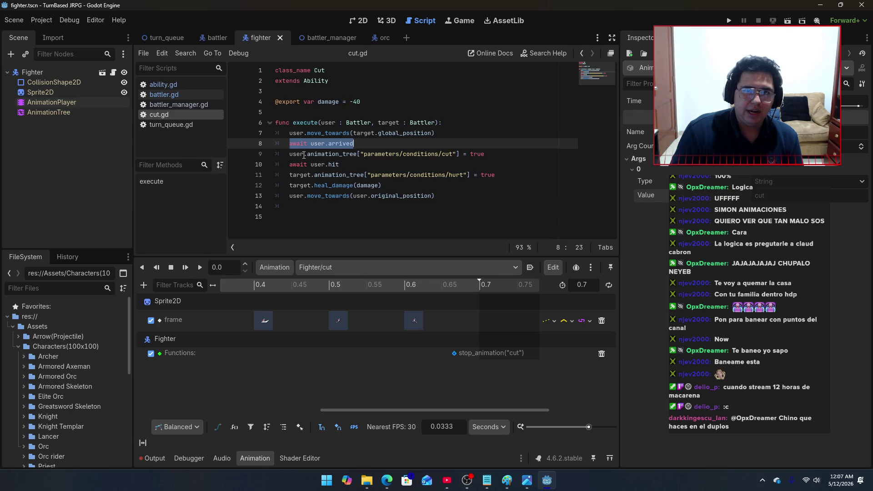
pyautogui.moveTo(290, 154); pyautogui.dragTo(361, 155)
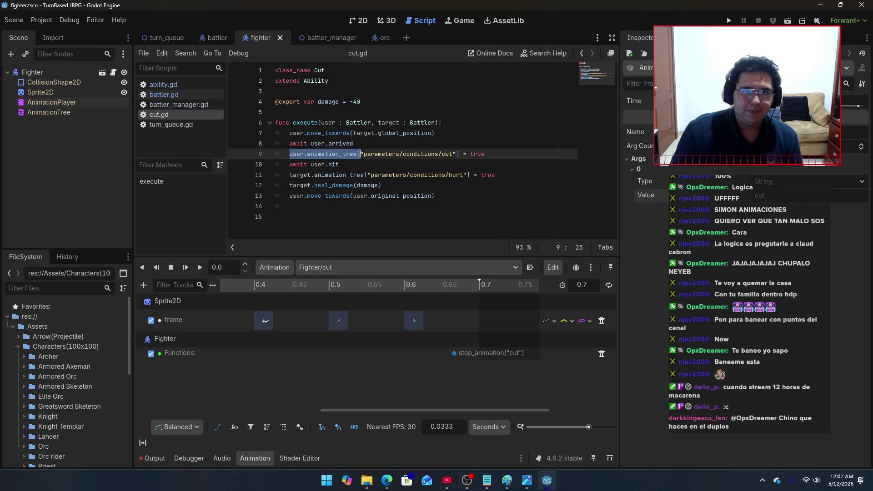
pyautogui.moveTo(290, 153); pyautogui.dragTo(486, 155)
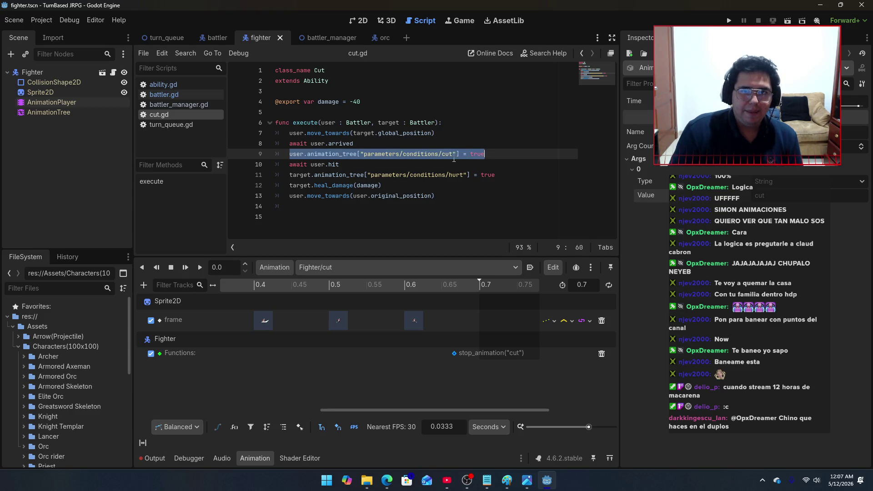
pyautogui.click(355, 166)
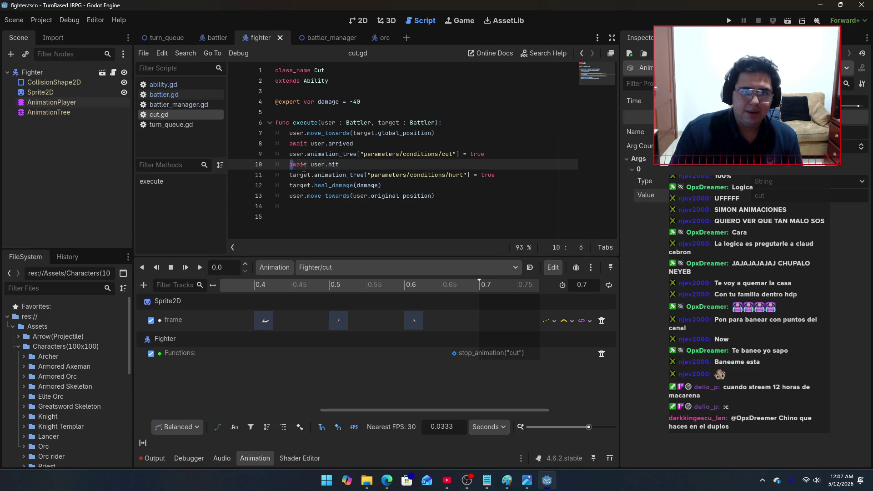
pyautogui.moveTo(291, 165); pyautogui.dragTo(338, 166)
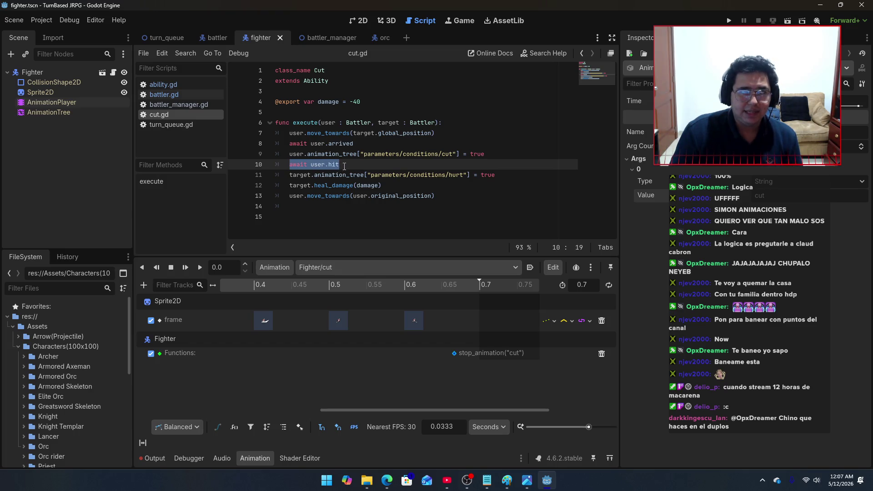
pyautogui.click(289, 175)
pyautogui.moveTo(289, 174); pyautogui.dragTo(512, 172)
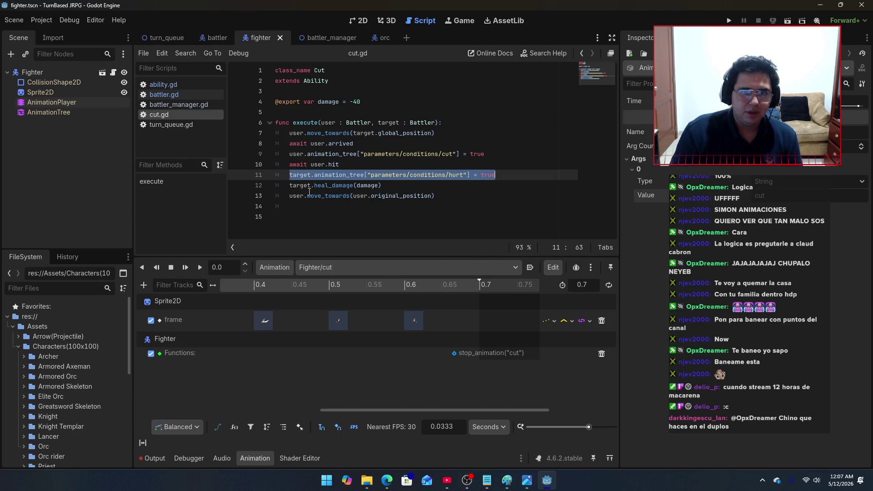
pyautogui.moveTo(290, 191); pyautogui.dragTo(402, 189)
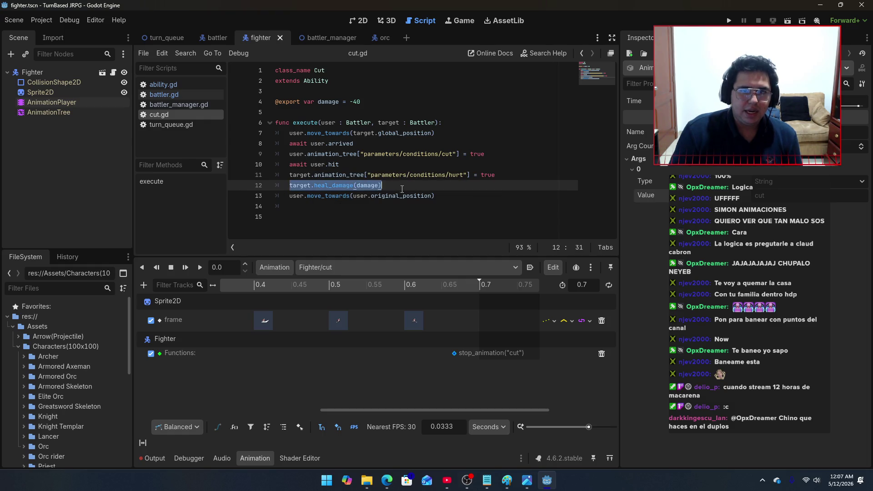
pyautogui.moveTo(289, 195); pyautogui.dragTo(446, 200)
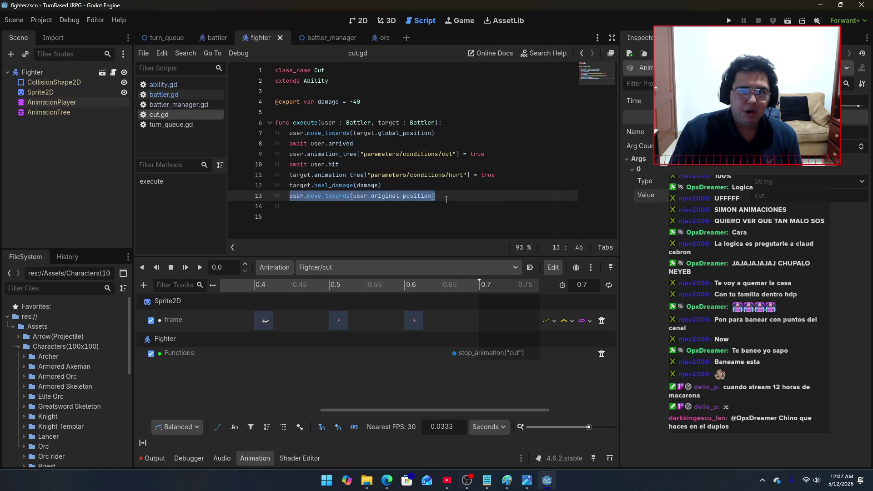
pyautogui.click(401, 187)
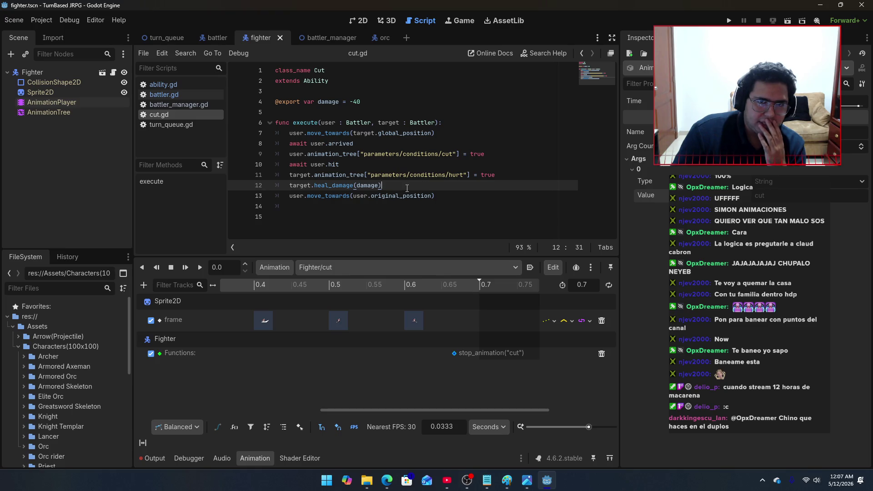
# - Add 'await user.animation_tree.animation_finished' after heal_damage and save cut.gd
pyautogui.press('Return')
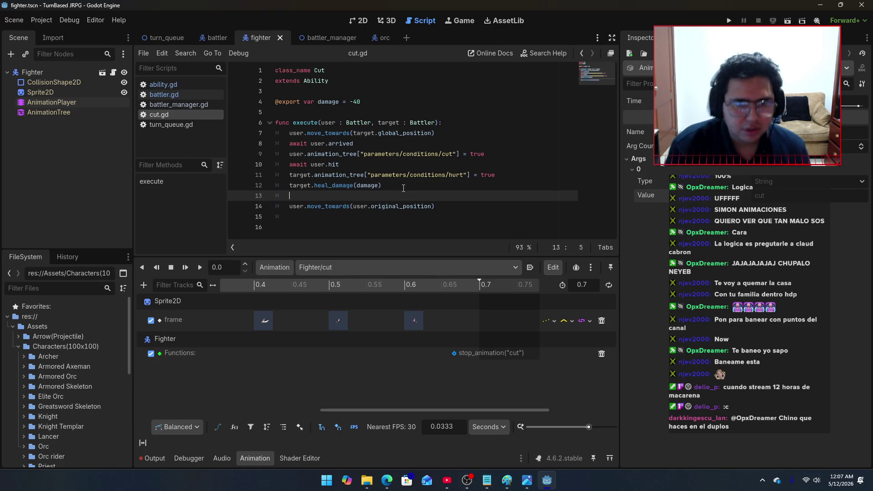
pyautogui.write('user.')
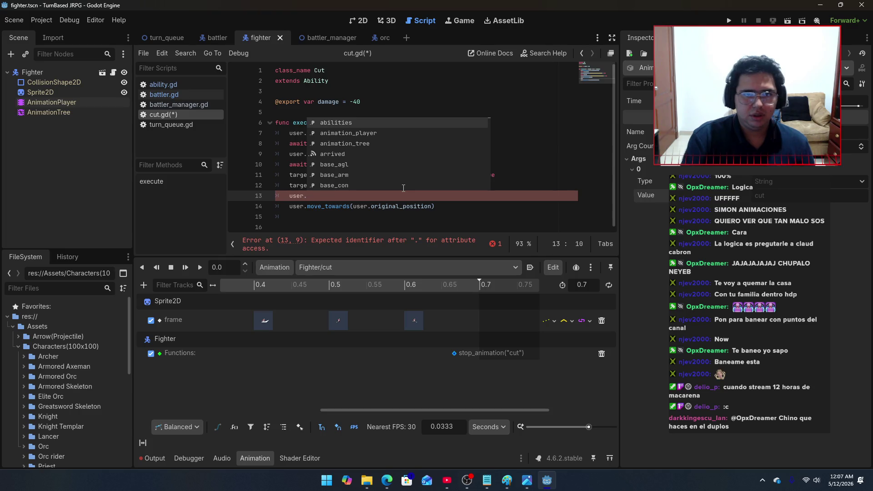
pyautogui.press('Down')
pyautogui.press('Down')
pyautogui.press('Return')
pyautogui.write('.animation_finished')
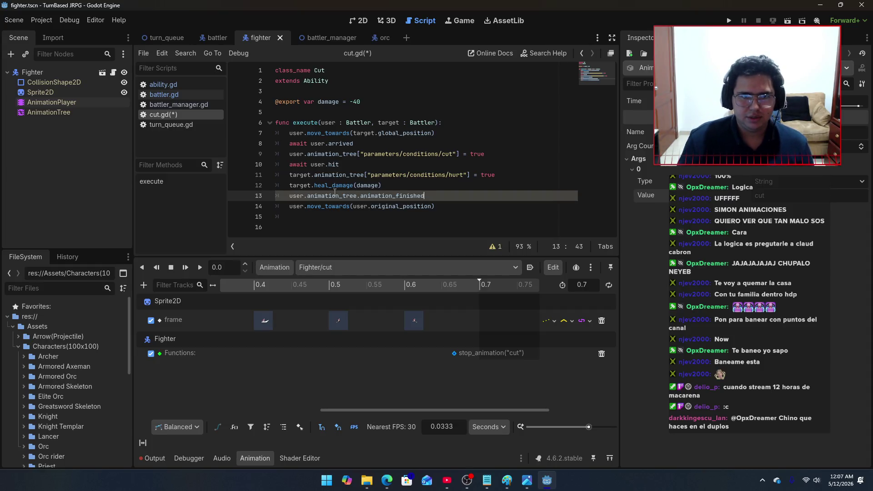
pyautogui.press('Home')
pyautogui.write('await')
pyautogui.hotkey('ctrl', 's')
# - Select the new await line and move the caret to the end of line 14
pyautogui.click(453, 196)
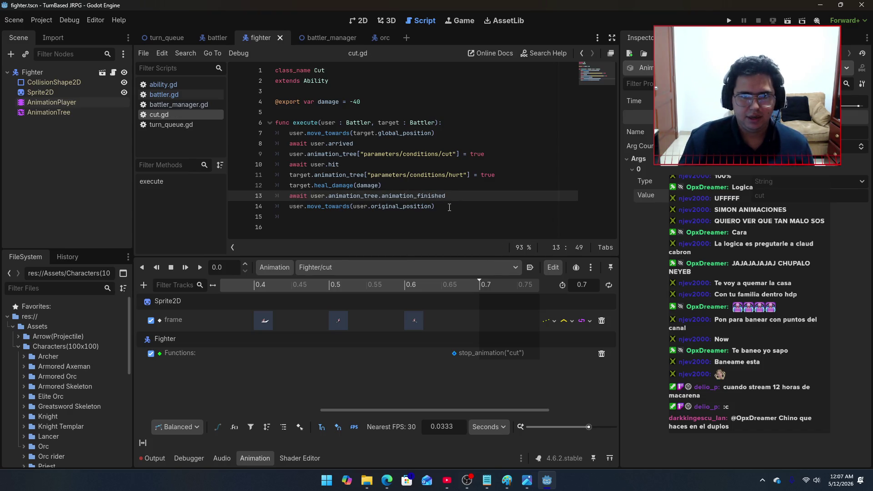
pyautogui.moveTo(445, 196)
pyautogui.mouseDown()
pyautogui.moveTo(276, 199)
pyautogui.moveTo(291, 199)
pyautogui.mouseUp()
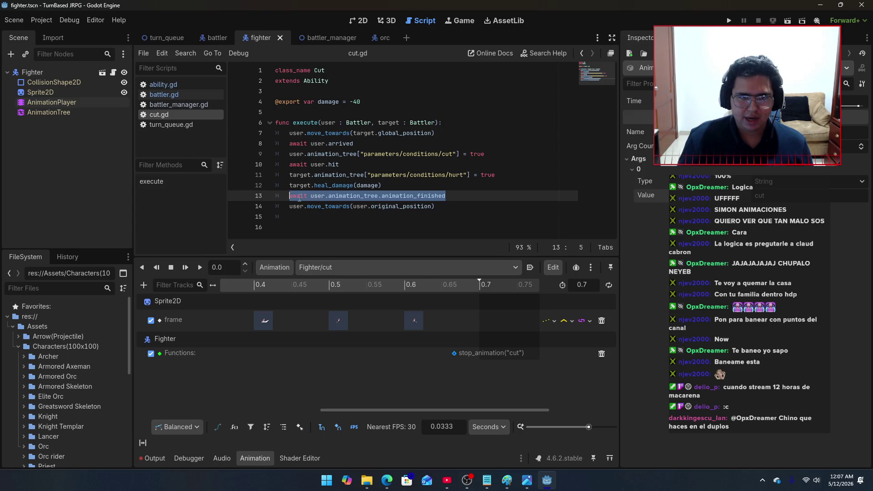
pyautogui.click(445, 206)
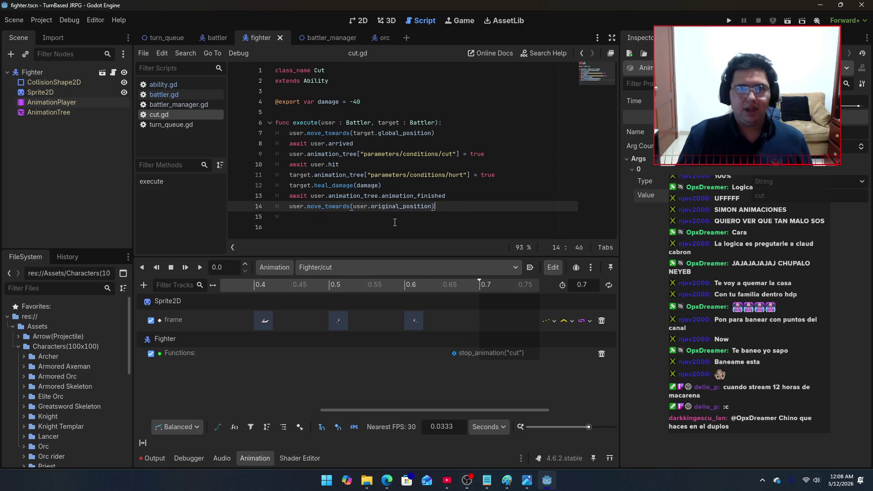
# - Return to the turn_queue scene, open turn_queue.gd, and select initialize's placeholder pass
pyautogui.click(156, 36)
pyautogui.click(278, 39)
pyautogui.click(330, 39)
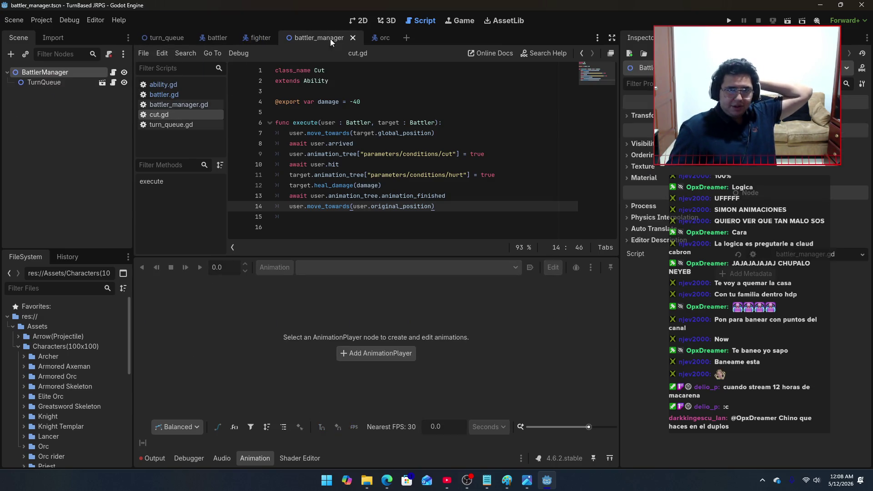
pyautogui.click(375, 42)
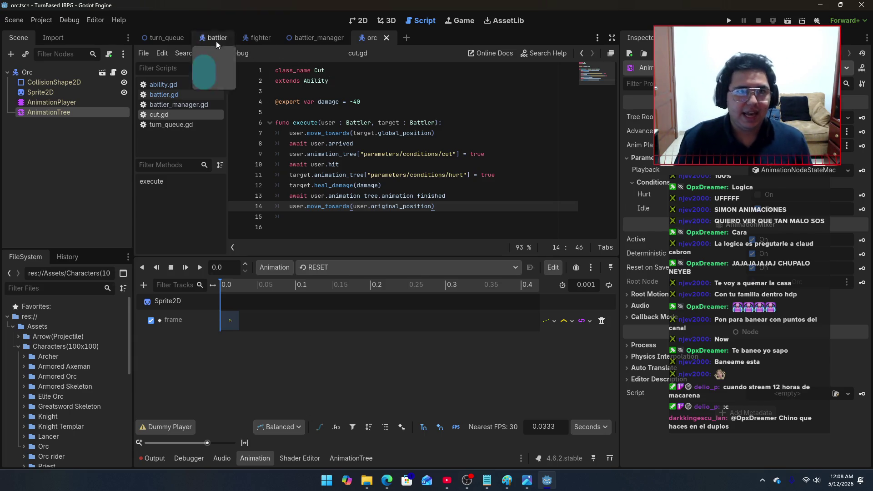
pyautogui.click(164, 37)
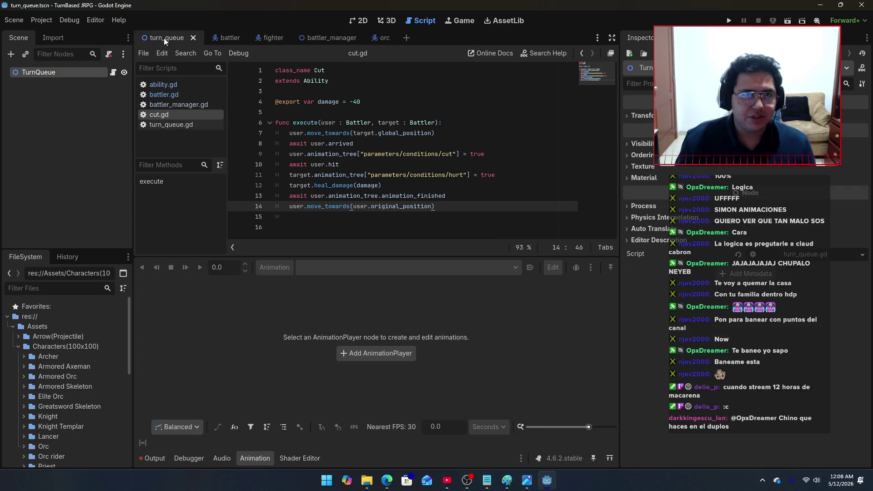
pyautogui.click(173, 125)
pyautogui.doubleClick(297, 145)
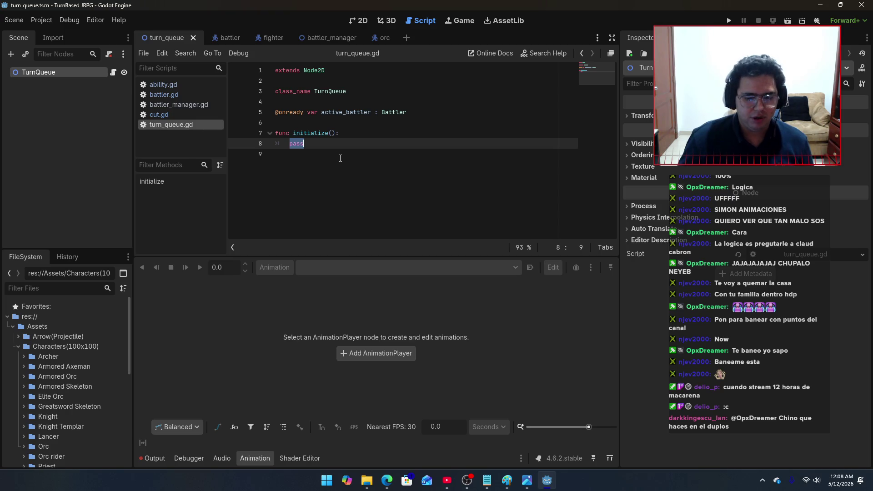
# - Replace initialize's pass with blank lines and declare func sort_by_speed(batt1 : Battler, batt2: Battler)
pyautogui.press('Return')
pyautogui.press('BackSpace')
pyautogui.press('Return')
pyautogui.write('func sort ')
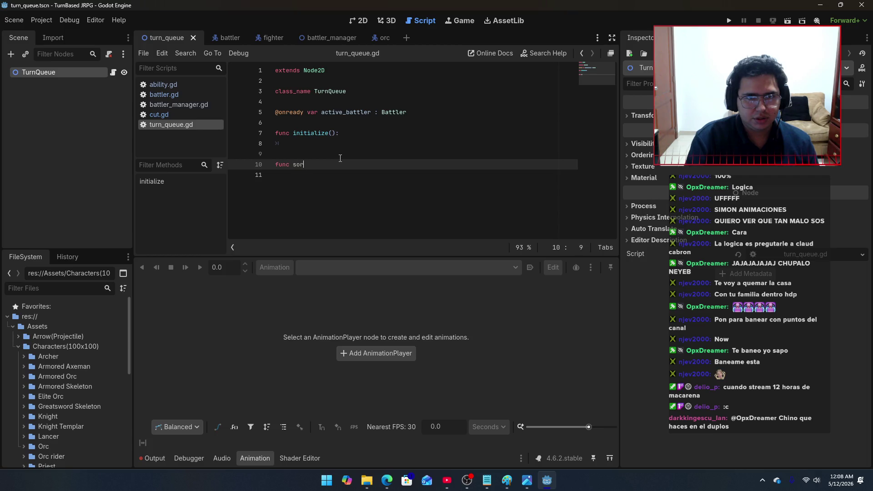
pyautogui.write('_by')
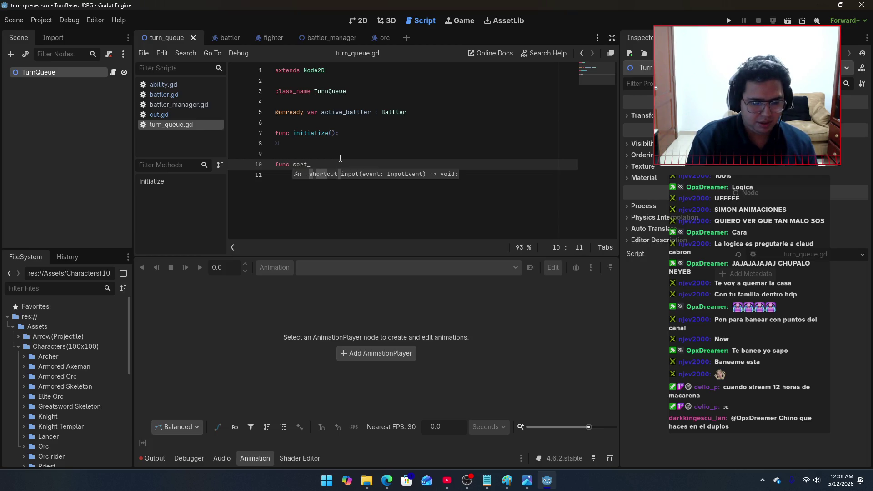
pyautogui.write('_speed')
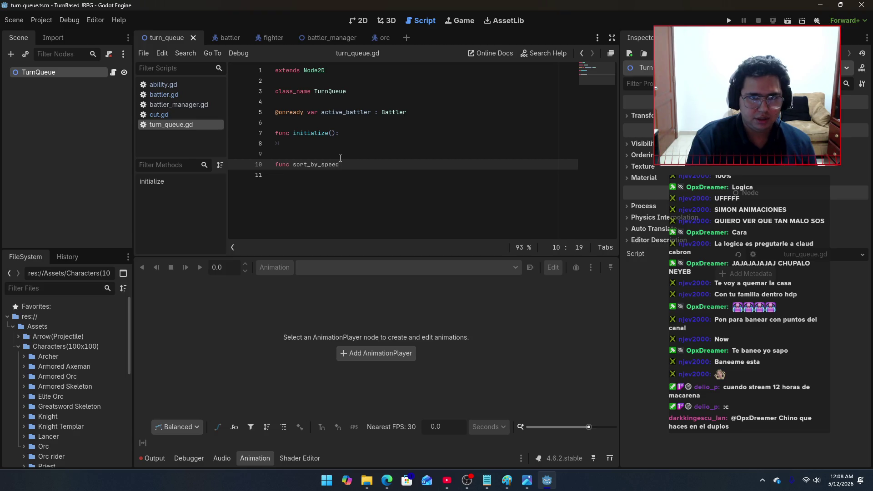
pyautogui.write('(')
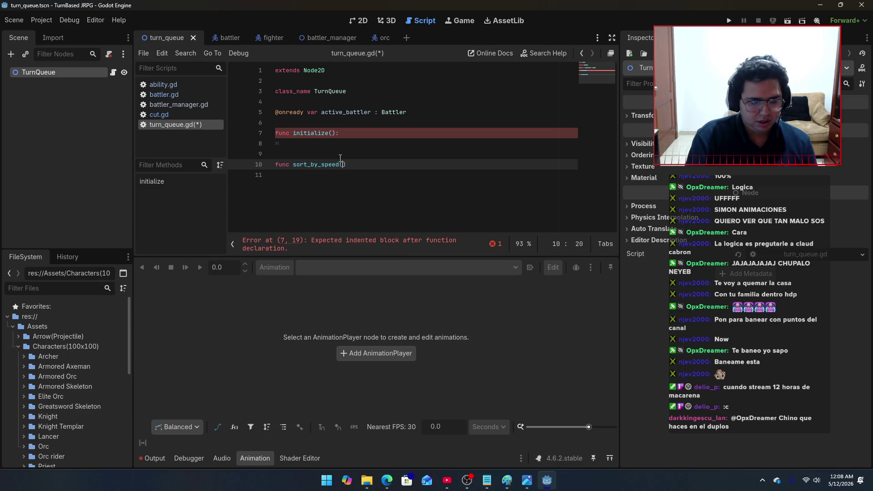
pyautogui.write('batt1 ')
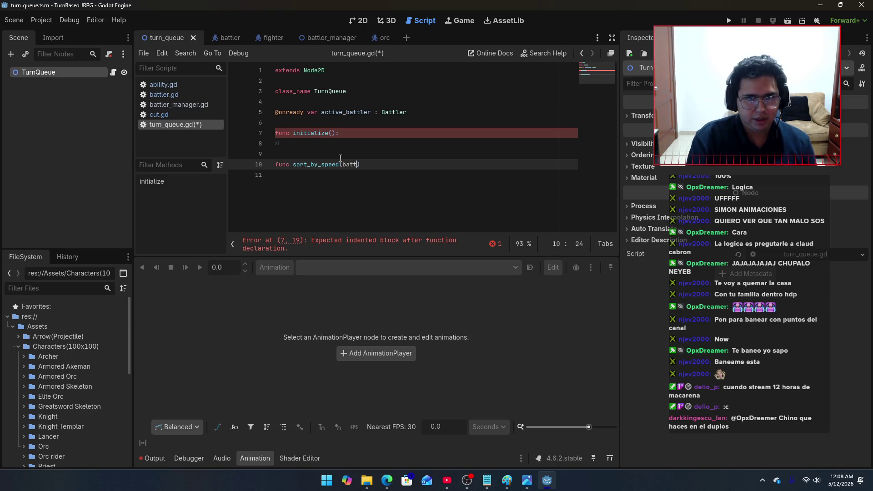
pyautogui.write(': Battler')
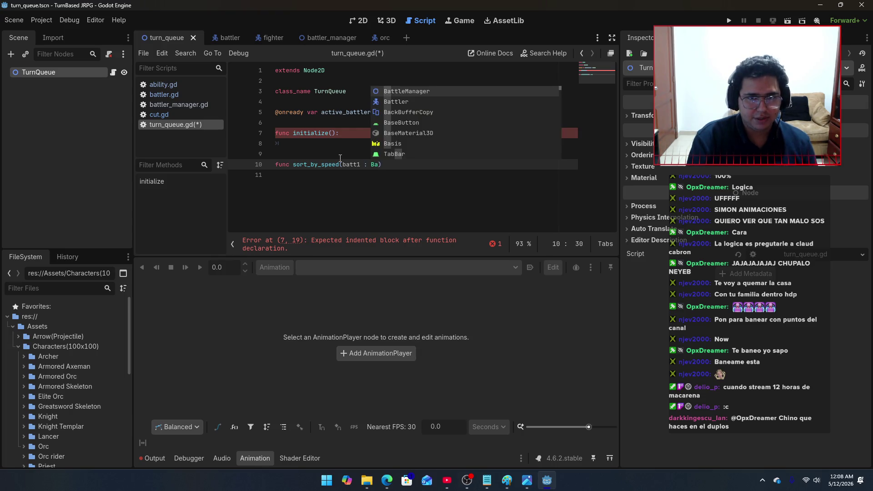
pyautogui.write(', batt')
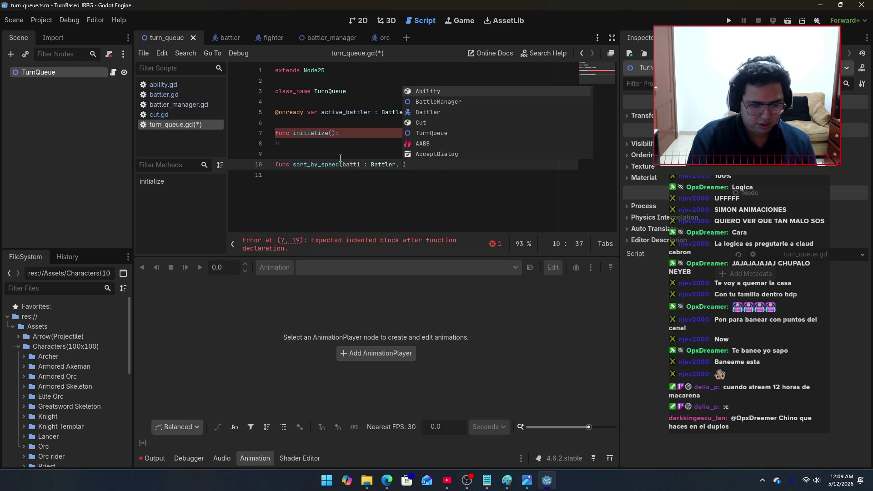
pyautogui.write('2: Ba')
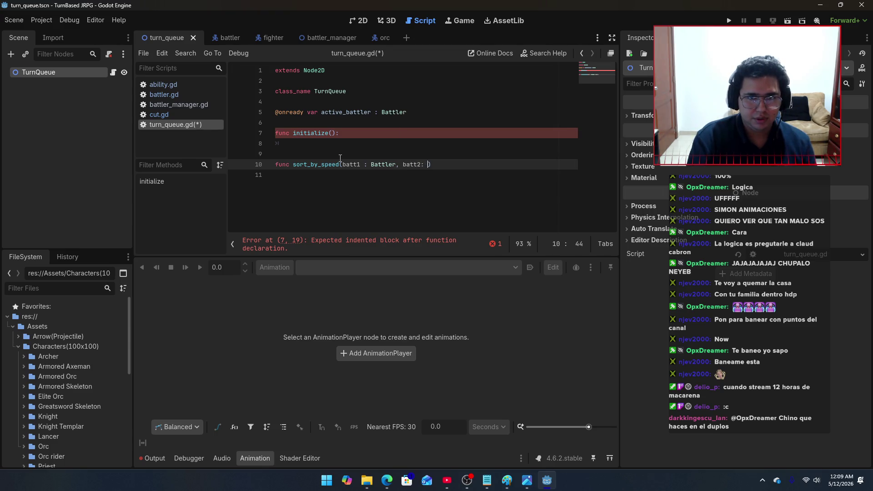
pyautogui.write('ttler')
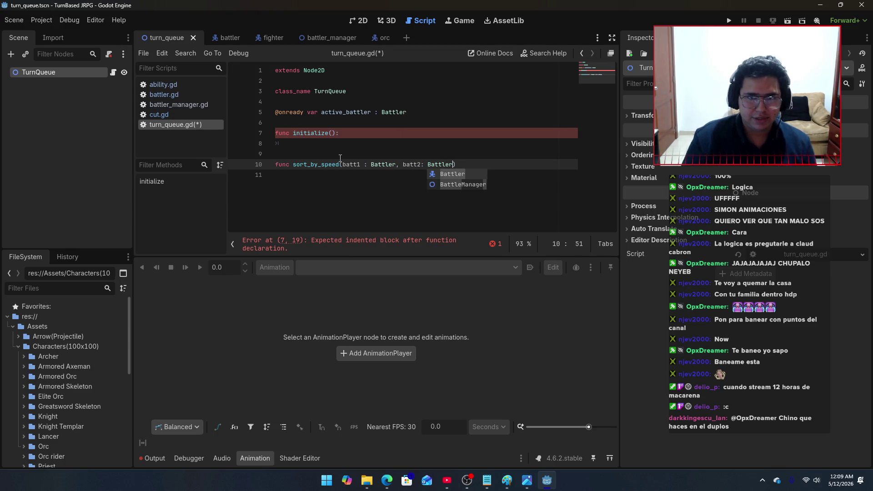
pyautogui.write(')')
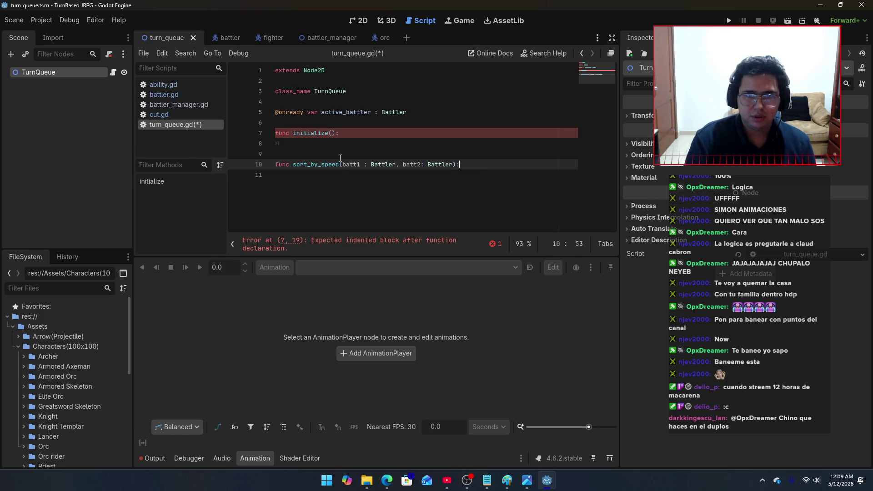
pyautogui.press('Return')
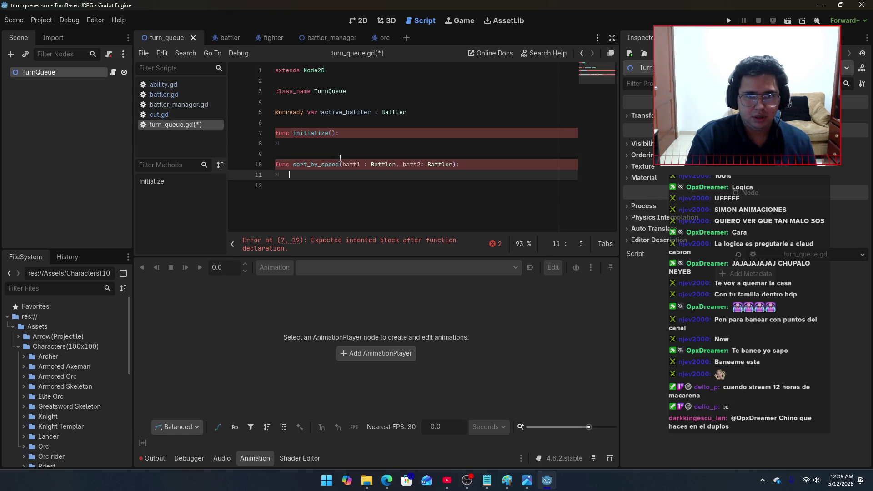
# - Give sort_by_speed the body 'return batt1 > batt2' and save turn_queue.gd
pyautogui.write('f ba')
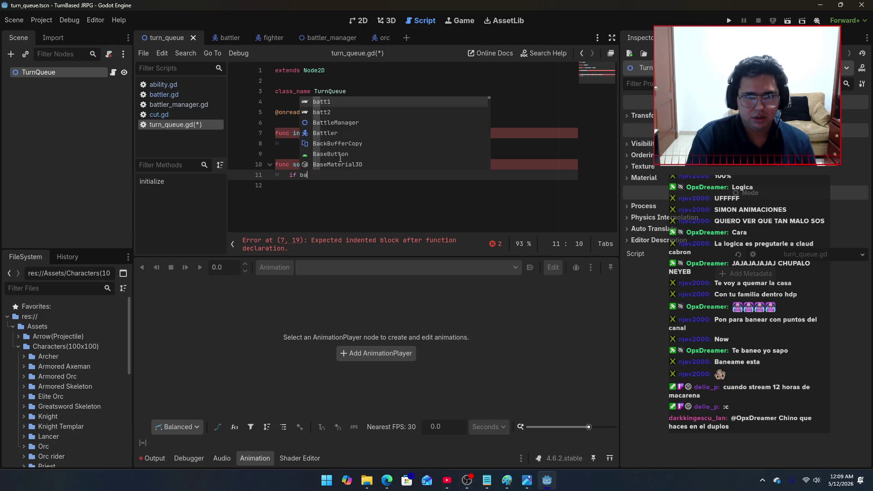
pyautogui.press('BackSpace')
pyautogui.press('BackSpace')
pyautogui.press('BackSpace')
pyautogui.write('return ba')
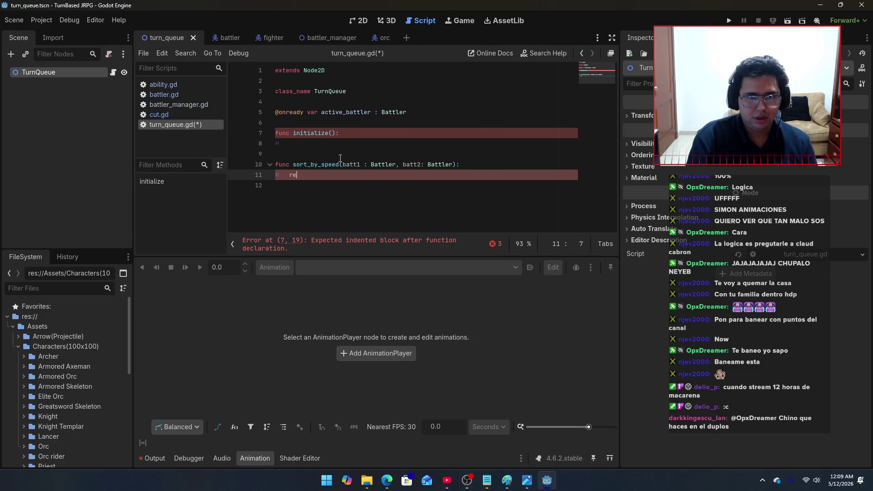
pyautogui.write('tt1 ')
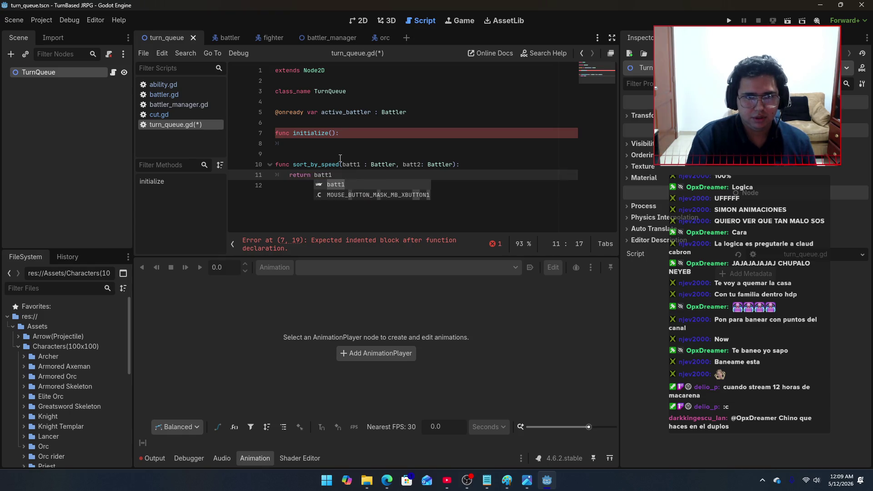
pyautogui.write('> batt2')
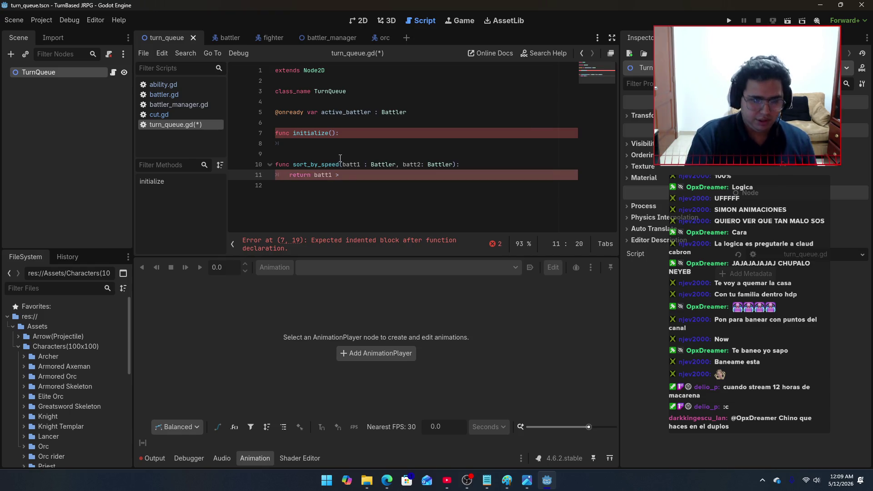
pyautogui.press('Escape')
pyautogui.hotkey('ctrl', 's')
pyautogui.click(354, 135)
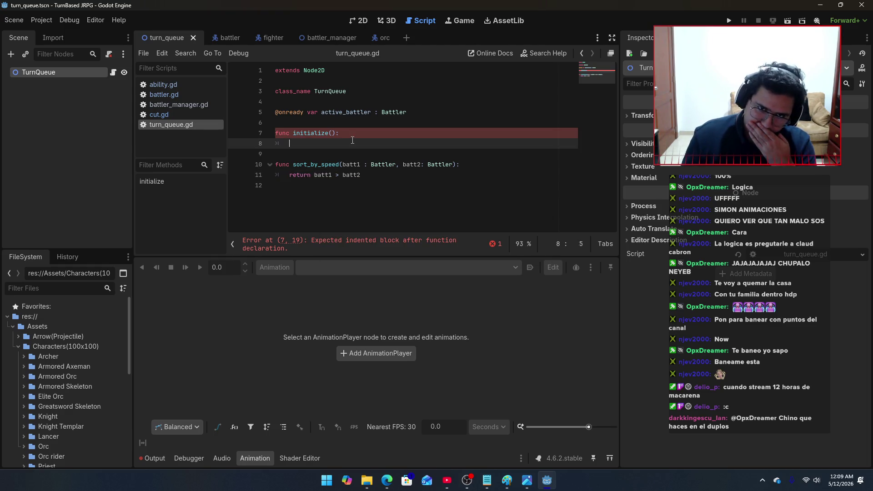
pyautogui.click(336, 143)
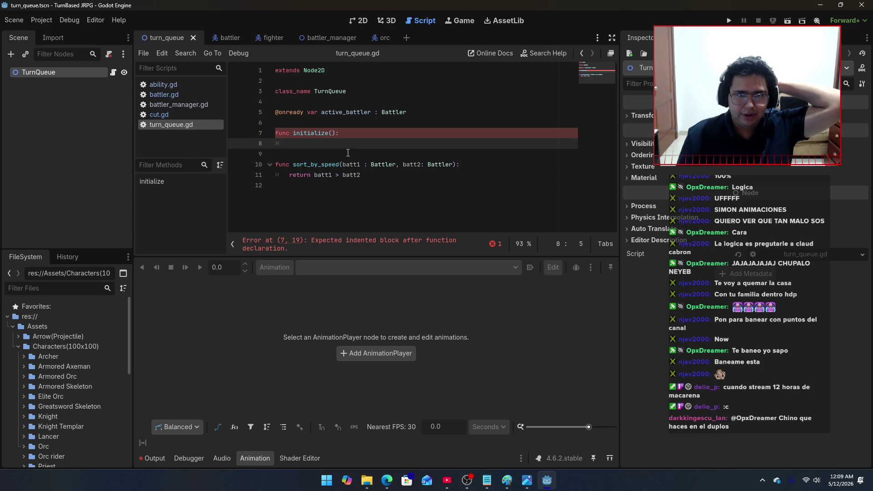
# - Add a get_battlers() function with a placeholder pass below sort_by_speed
pyautogui.click(390, 182)
pyautogui.press('Return')
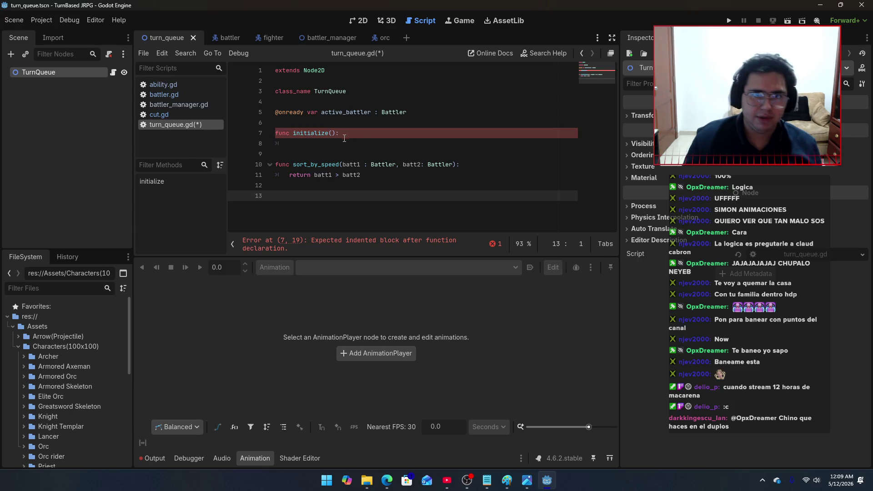
pyautogui.click(343, 143)
pyautogui.click(314, 198)
pyautogui.write('unc get_battlers')
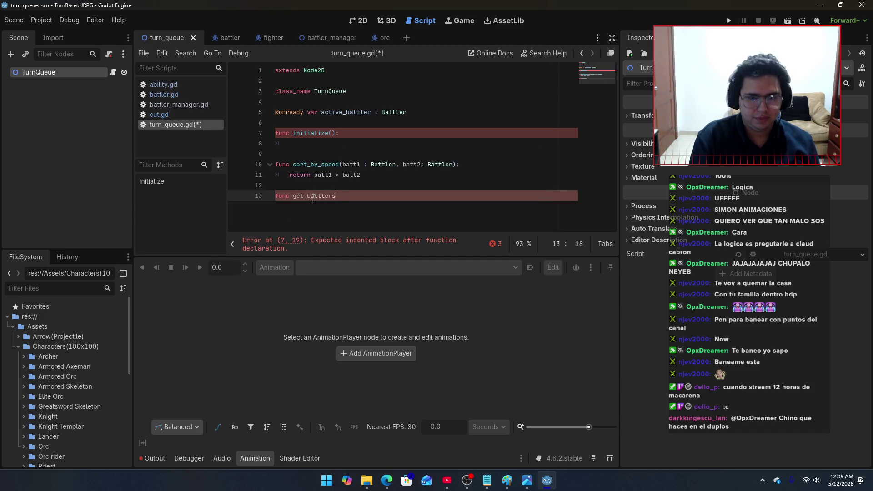
pyautogui.write('():')
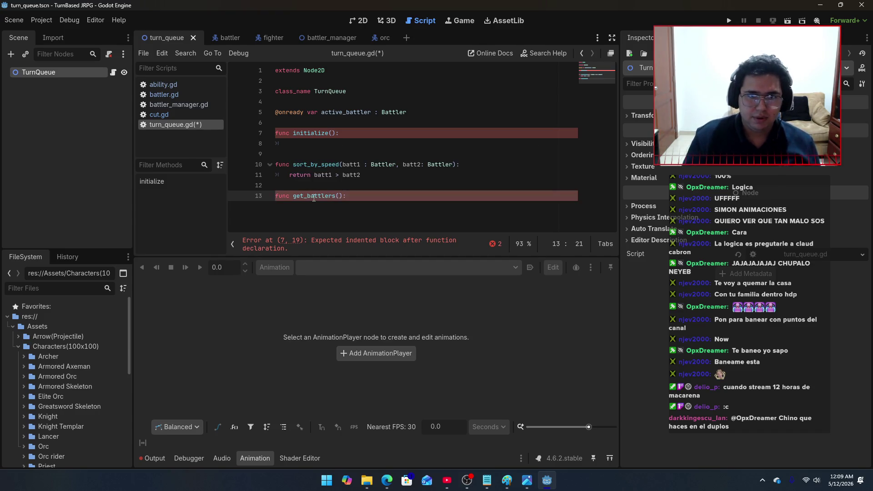
pyautogui.press('Return')
pyautogui.write('pass')
# - Call get_battlers() inside initialize and save turn_queue.gd
pyautogui.click(323, 143)
pyautogui.write('get')
pyautogui.press('Return')
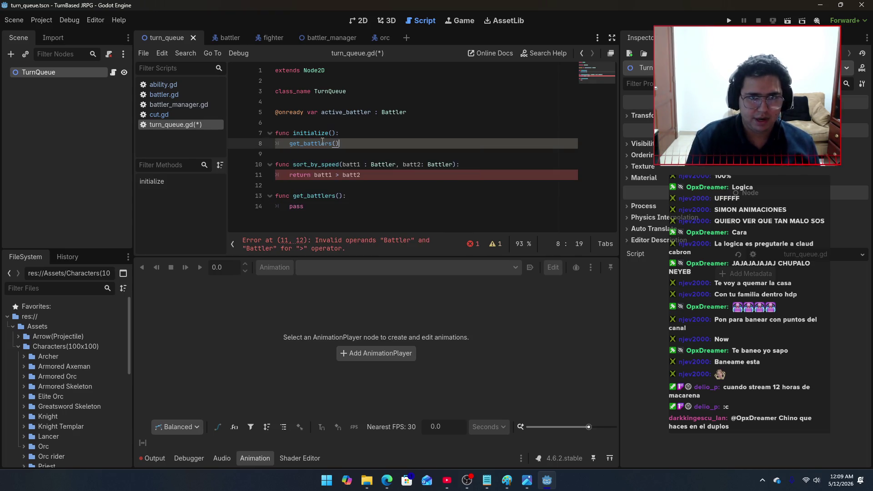
pyautogui.hotkey('ctrl', 's')
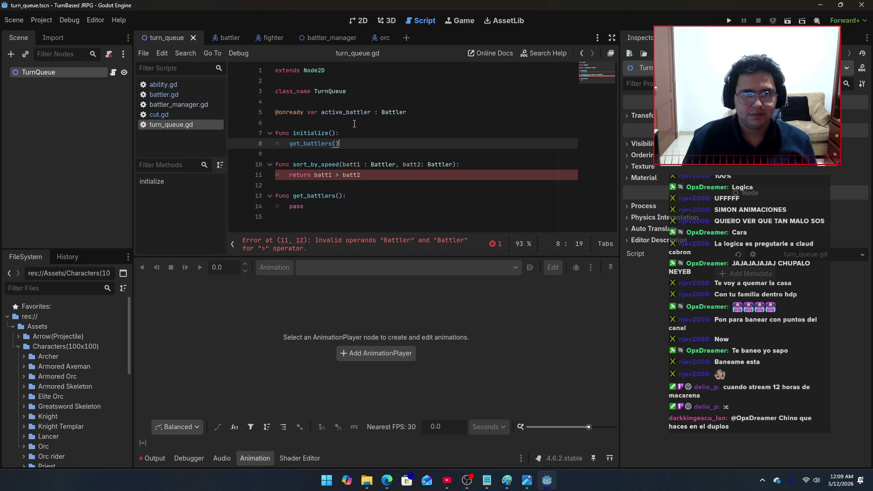
pyautogui.click(413, 114)
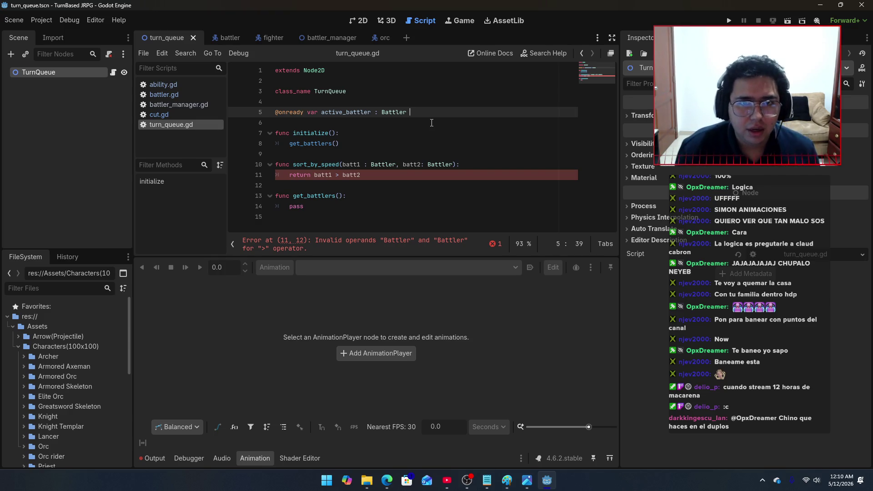
# - Declare 'var battlers' typed Array[Battlers] below active_battler and save
pyautogui.press('Return')
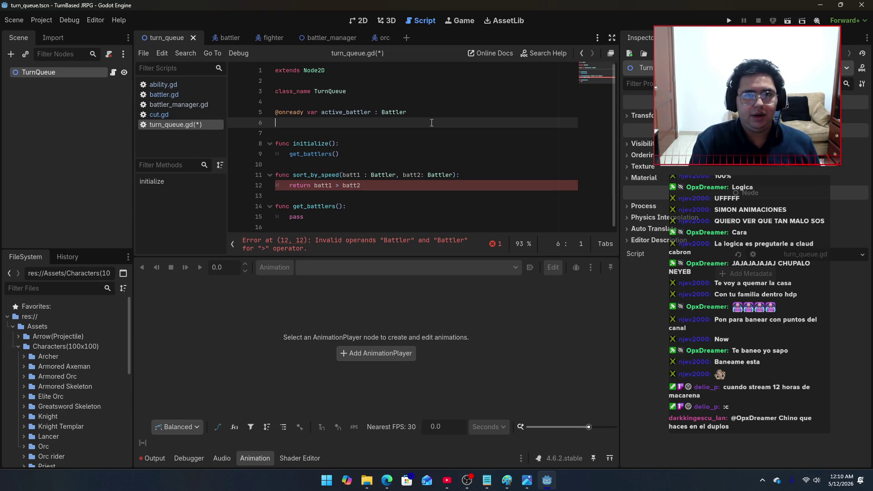
pyautogui.write('var ')
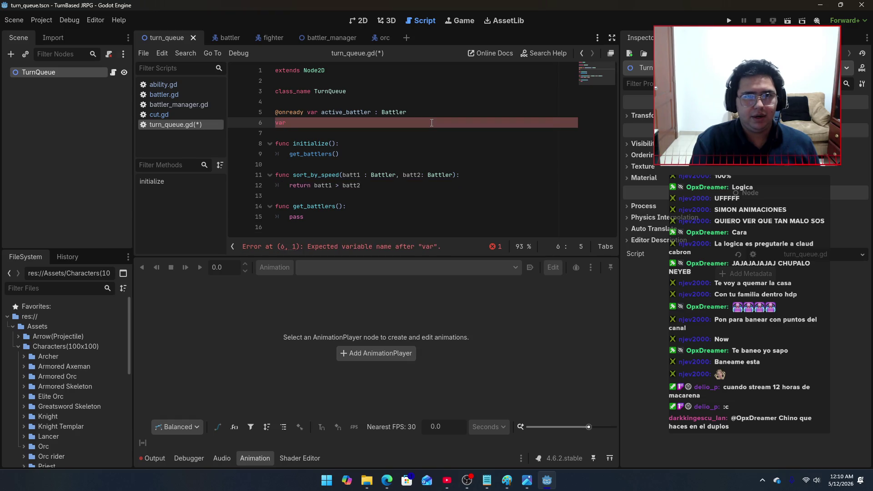
pyautogui.write('battlers :')
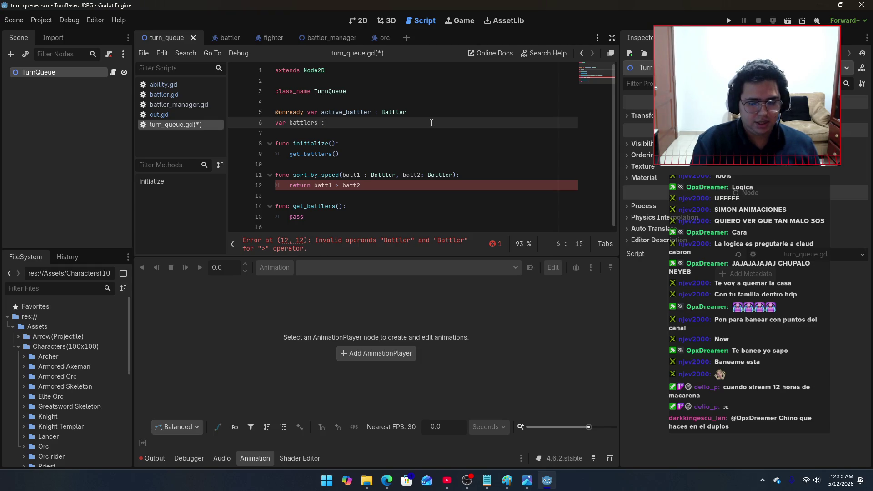
pyautogui.write('Array')
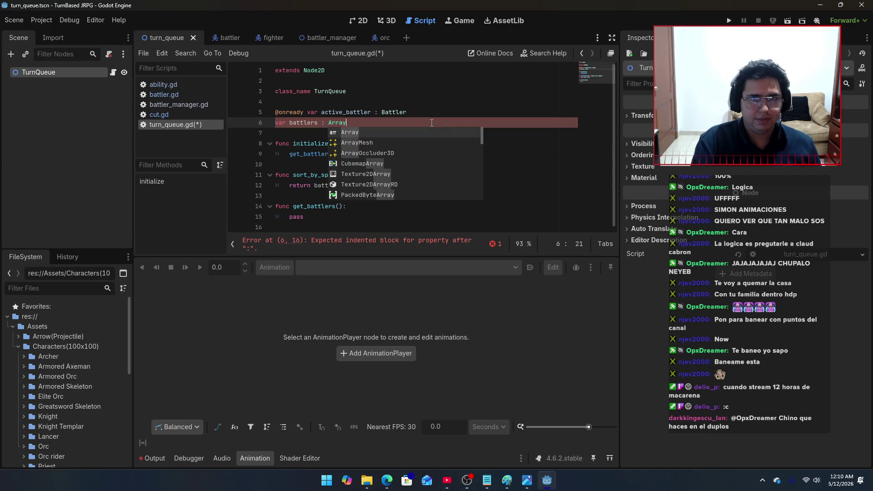
pyautogui.write('[Battlers')
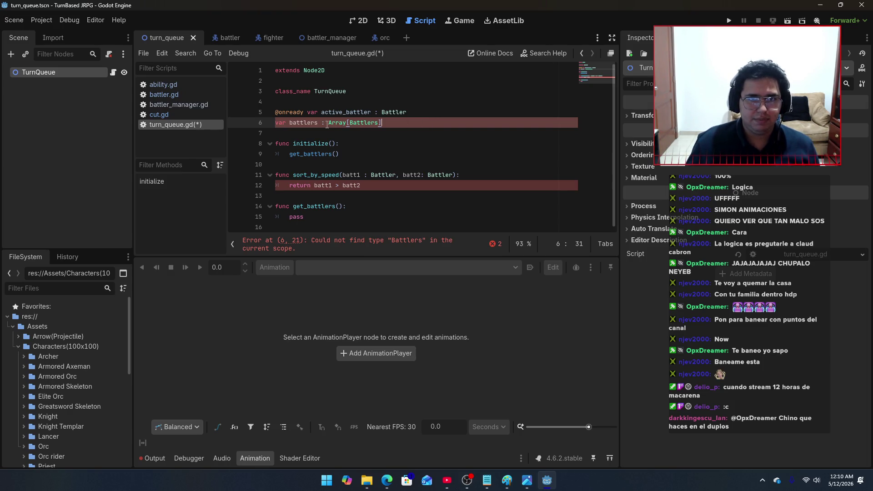
pyautogui.hotkey('ctrl', 's')
pyautogui.click(296, 123)
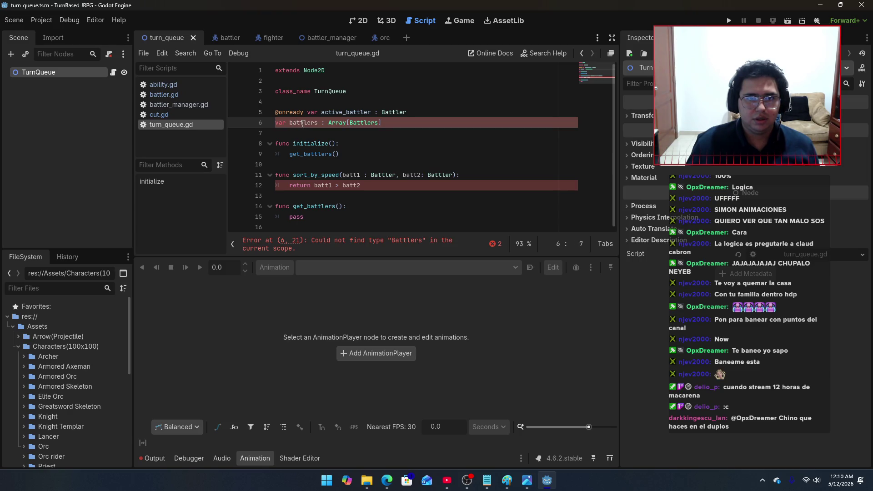
# - Make sort_by_speed compare batt1.speed with batt2.speed and save
pyautogui.click(335, 186)
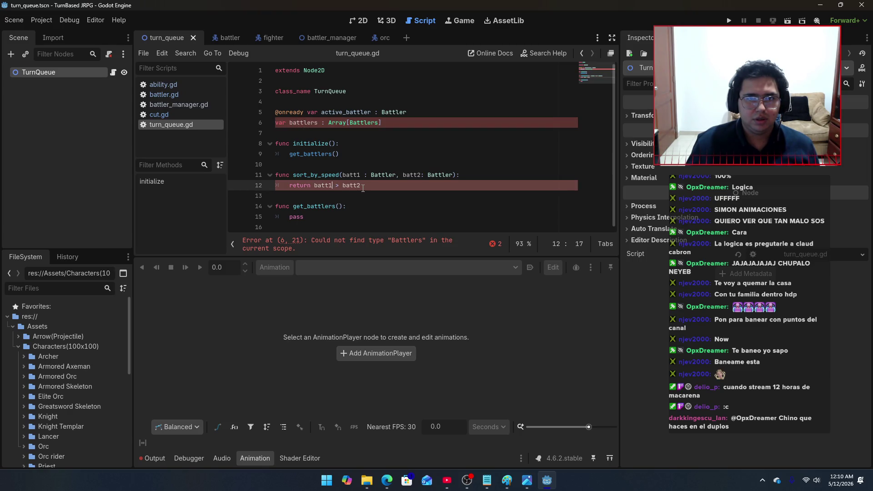
pyautogui.write('.speed')
pyautogui.click(387, 187)
pyautogui.write('.speed')
pyautogui.hotkey('ctrl', 's')
# - Correct the array type from Array[Battlers] to Array[Battler], then switch to the battler_manager scene
pyautogui.click(365, 153)
pyautogui.click(381, 123)
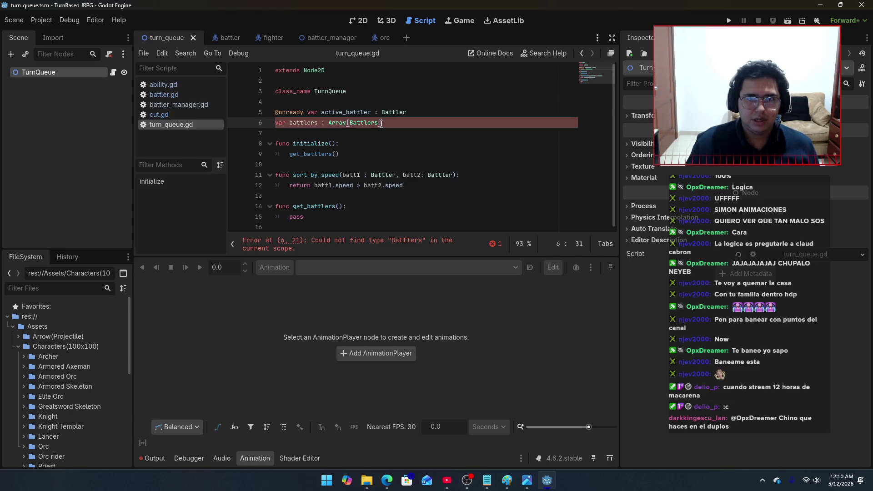
pyautogui.press('Left')
pyautogui.press('BackSpace')
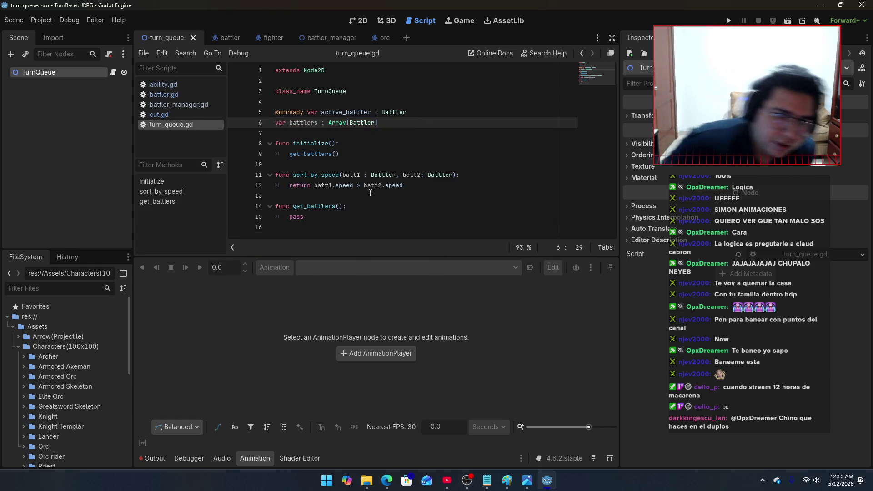
pyautogui.doubleClick(296, 216)
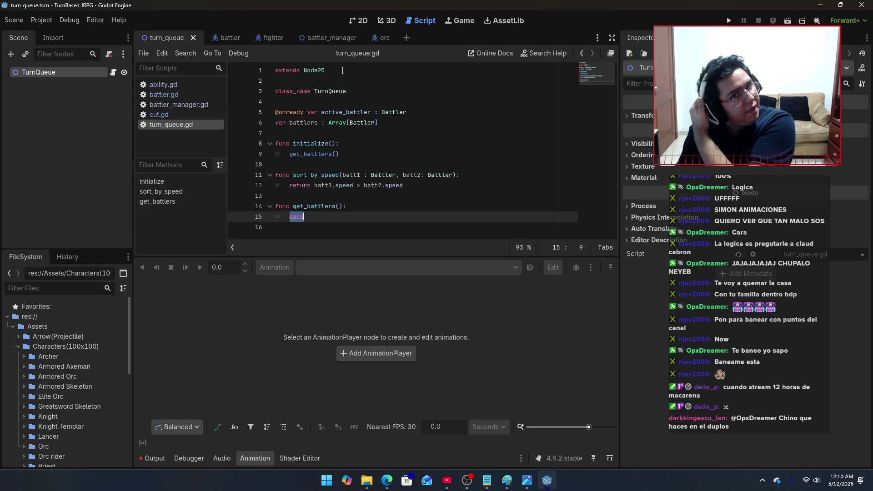
pyautogui.click(321, 40)
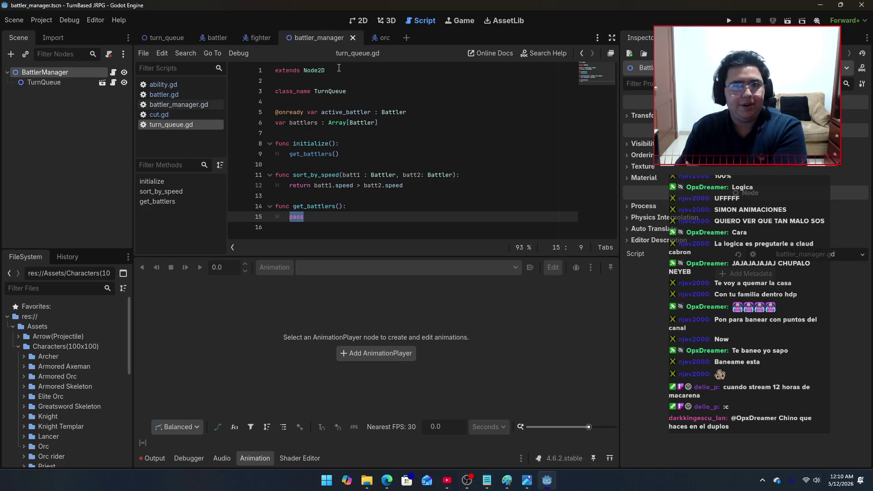
# - Show battler_manager in the 2D view, zoom in, and save the scene
pyautogui.click(358, 20)
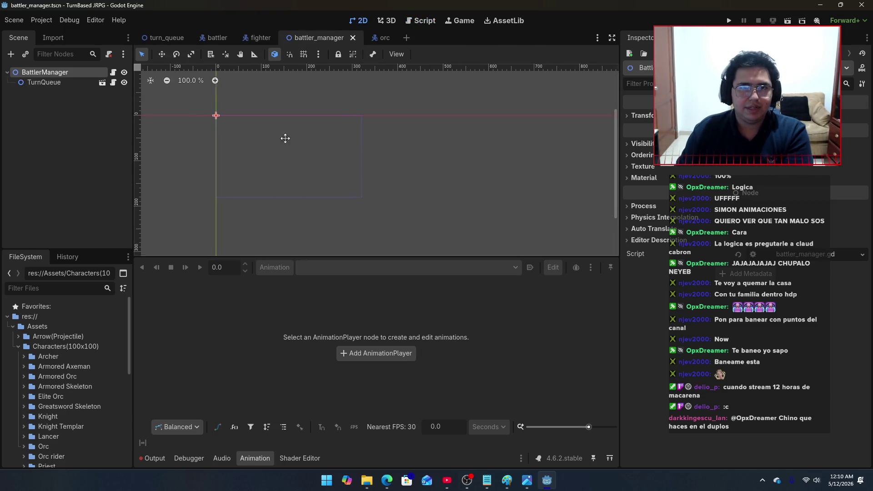
pyautogui.scroll(3, 334, 153)
pyautogui.hotkey('ctrl', 's')
pyautogui.scroll(2, 350, 145)
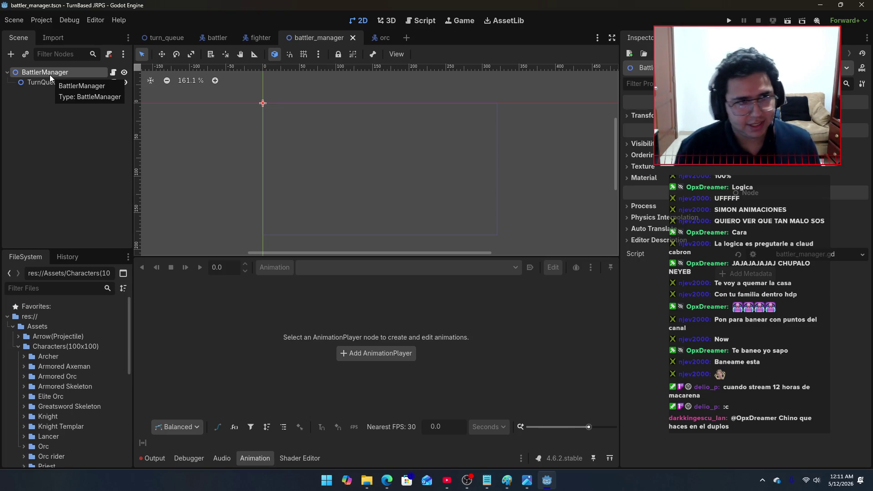
# - Add a TileMap child node under BattlerManager and rename it Ground
pyautogui.hotkey('ctrl', 'a')
pyautogui.write('Tile')
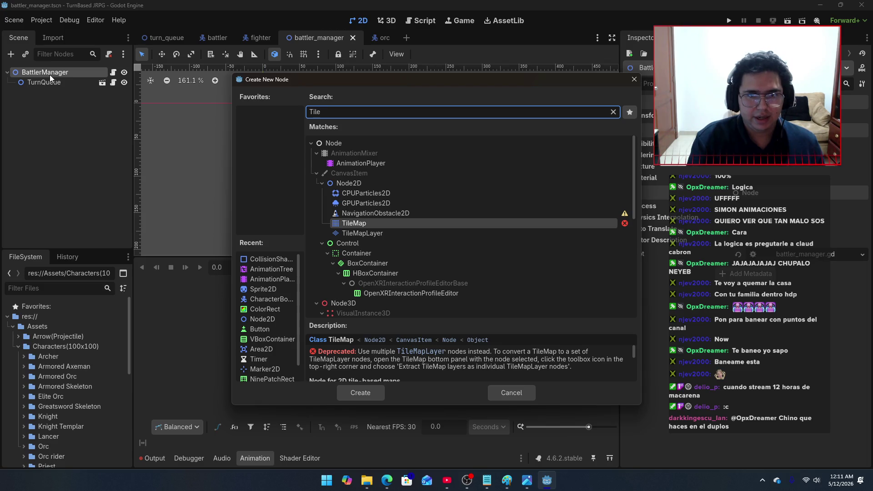
pyautogui.press('Return')
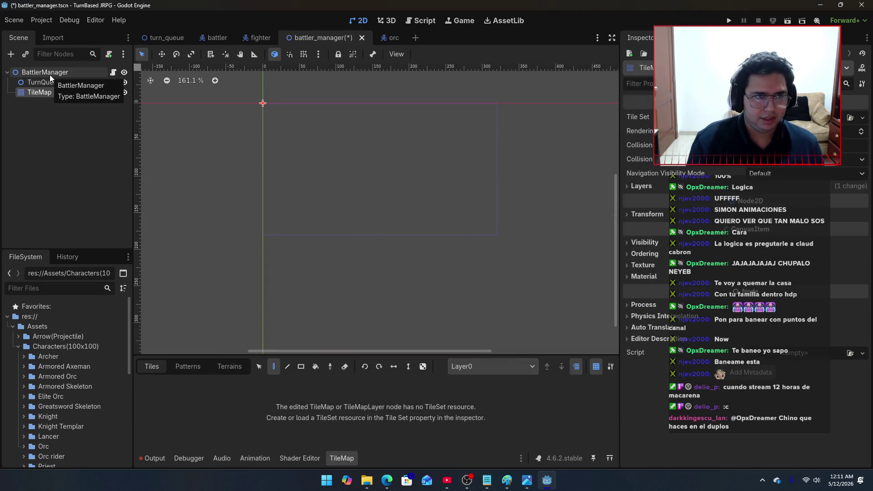
pyautogui.press('F2')
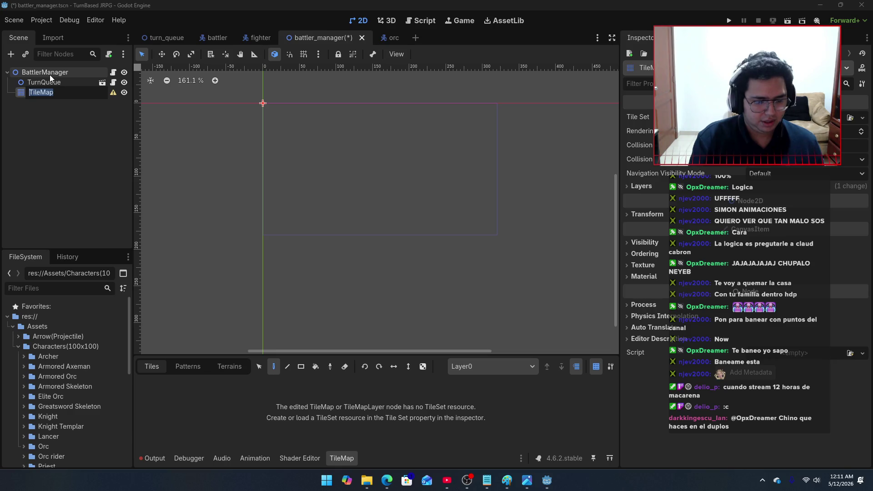
pyautogui.write('nd')
pyautogui.press('Return')
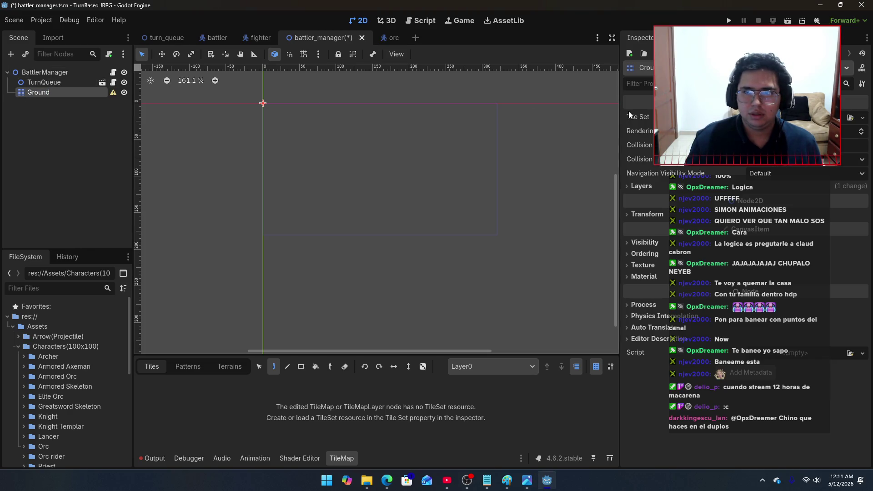
pyautogui.click(862, 118)
# - Create a new TileSet for Ground and add Assets/RPG Terrain/grasssheet.png as an atlas source
pyautogui.click(823, 138)
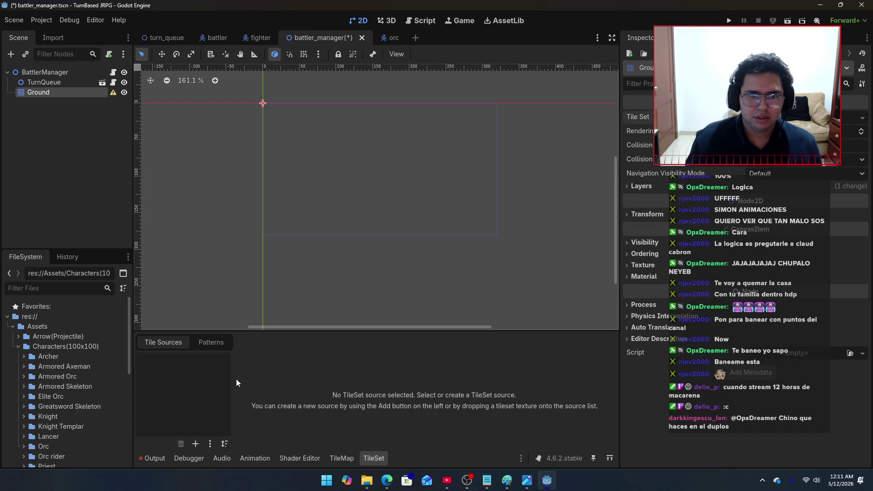
pyautogui.moveTo(232, 380); pyautogui.dragTo(331, 383)
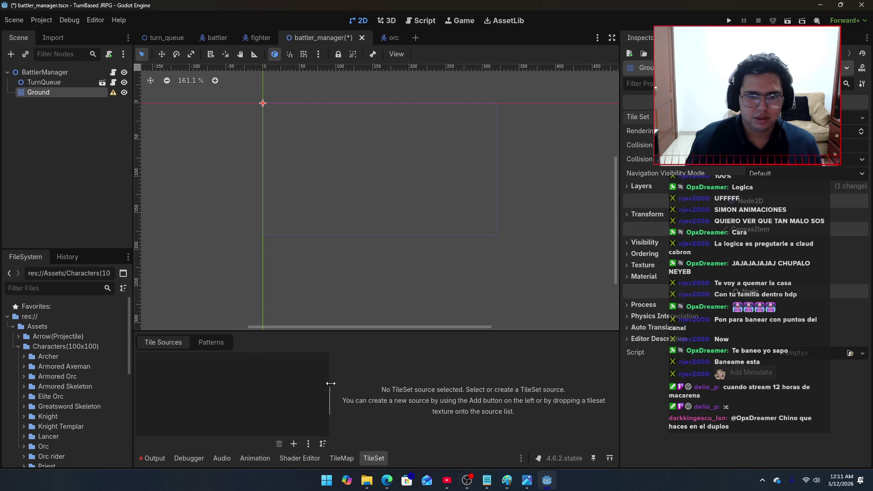
pyautogui.click(294, 440)
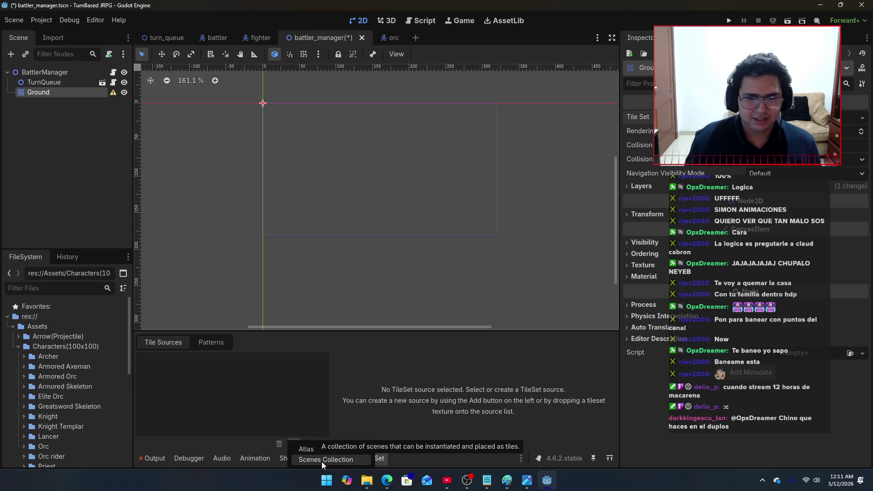
pyautogui.click(308, 449)
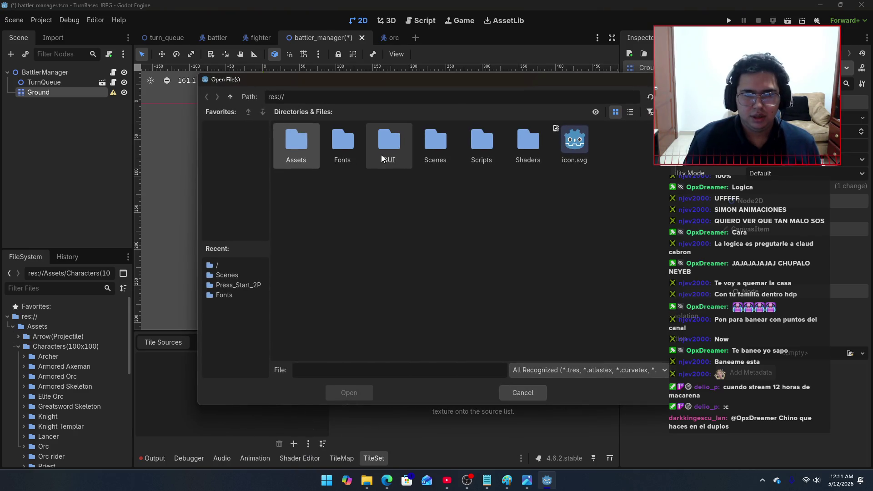
pyautogui.doubleClick(299, 146)
pyautogui.doubleClick(424, 147)
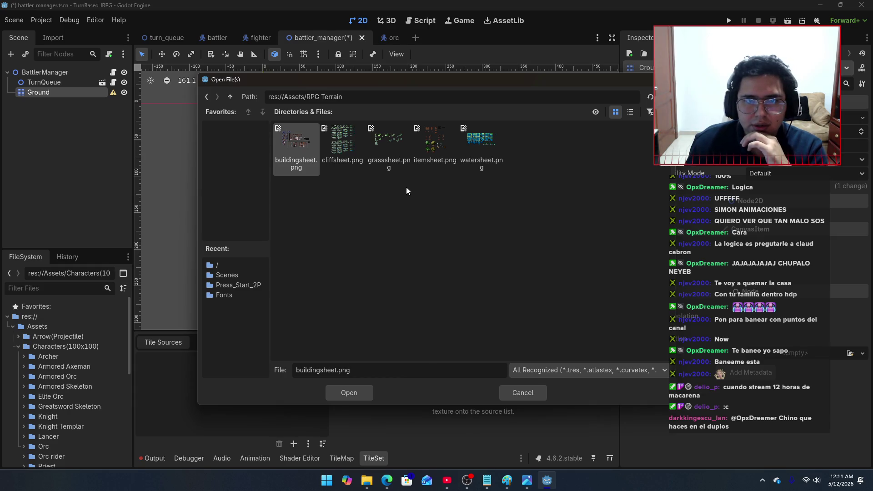
pyautogui.click(392, 151)
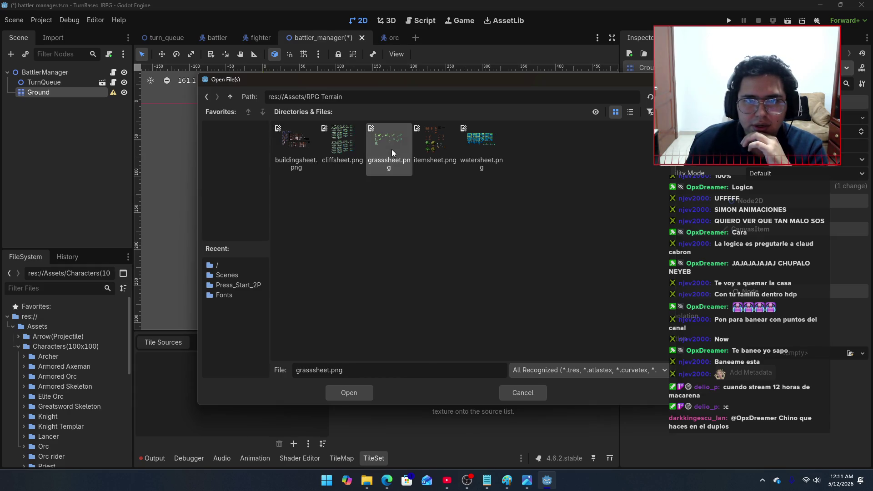
pyautogui.click(357, 391)
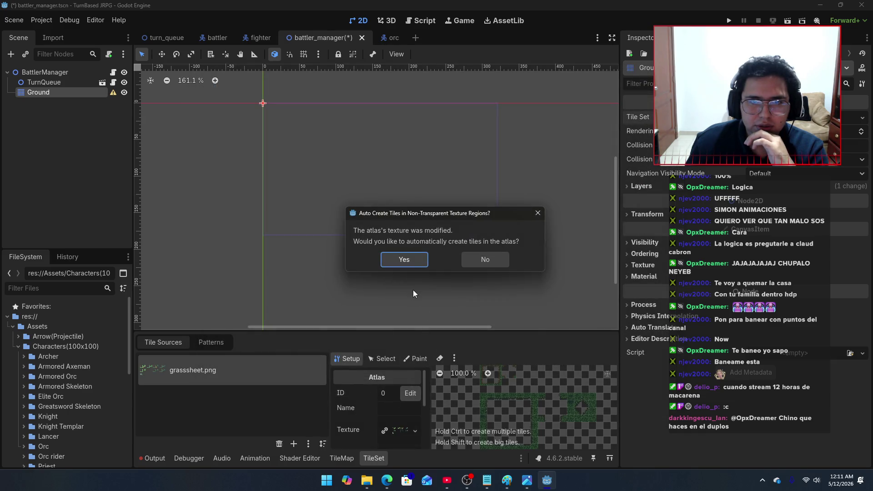
# - Auto-create the grasssheet.png atlas tiles, enlarge the tile panel, and switch to TileMap painting
pyautogui.click(414, 263)
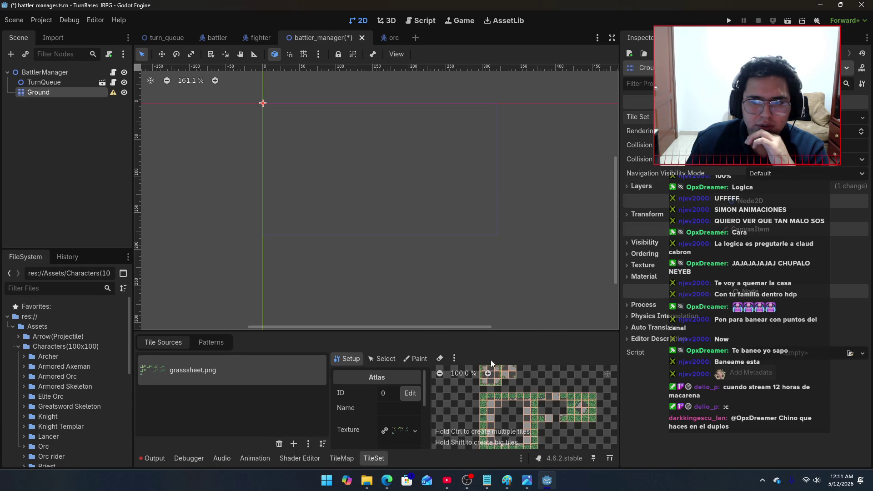
pyautogui.moveTo(444, 332); pyautogui.dragTo(443, 266)
pyautogui.click(61, 90)
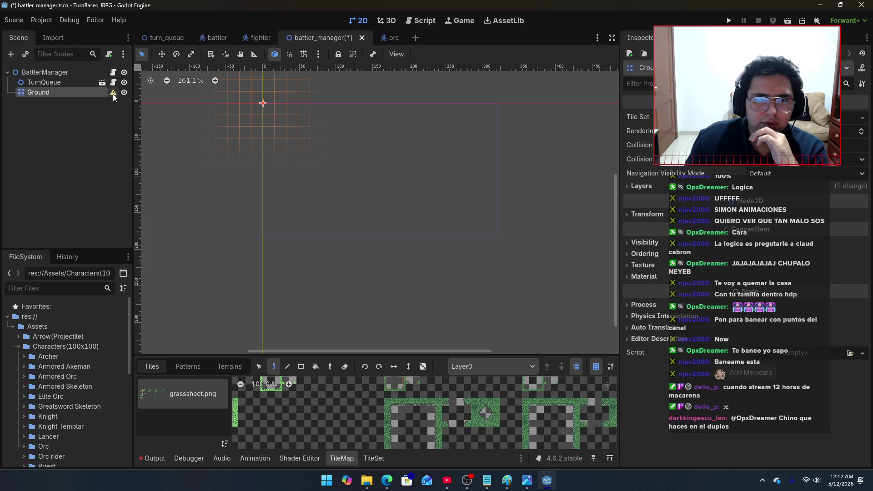
pyautogui.moveTo(112, 94)
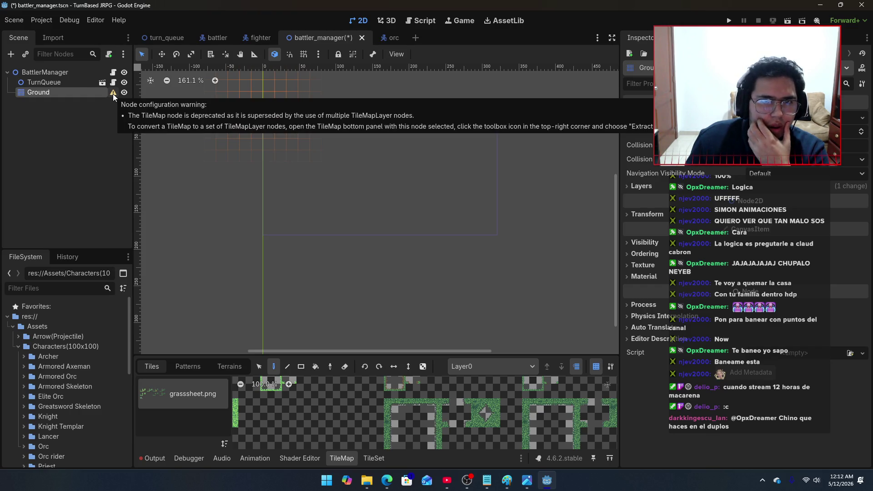
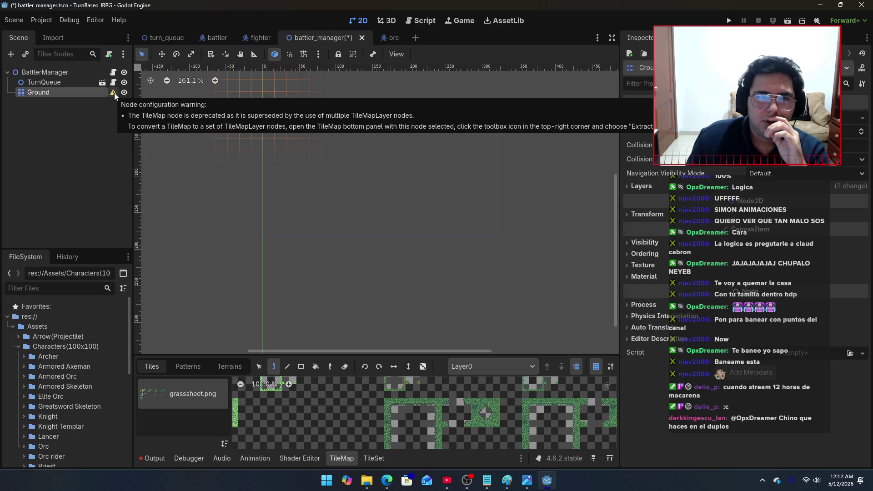
# - Delete the deprecated Ground TileMap node from the scene
pyautogui.doubleClick(83, 96)
pyautogui.press('Escape')
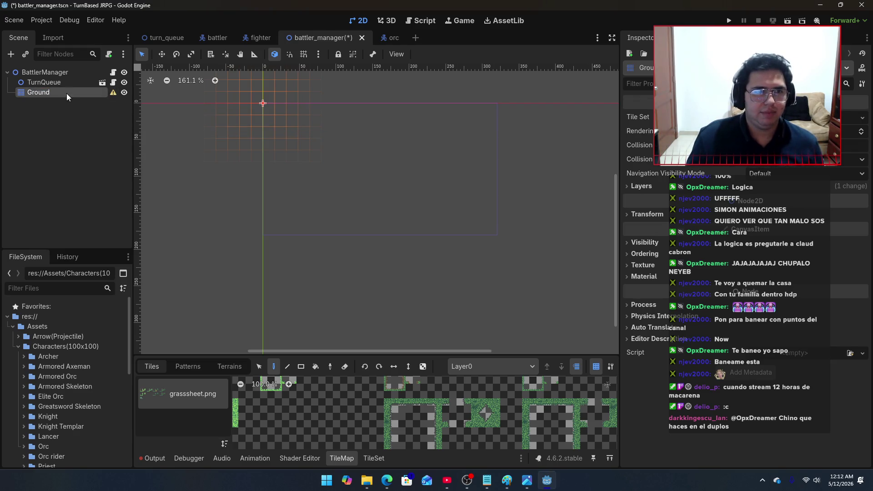
pyautogui.press('Delete')
pyautogui.press('Return')
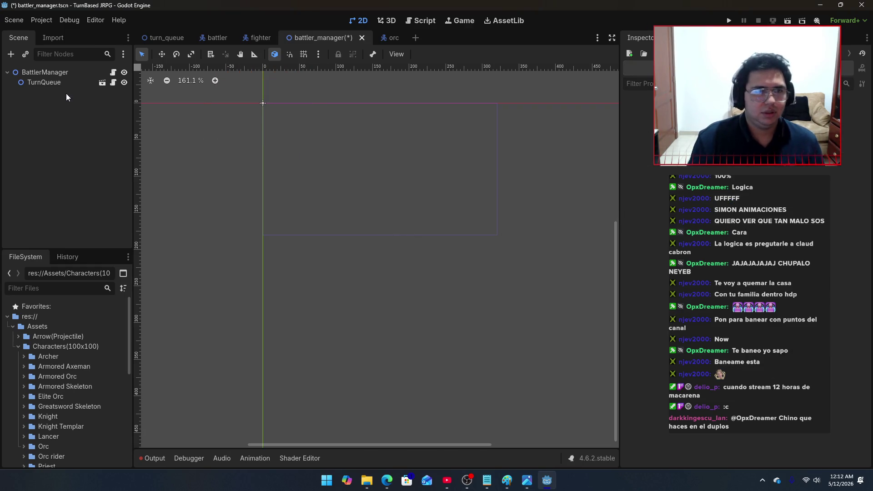
# - Add a TileMapLayer child node under BattlerManager
pyautogui.click(44, 73)
pyautogui.hotkey('ctrl', 'a')
pyautogui.write('Tile')
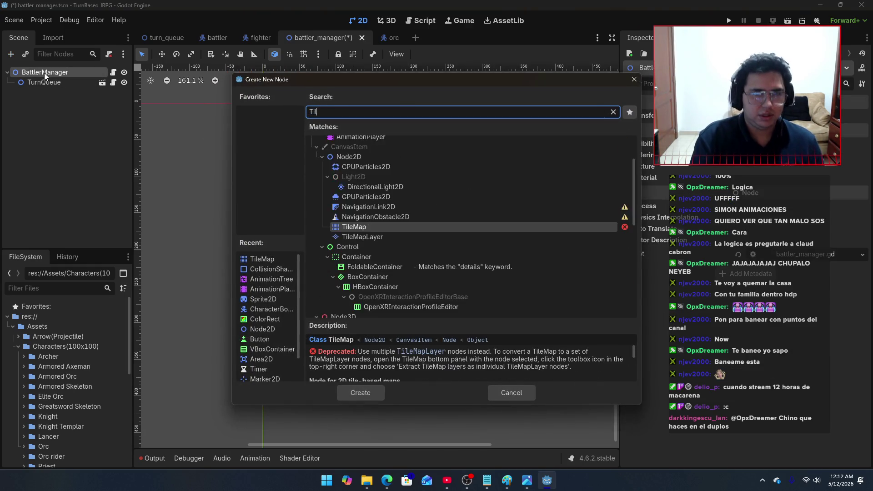
pyautogui.press('Down')
pyautogui.press('Return')
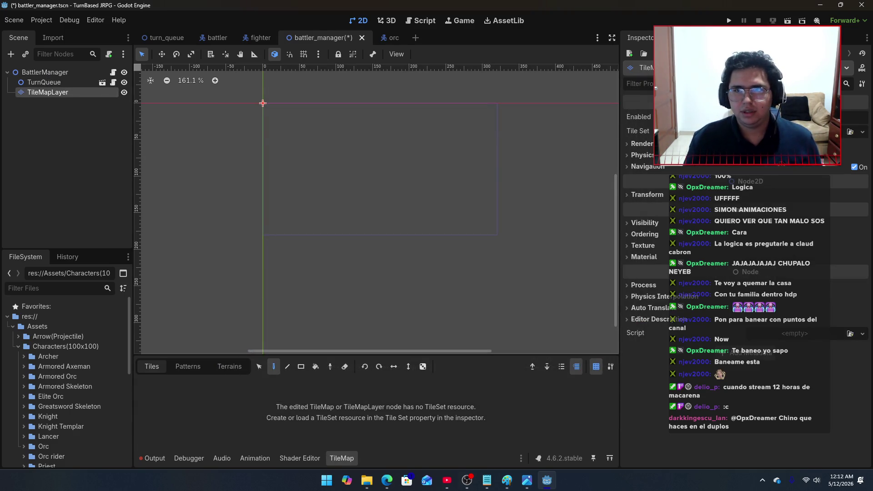
pyautogui.click(863, 132)
# - Give the layer a new TileSet with grasssheet.png as an atlas source with auto-created tiles
pyautogui.click(824, 162)
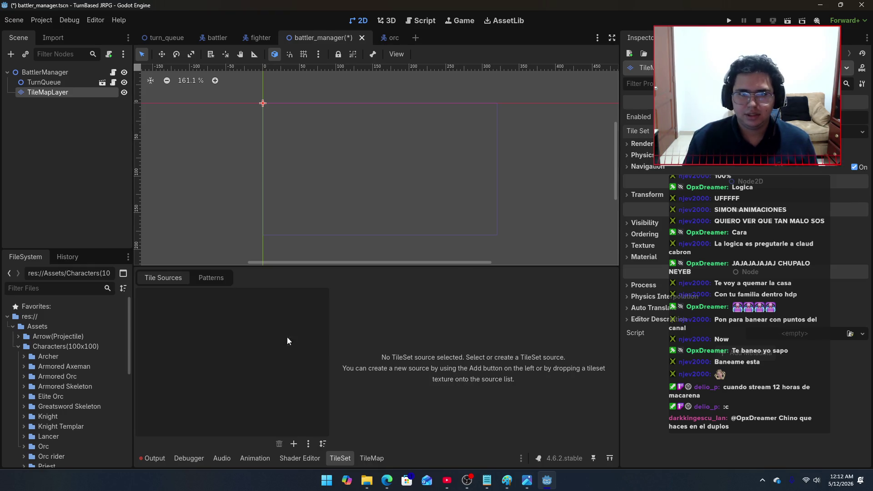
pyautogui.click(294, 444)
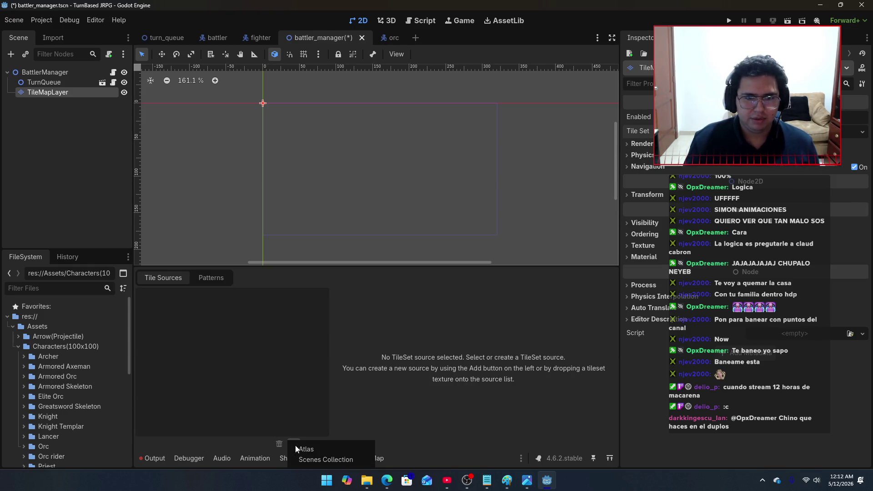
pyautogui.click(307, 449)
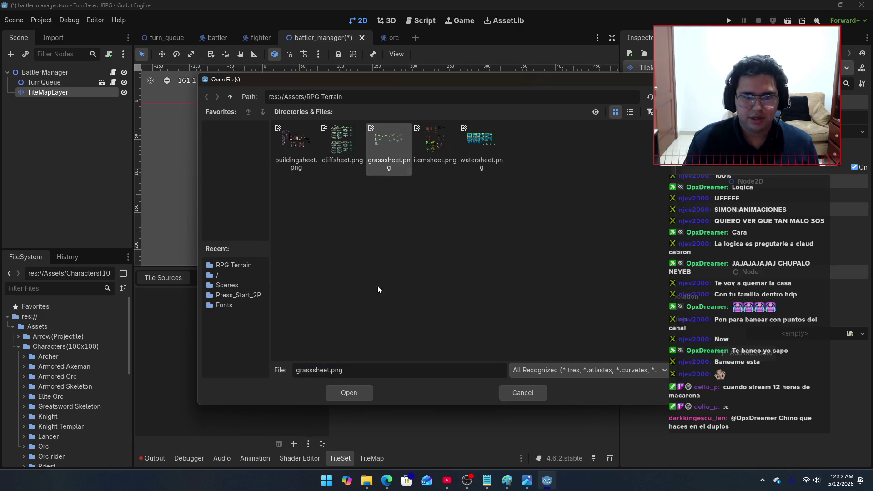
pyautogui.click(349, 394)
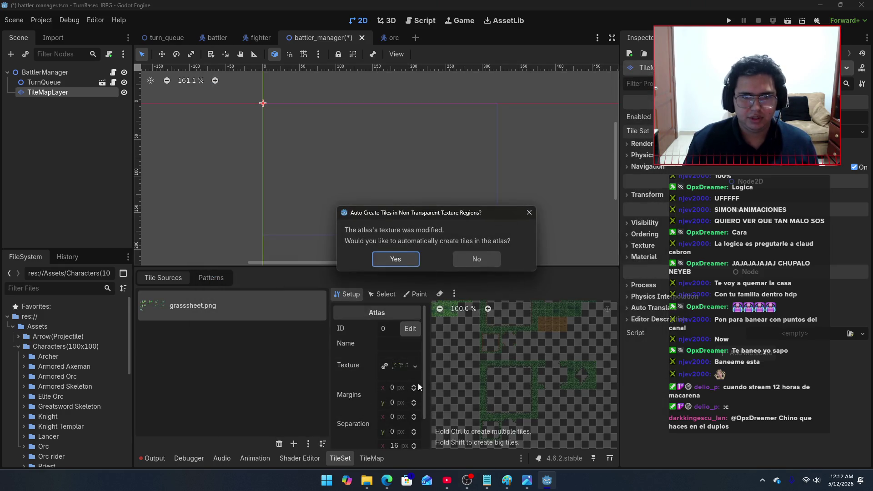
pyautogui.click(400, 259)
pyautogui.scroll(3, 457, 334)
pyautogui.moveTo(462, 333)
pyautogui.mouseDown()
pyautogui.moveTo(487, 392)
pyautogui.moveTo(500, 400)
pyautogui.moveTo(430, 356)
pyautogui.mouseUp()
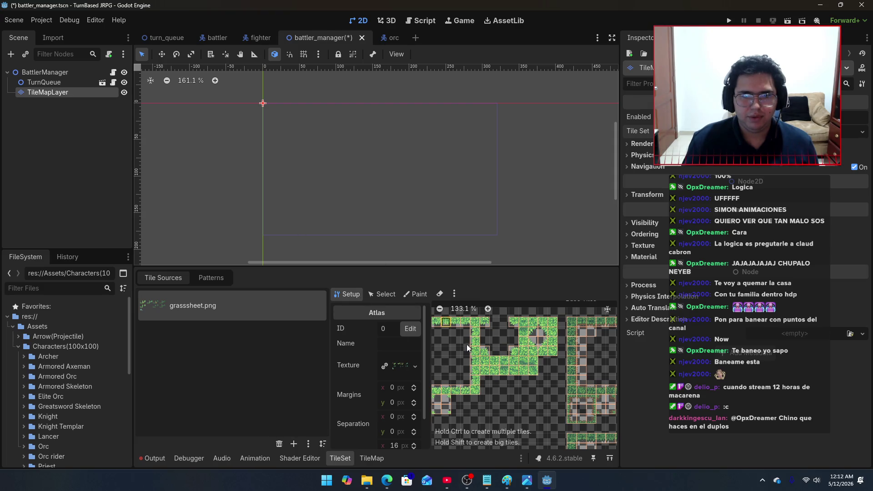
# - Rename the TileMapLayer node to Ground
pyautogui.doubleClick(64, 93)
pyautogui.write('Ground')
pyautogui.press('Return')
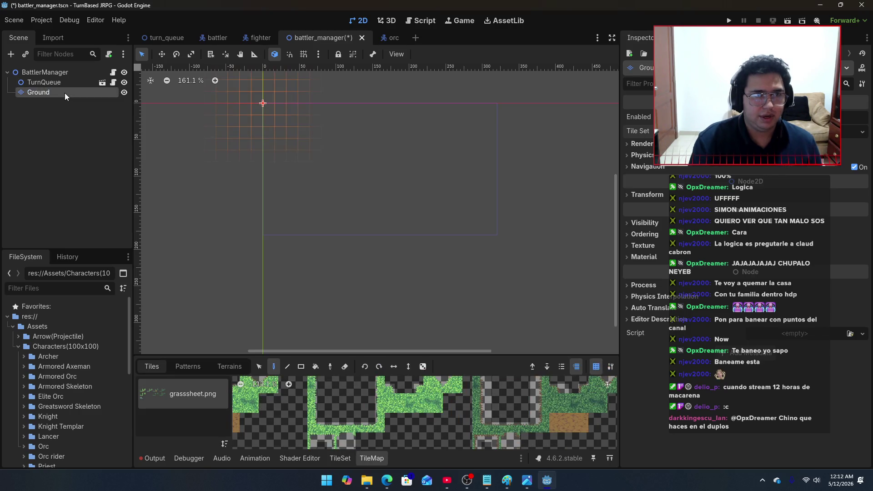
# - Select Ground, pick a grass tile and paint the first tiles below the origin
pyautogui.click(61, 127)
pyautogui.click(54, 91)
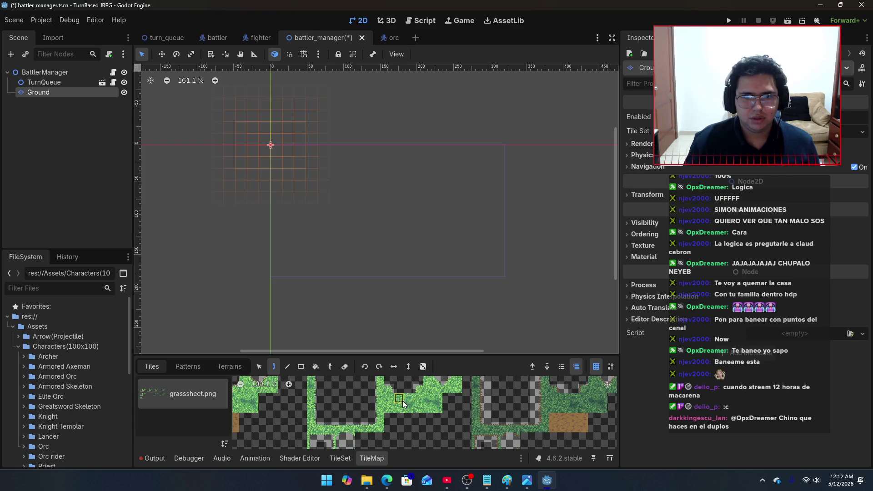
pyautogui.scroll(-1, 402, 400)
pyautogui.hscroll(-3, 454, 427)
pyautogui.scroll(-5, 358, 429)
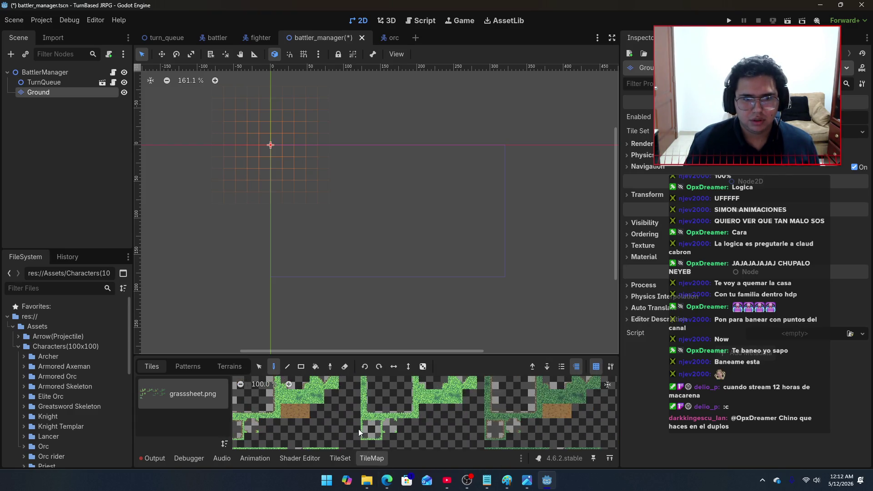
pyautogui.hscroll(3, 318, 397)
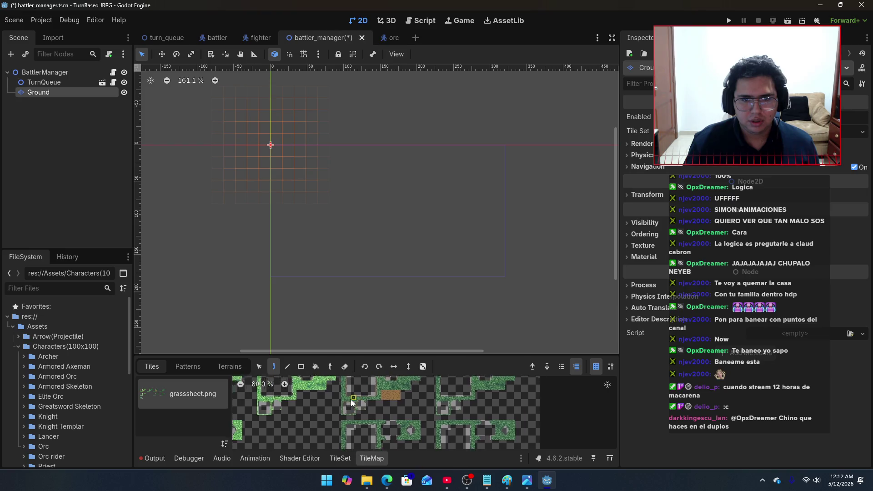
pyautogui.scroll(4, 358, 408)
pyautogui.scroll(3, 358, 408)
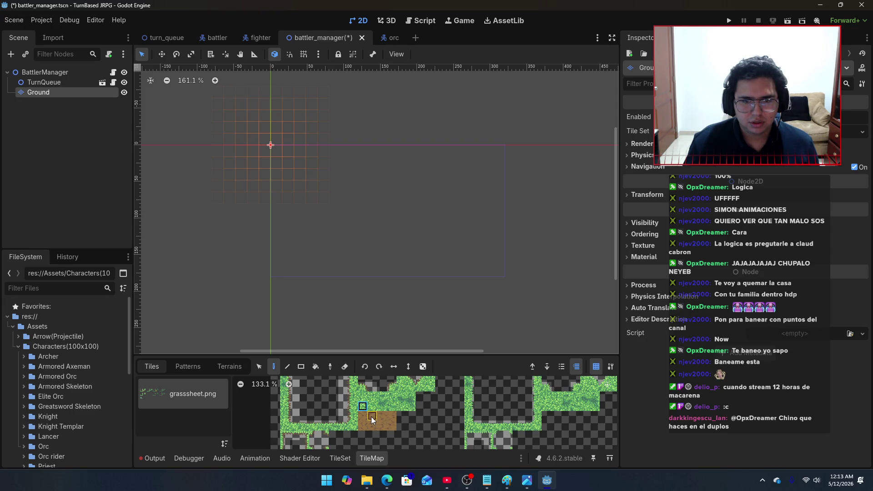
pyautogui.click(363, 396)
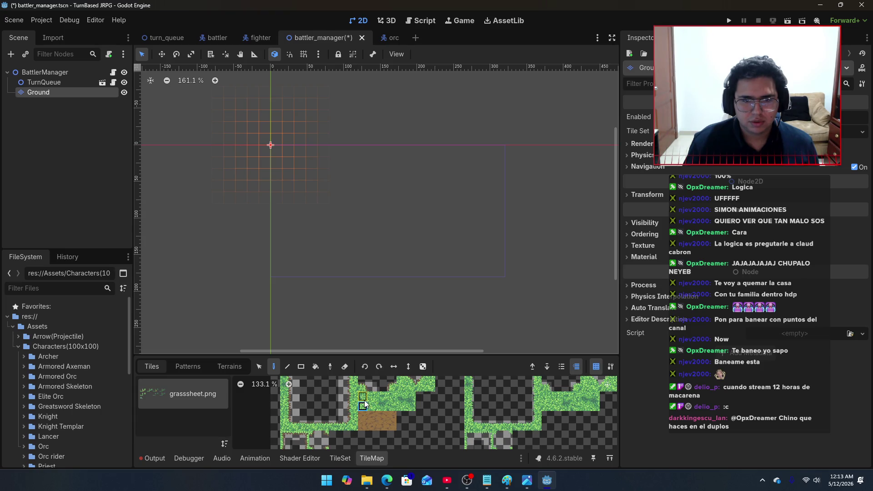
pyautogui.click(277, 161)
pyautogui.click(276, 174)
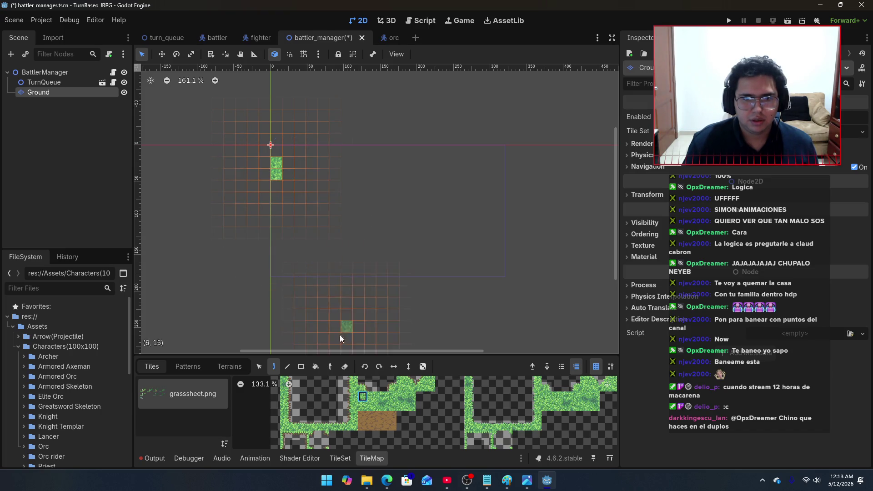
# - Paint the left and right grass columns and bottom row, undoing a misplaced stroke
pyautogui.click(372, 394)
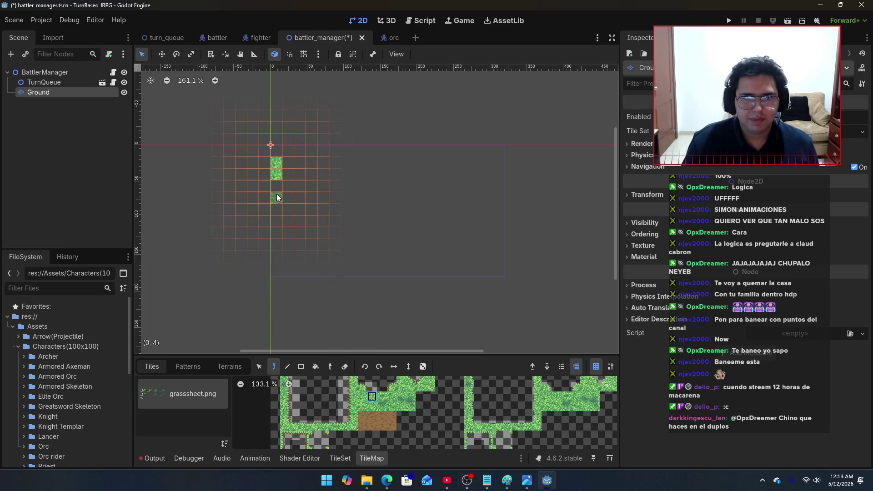
pyautogui.click(275, 197)
pyautogui.click(363, 404)
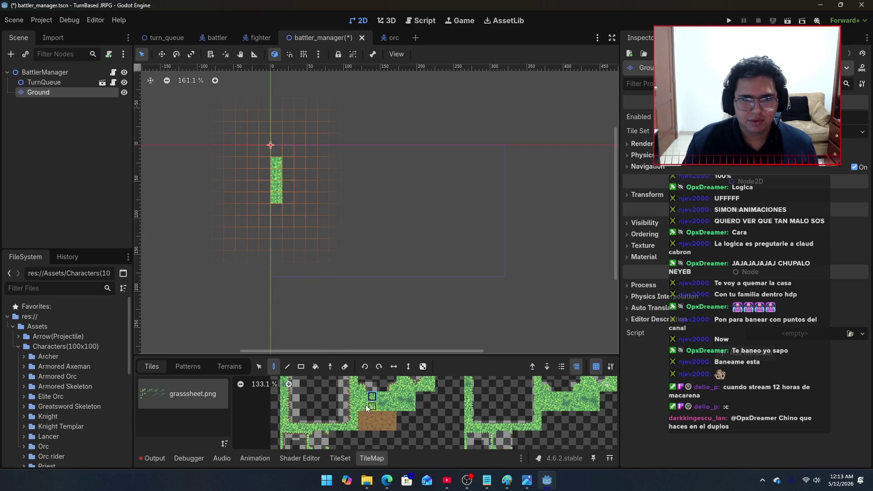
pyautogui.moveTo(273, 209); pyautogui.dragTo(280, 264)
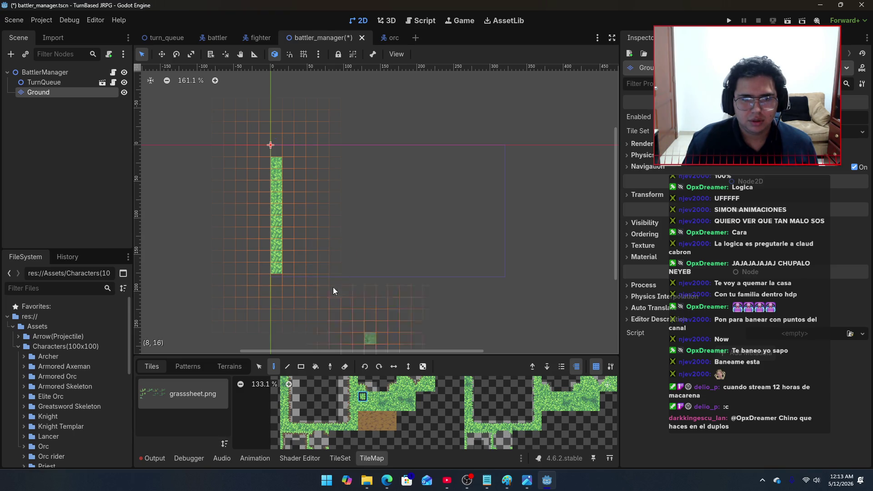
pyautogui.click(287, 268)
pyautogui.moveTo(287, 185)
pyautogui.mouseDown()
pyautogui.moveTo(287, 171)
pyautogui.moveTo(343, 158)
pyautogui.moveTo(441, 157)
pyautogui.moveTo(366, 153)
pyautogui.moveTo(476, 161)
pyautogui.moveTo(497, 155)
pyautogui.mouseUp()
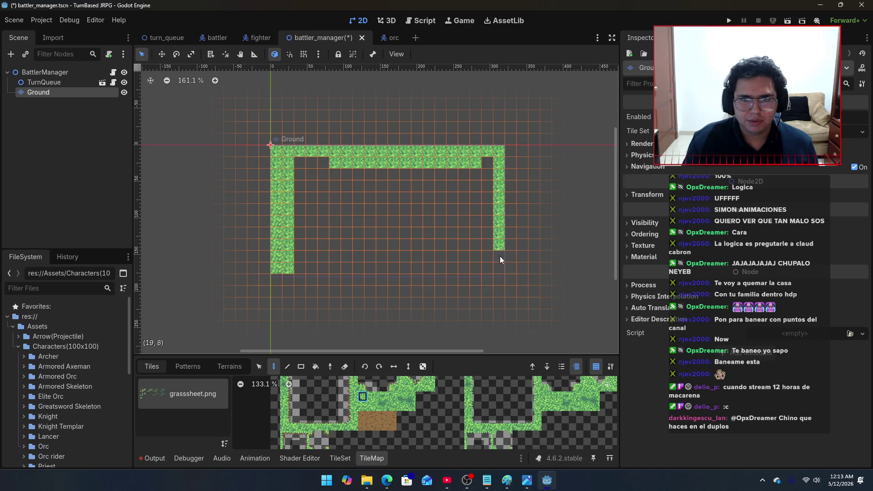
pyautogui.moveTo(492, 274); pyautogui.dragTo(353, 266)
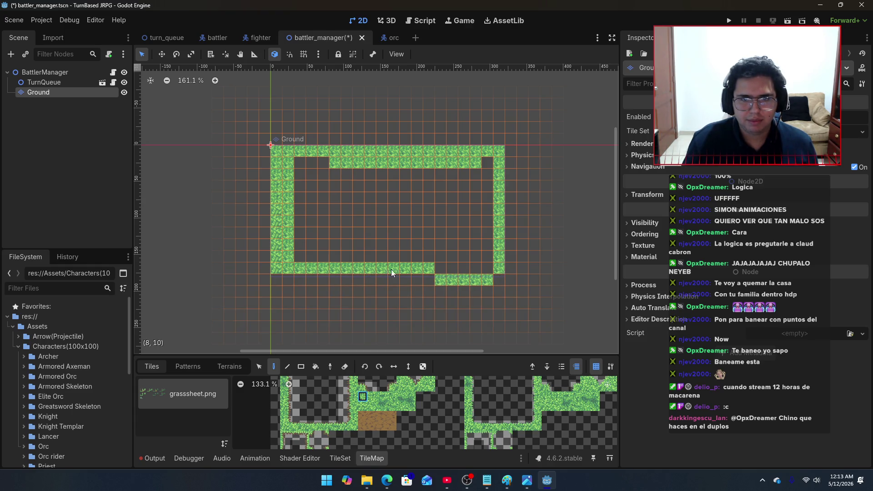
pyautogui.hotkey('ctrl', 'z')
pyautogui.hotkey('ctrl', 'z')
pyautogui.hotkey('ctrl', 'z')
# - Fill the remaining gaps in the grass rectangle and save the scene
pyautogui.moveTo(276, 268)
pyautogui.mouseDown()
pyautogui.moveTo(490, 269)
pyautogui.moveTo(499, 255)
pyautogui.moveTo(497, 159)
pyautogui.moveTo(349, 146)
pyautogui.mouseUp()
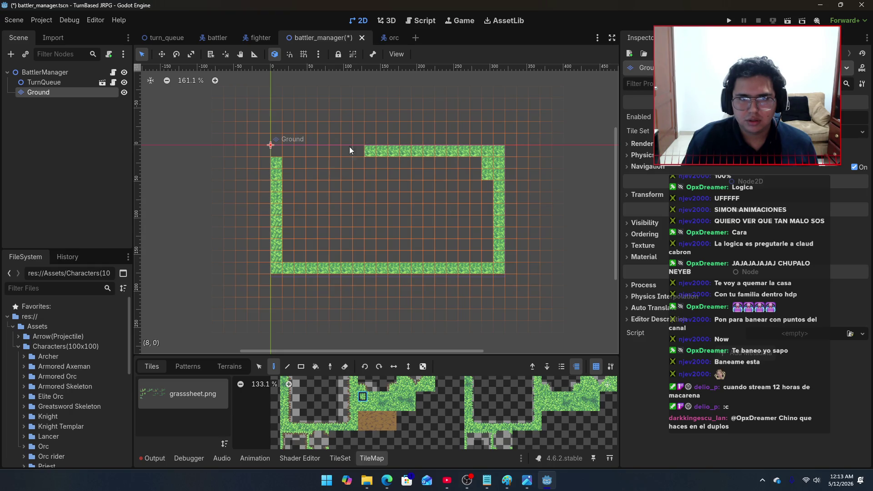
pyautogui.moveTo(291, 148)
pyautogui.mouseDown()
pyautogui.moveTo(280, 148)
pyautogui.moveTo(290, 255)
pyautogui.mouseUp()
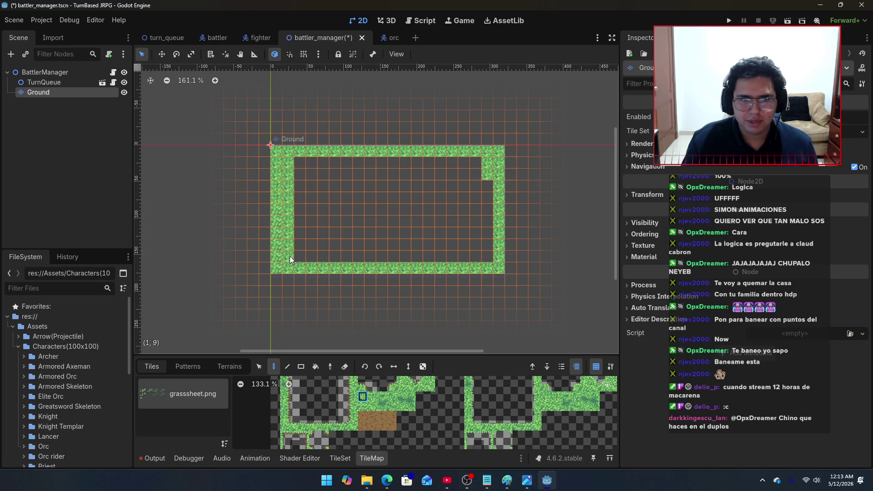
pyautogui.moveTo(313, 169)
pyautogui.mouseDown()
pyautogui.moveTo(331, 193)
pyautogui.moveTo(337, 230)
pyautogui.moveTo(320, 199)
pyautogui.moveTo(341, 177)
pyautogui.moveTo(411, 186)
pyautogui.mouseUp()
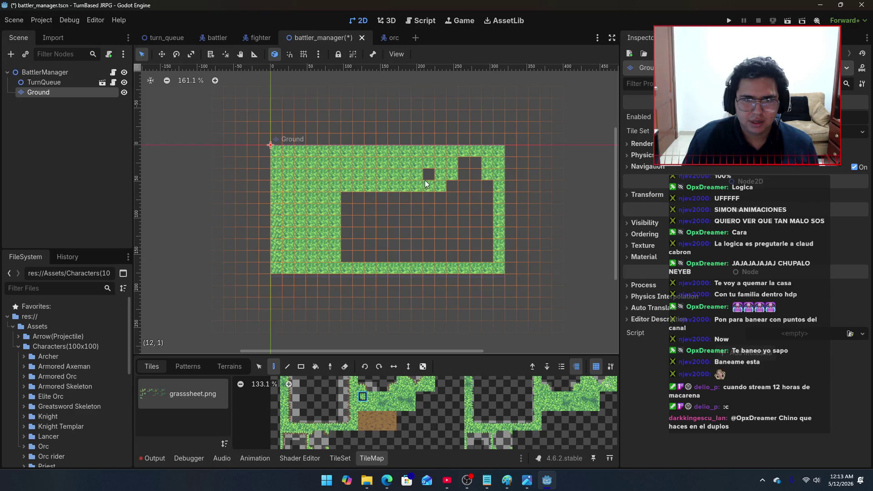
pyautogui.moveTo(487, 188)
pyautogui.mouseDown()
pyautogui.moveTo(470, 243)
pyautogui.moveTo(480, 212)
pyautogui.moveTo(479, 253)
pyautogui.mouseUp()
pyautogui.moveTo(478, 221)
pyautogui.mouseDown()
pyautogui.moveTo(444, 243)
pyautogui.moveTo(380, 255)
pyautogui.moveTo(355, 252)
pyautogui.moveTo(351, 222)
pyautogui.mouseUp()
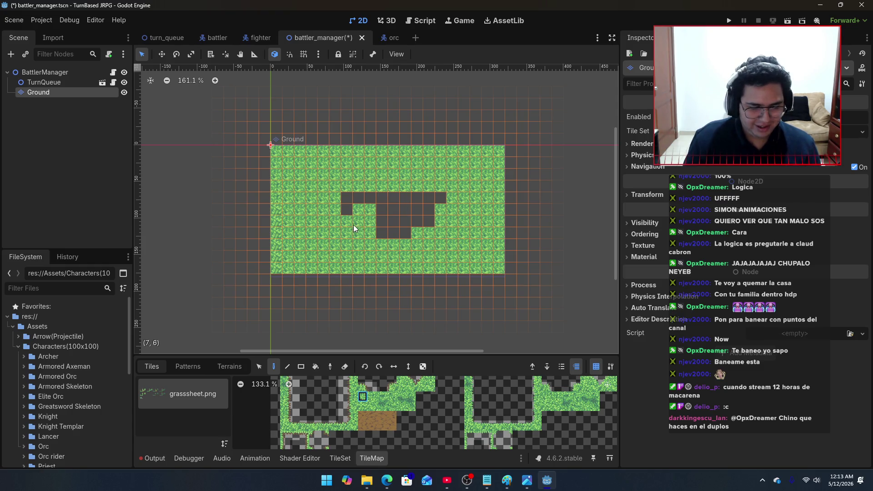
pyautogui.moveTo(336, 234)
pyautogui.mouseDown()
pyautogui.moveTo(346, 216)
pyautogui.moveTo(396, 195)
pyautogui.moveTo(416, 208)
pyautogui.moveTo(431, 203)
pyautogui.mouseUp()
pyautogui.hotkey('ctrl', 's')
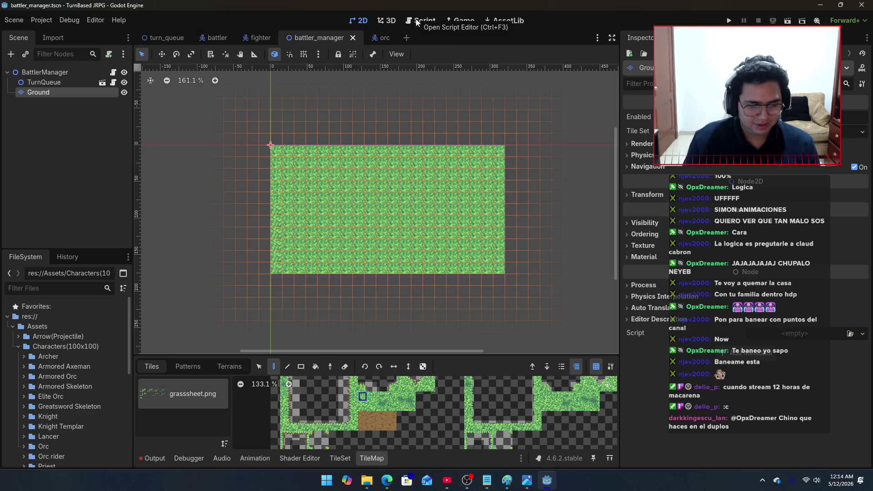
pyautogui.click(415, 18)
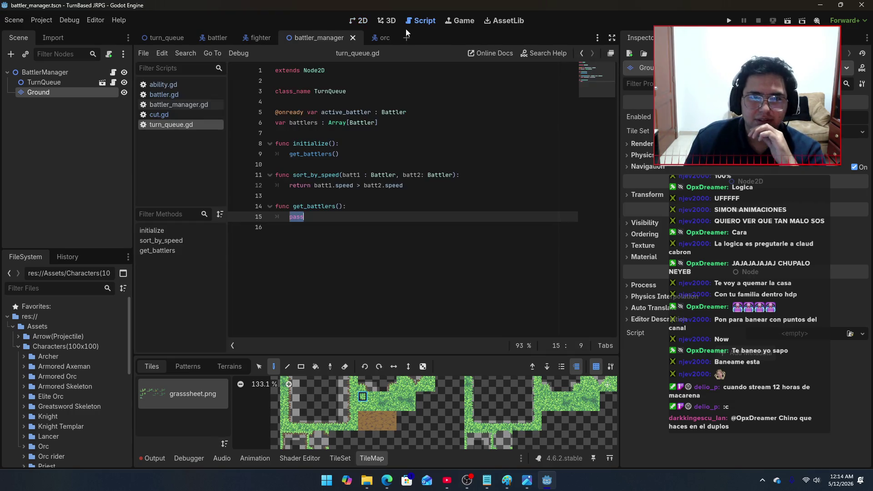
# - Look through cut.gd, battler.gd, ability.gd and battler_manager.gd in the script editor
pyautogui.click(165, 115)
pyautogui.click(184, 105)
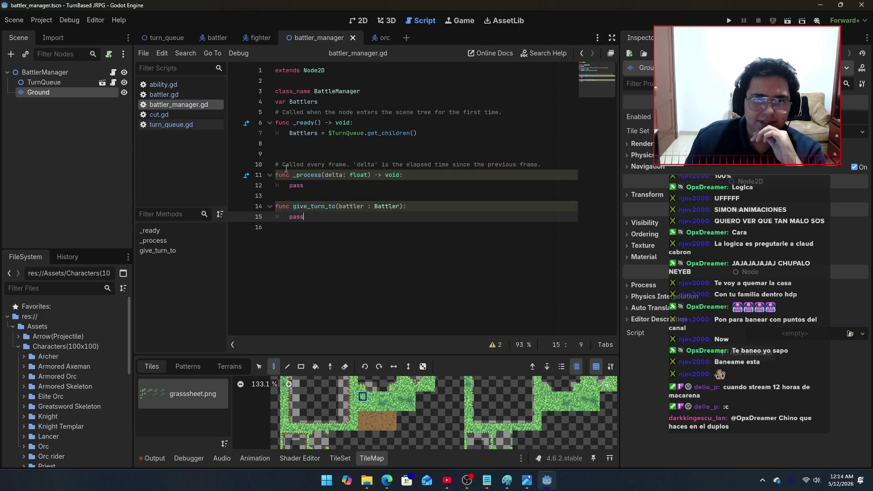
pyautogui.click(157, 95)
pyautogui.scroll(20, 324, 171)
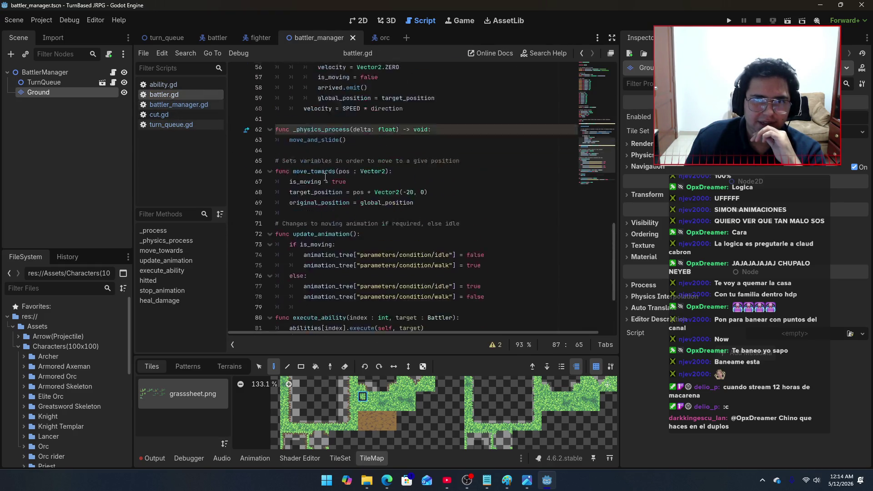
pyautogui.click(160, 84)
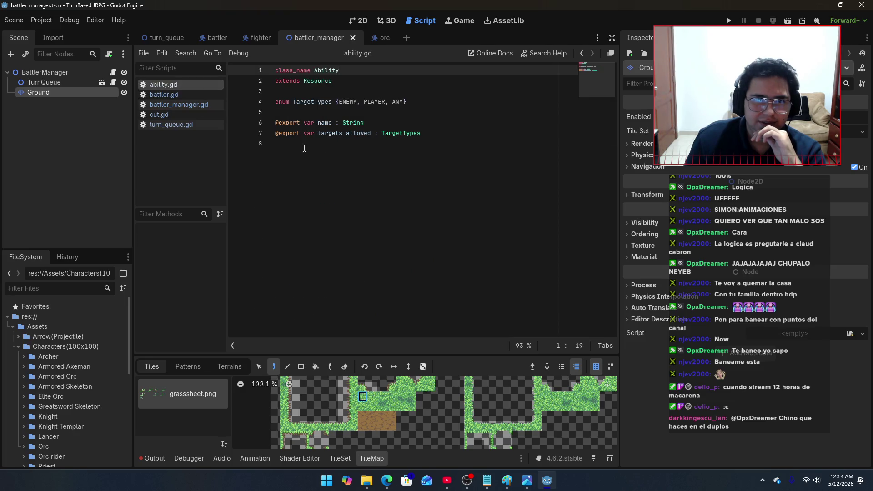
pyautogui.click(160, 97)
pyautogui.click(170, 108)
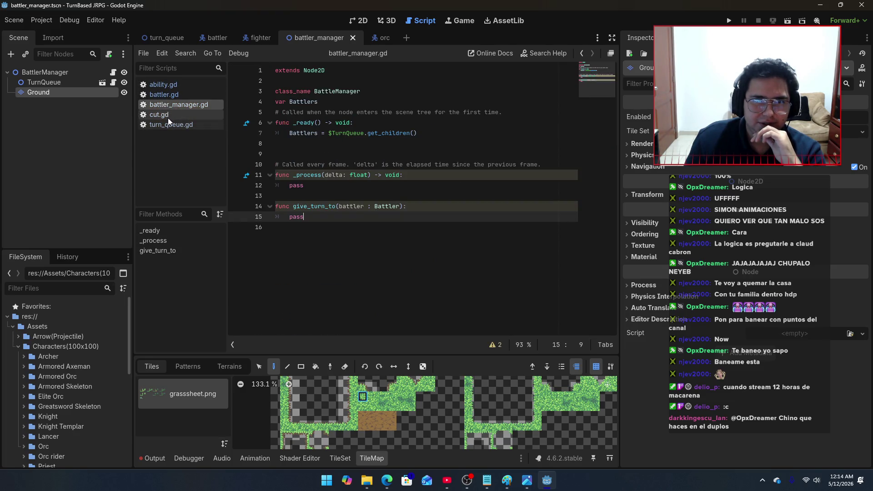
# - Switch to the battler_manager scene tab and show it in the 2D view
pyautogui.click(253, 39)
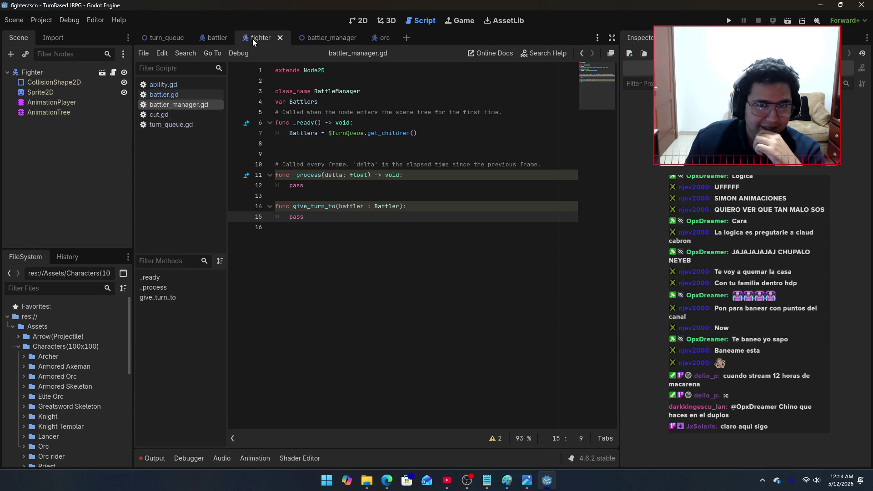
pyautogui.click(207, 40)
pyautogui.click(269, 37)
pyautogui.click(317, 38)
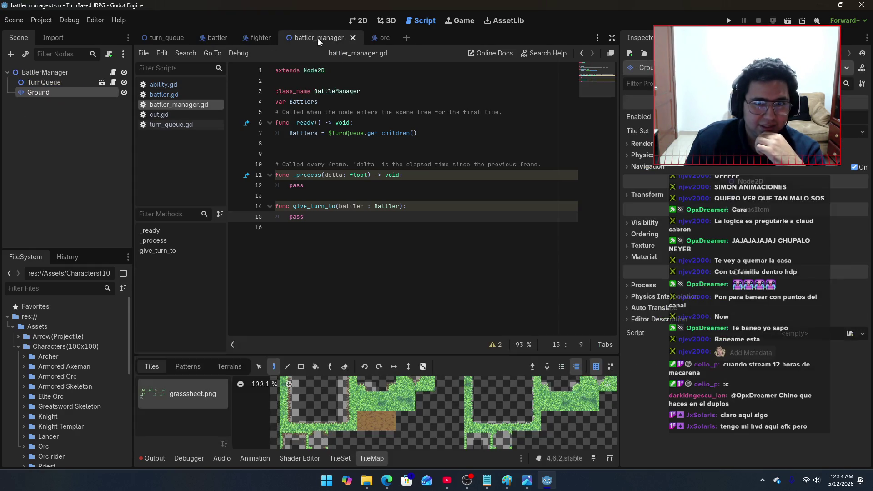
pyautogui.click(359, 21)
pyautogui.scroll(2, 366, 202)
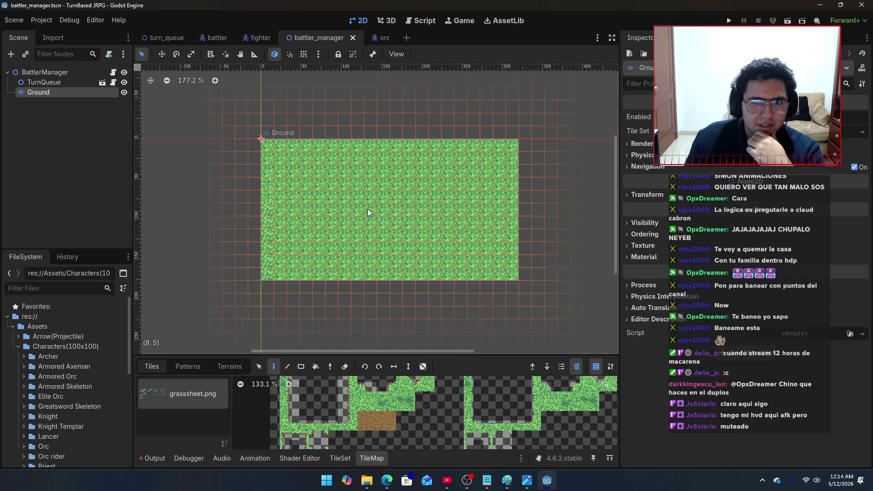
# - Pick the dark grass tile and paint it around the ground rectangle's border
pyautogui.hscroll(-1, 363, 213)
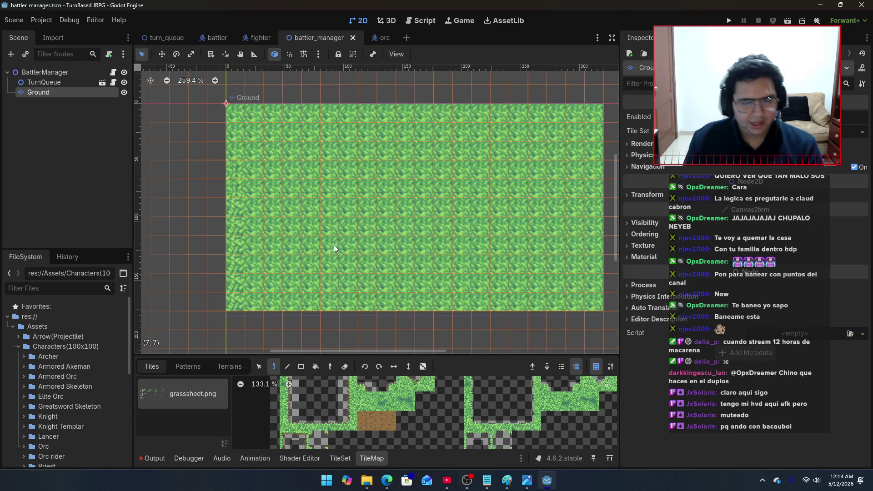
pyautogui.moveTo(423, 220); pyautogui.dragTo(391, 223)
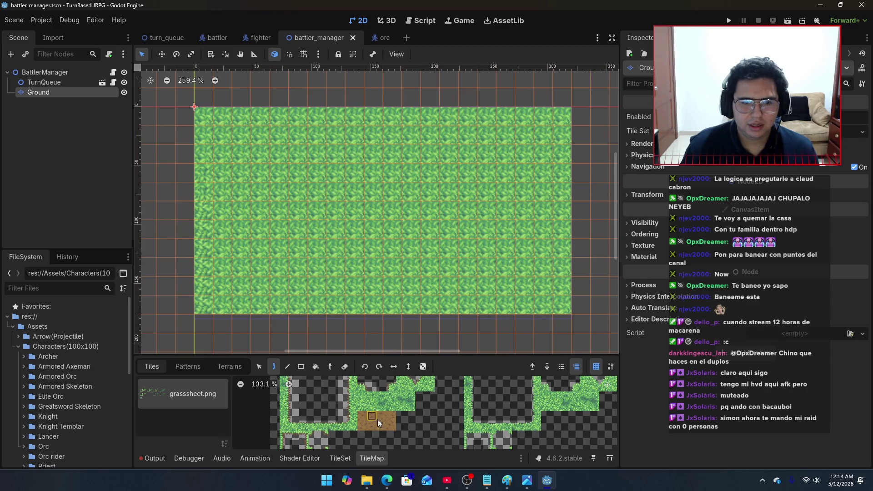
pyautogui.scroll(-1, 422, 418)
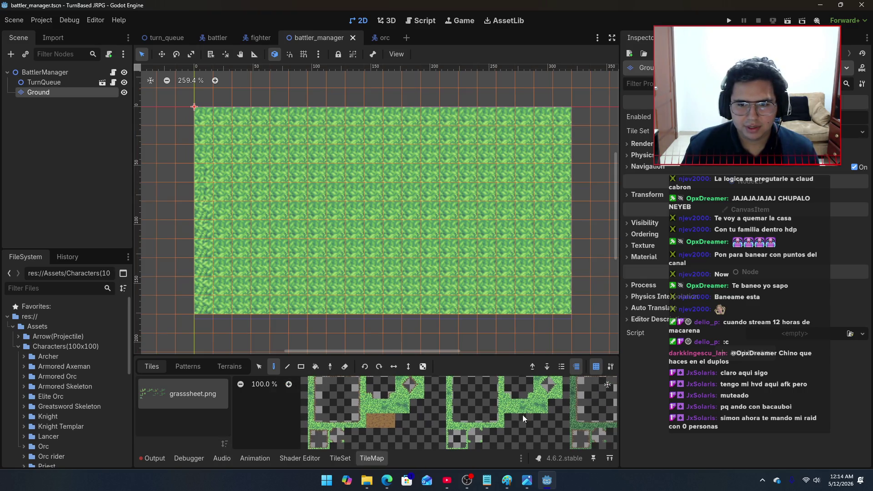
pyautogui.hscroll(3, 371, 411)
pyautogui.click(424, 394)
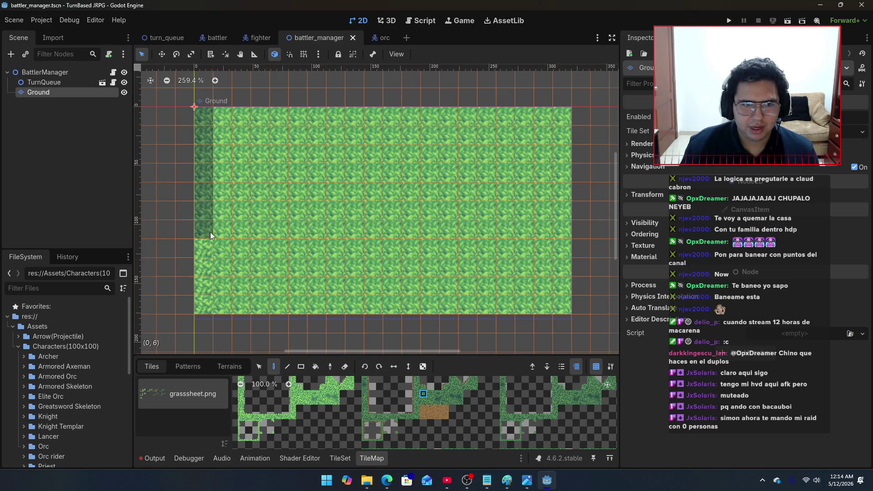
pyautogui.moveTo(208, 292)
pyautogui.mouseDown()
pyautogui.moveTo(224, 296)
pyautogui.moveTo(222, 187)
pyautogui.mouseUp()
pyautogui.moveTo(218, 126)
pyautogui.mouseDown()
pyautogui.moveTo(550, 122)
pyautogui.moveTo(562, 193)
pyautogui.mouseUp()
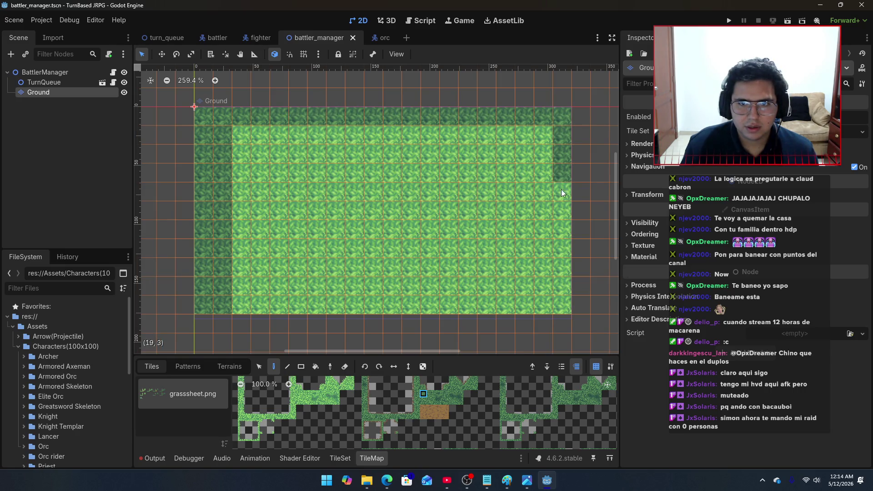
pyautogui.moveTo(563, 286)
pyautogui.mouseDown()
pyautogui.moveTo(468, 307)
pyautogui.moveTo(298, 305)
pyautogui.mouseUp()
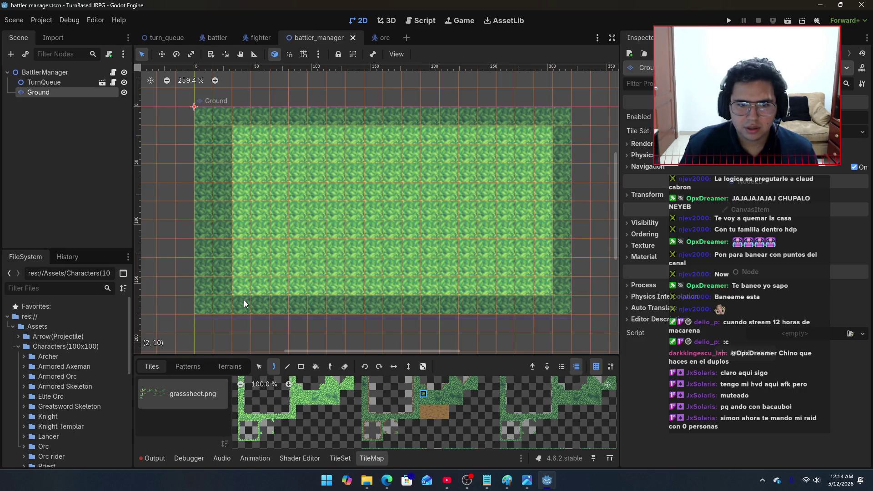
# - Bucket-fill the light grass interior with dark grass and save the scene
pyautogui.click(316, 366)
pyautogui.click(324, 262)
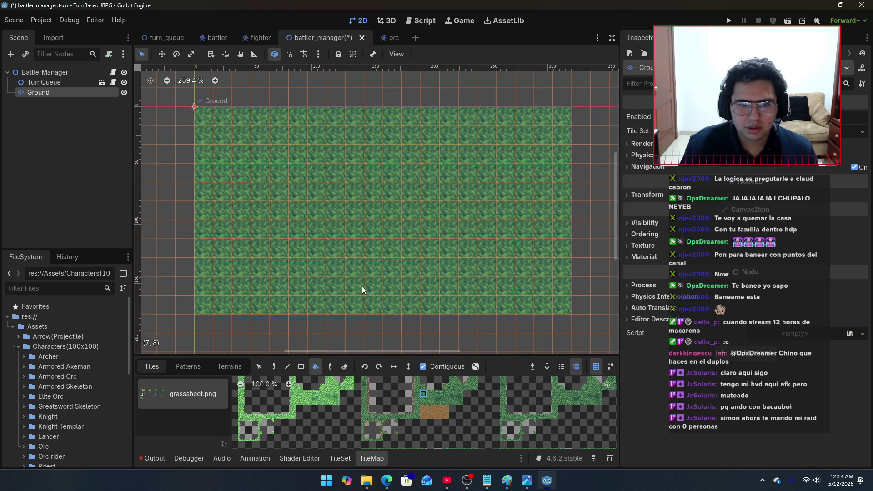
pyautogui.click(260, 366)
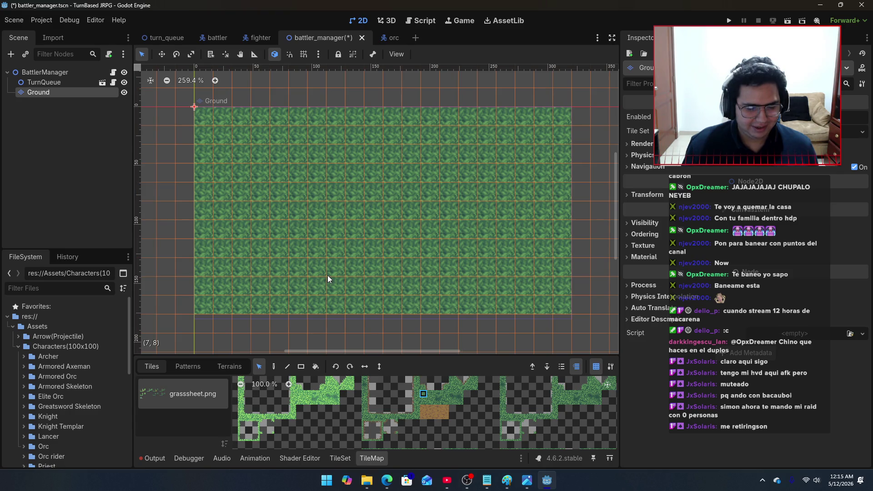
pyautogui.hotkey('ctrl', 's')
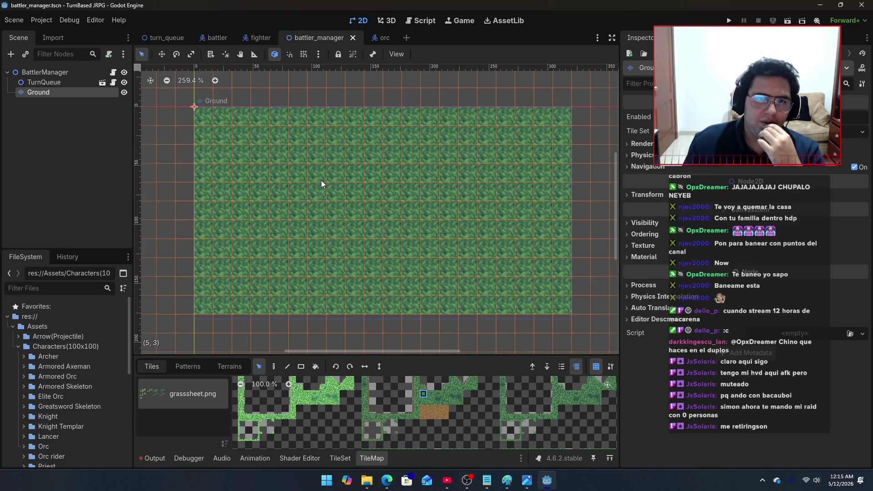
pyautogui.click(51, 71)
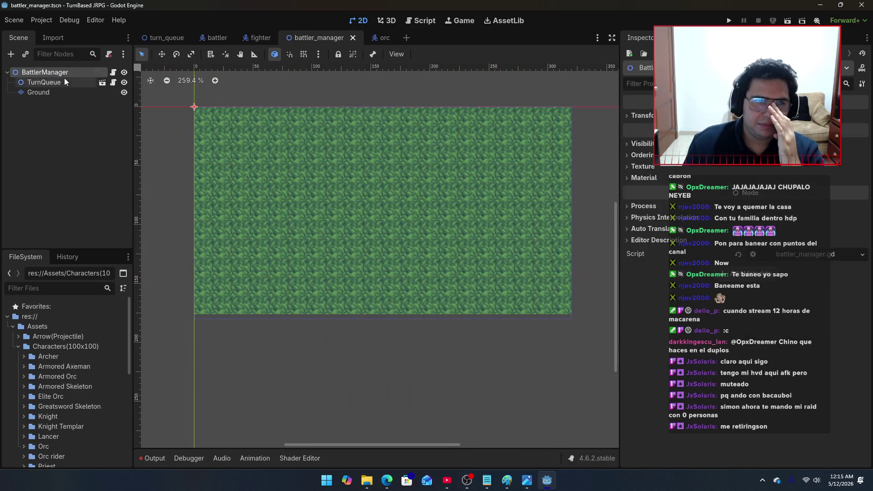
# - Add a Node2D named SpawnPoints under BattlerManager
pyautogui.hotkey('ctrl', 'a')
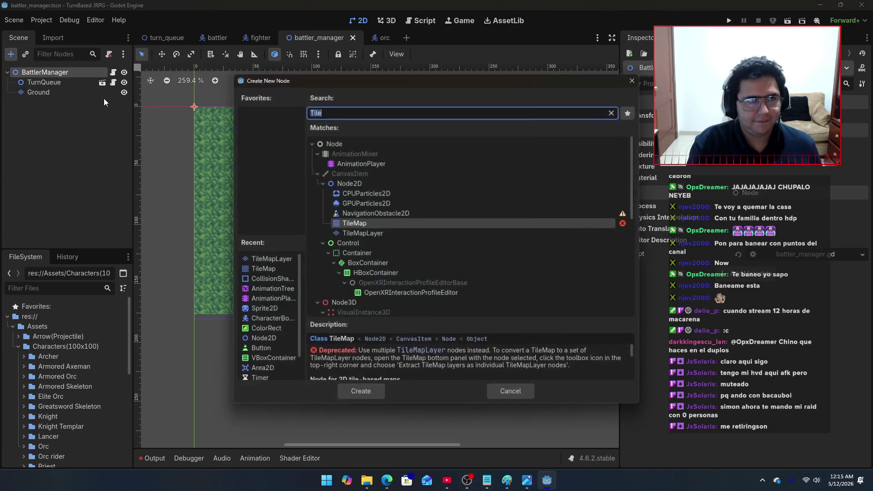
pyautogui.write('Node2D')
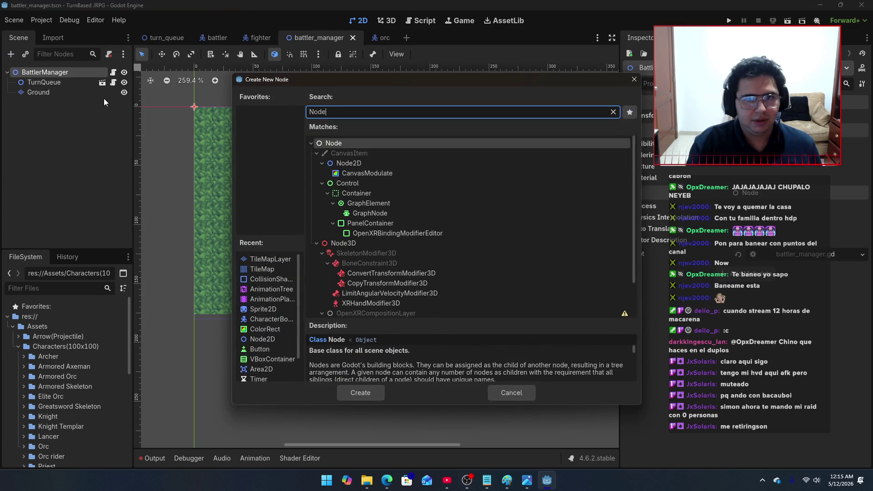
pyautogui.press('Return')
pyautogui.press('F2')
pyautogui.write('SpawnPo')
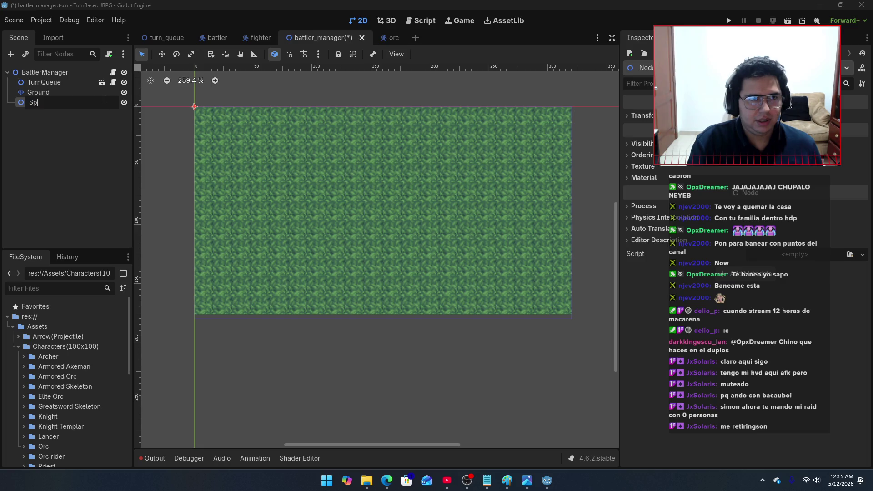
pyautogui.write('ints')
pyautogui.press('Return')
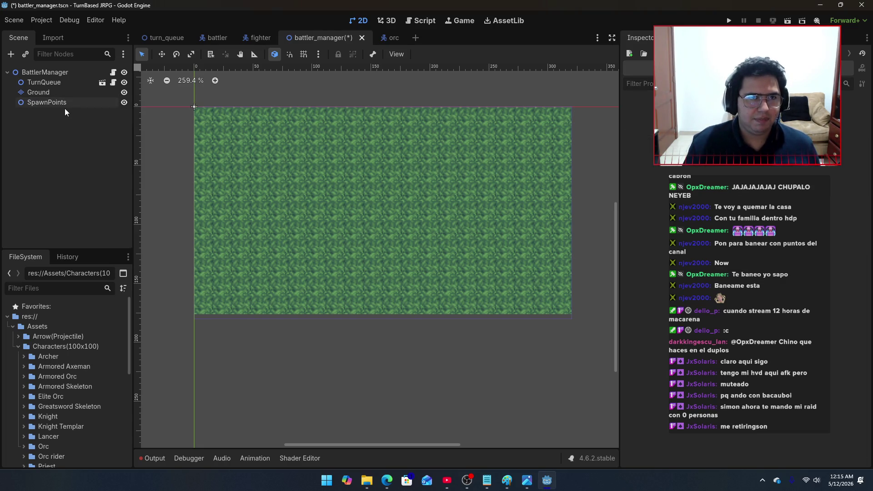
# - Add a Marker2D under SpawnPoints and move it onto the grass ground
pyautogui.hotkey('ctrl', 'a')
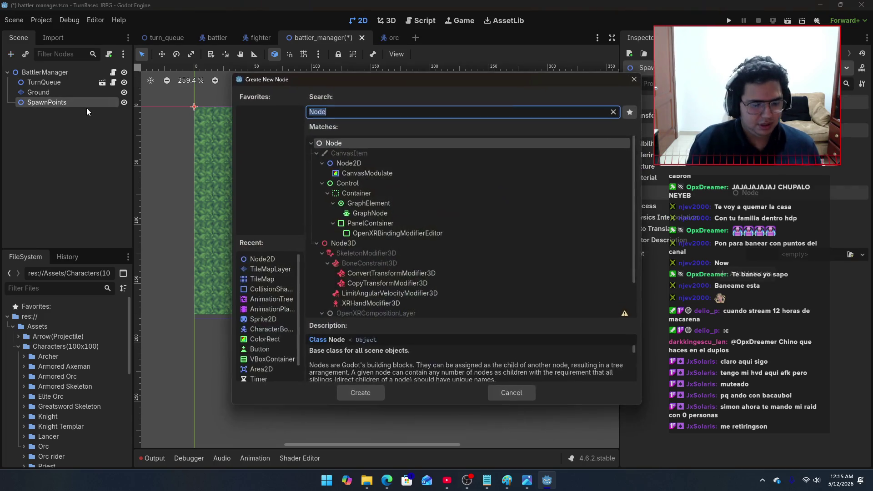
pyautogui.write('Marker')
pyautogui.press('Return')
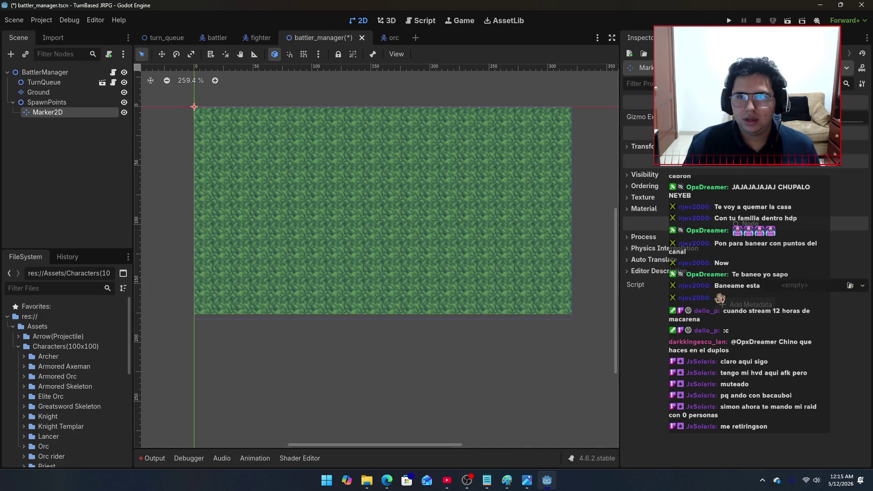
pyautogui.click(646, 150)
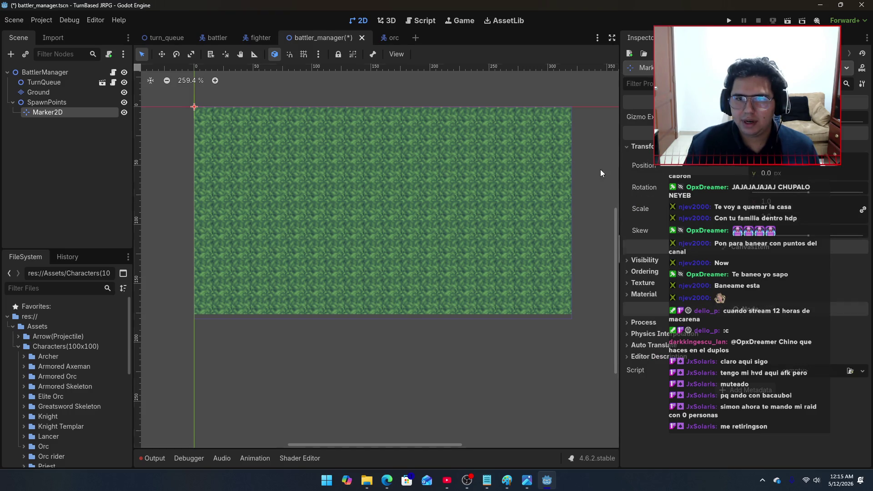
pyautogui.moveTo(193, 107); pyautogui.dragTo(292, 145)
pyautogui.moveTo(304, 151)
pyautogui.mouseDown()
pyautogui.moveTo(320, 156)
pyautogui.moveTo(304, 153)
pyautogui.mouseUp()
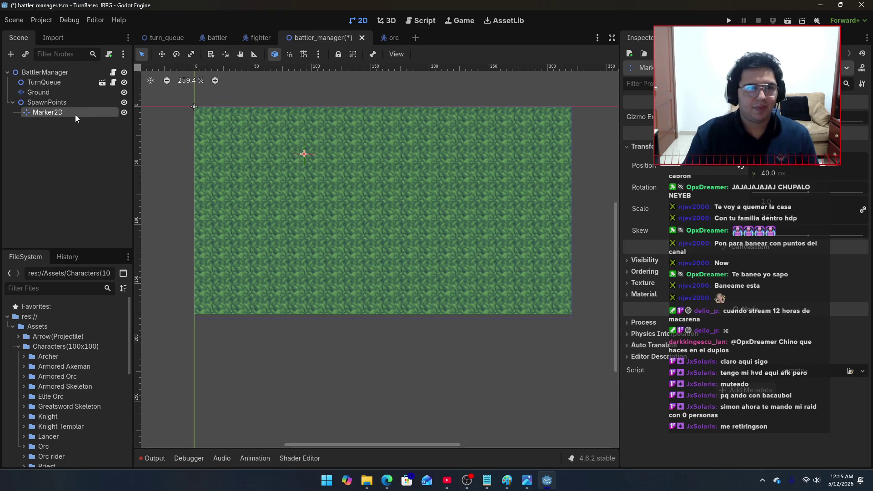
# - Rename the marker to PlayerSpawn1 and save the scene
pyautogui.press('F1')
pyautogui.press('Escape')
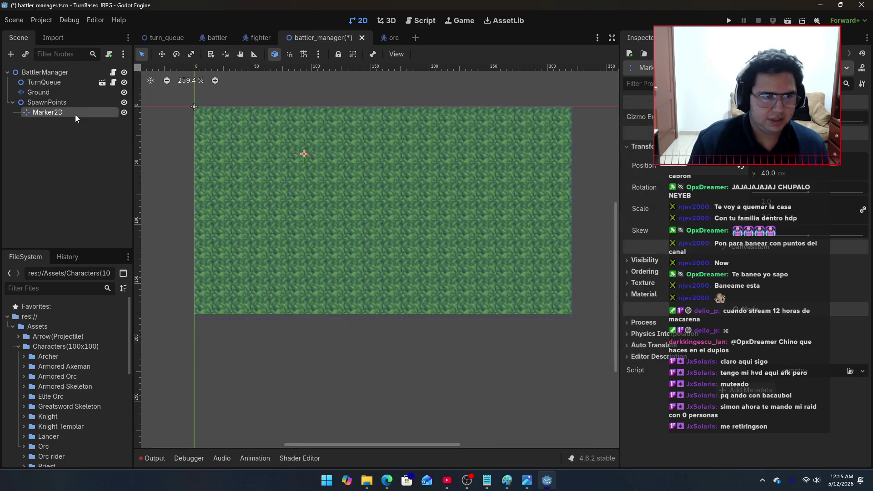
pyautogui.press('F2')
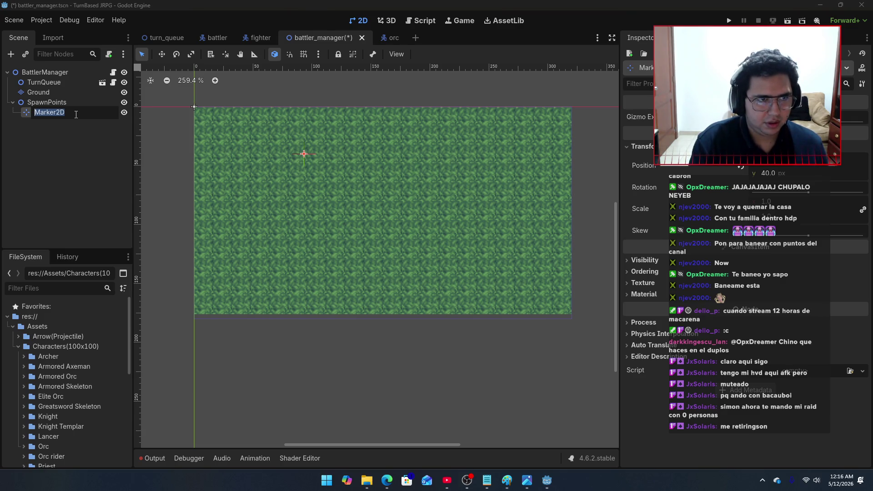
pyautogui.write('Player')
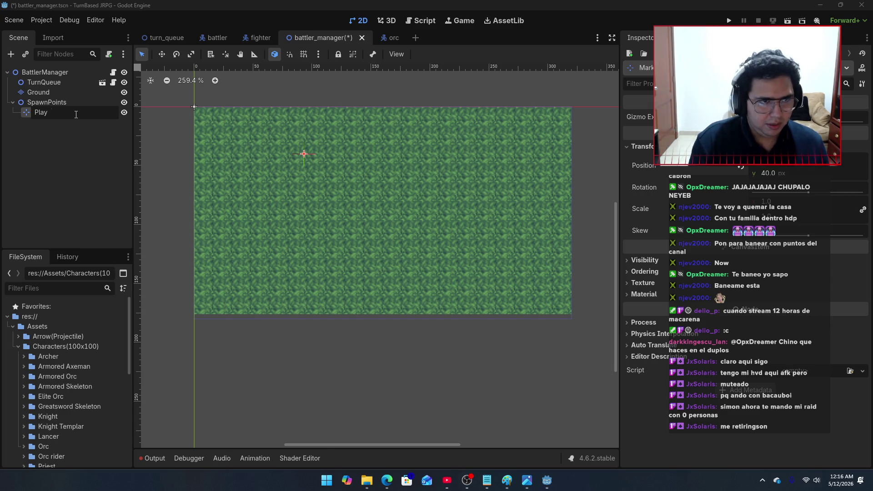
pyautogui.write('Spawn')
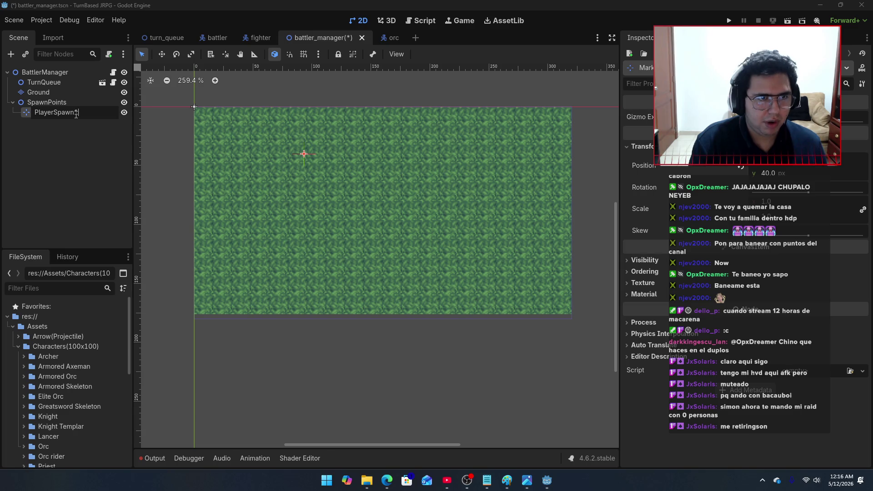
pyautogui.press('Return')
pyautogui.hotkey('ctrl', 's')
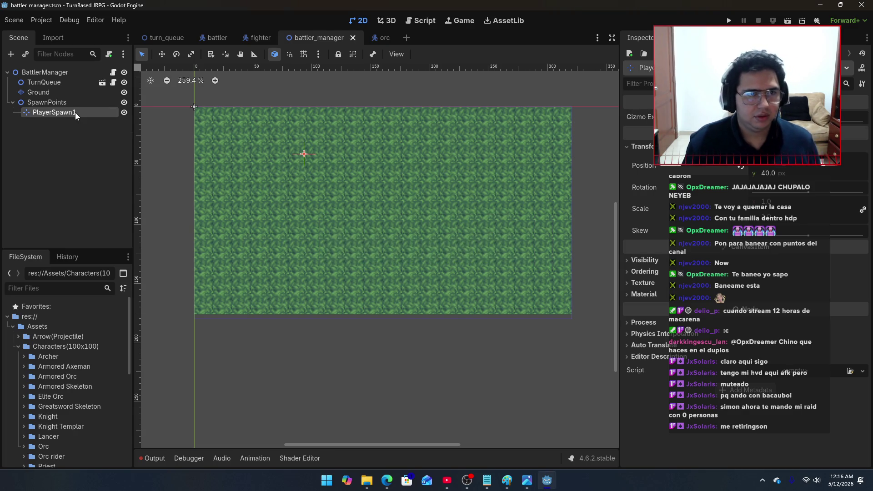
pyautogui.click(60, 101)
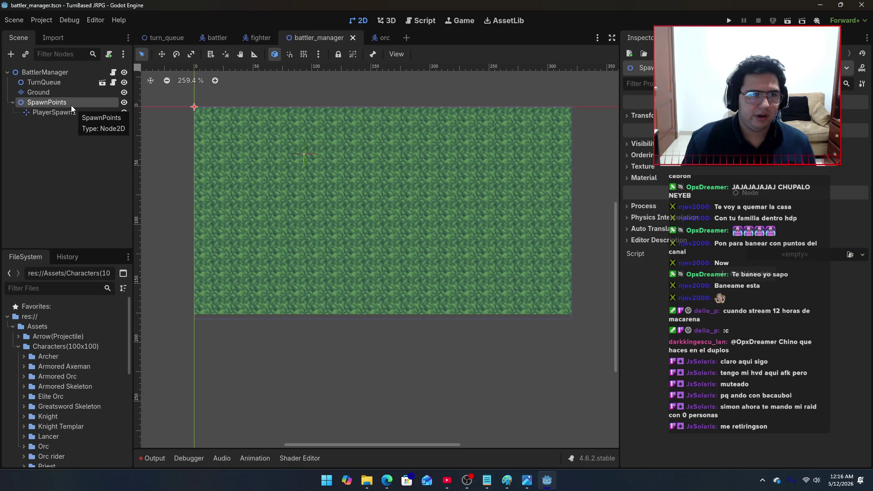
# - Search for Node2D in Create New Node and create it under SpawnPoints
pyautogui.doubleClick(71, 105)
pyautogui.press('Escape')
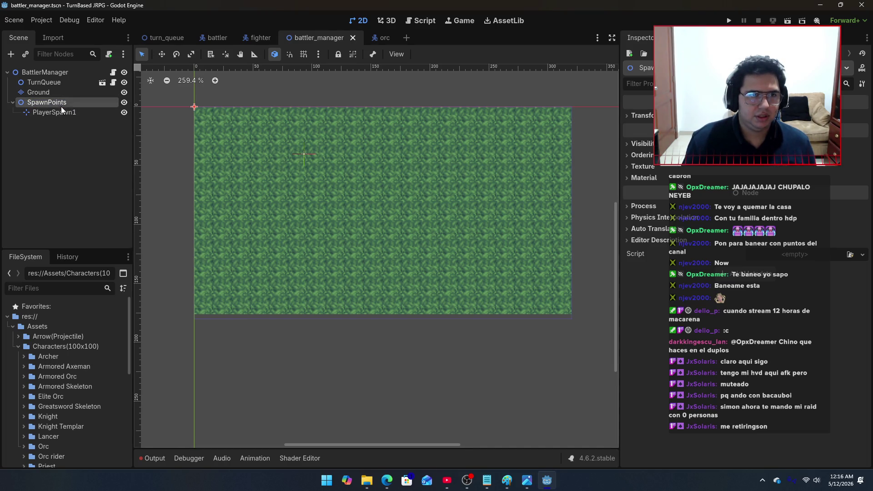
pyautogui.click(73, 112)
pyautogui.click(77, 106)
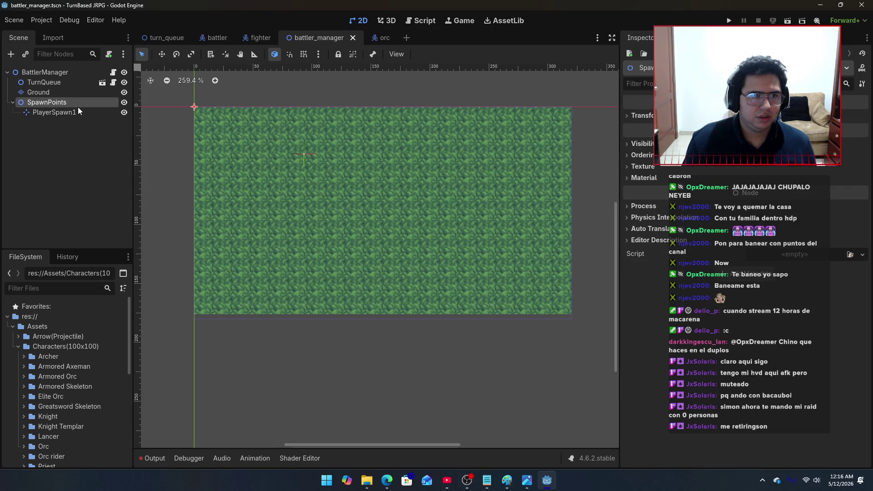
pyautogui.hotkey('ctrl', 'a')
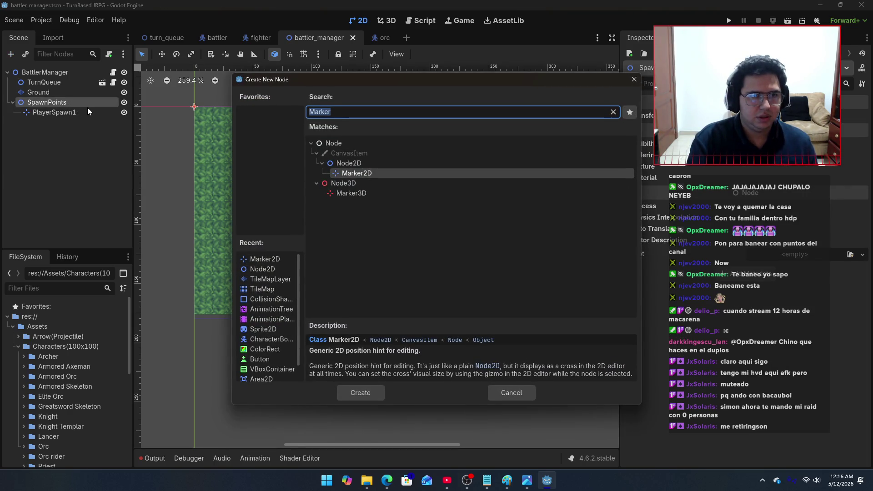
pyautogui.write('Player')
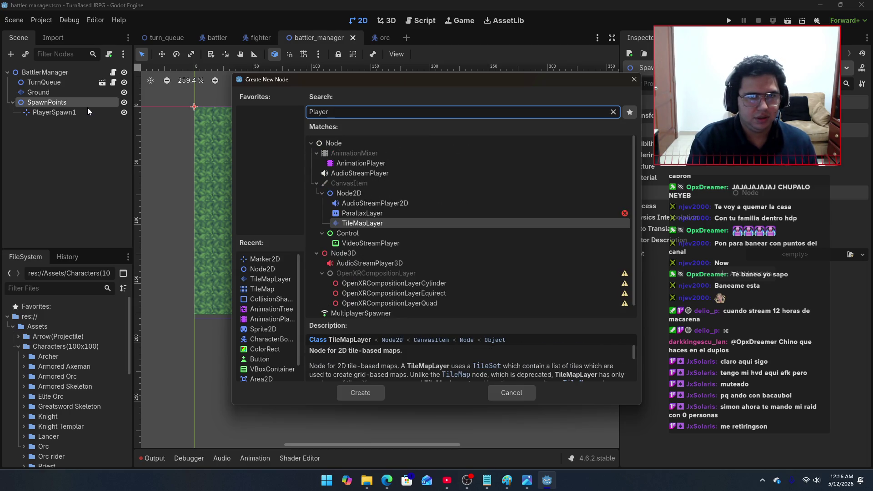
pyautogui.press('BackSpace')
pyautogui.press('BackSpace')
pyautogui.press('BackSpace')
pyautogui.write('Node')
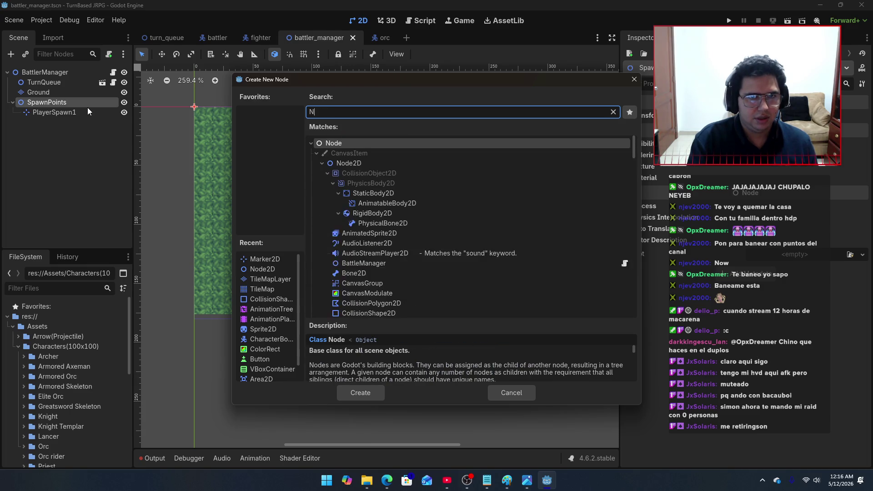
pyautogui.click(325, 160)
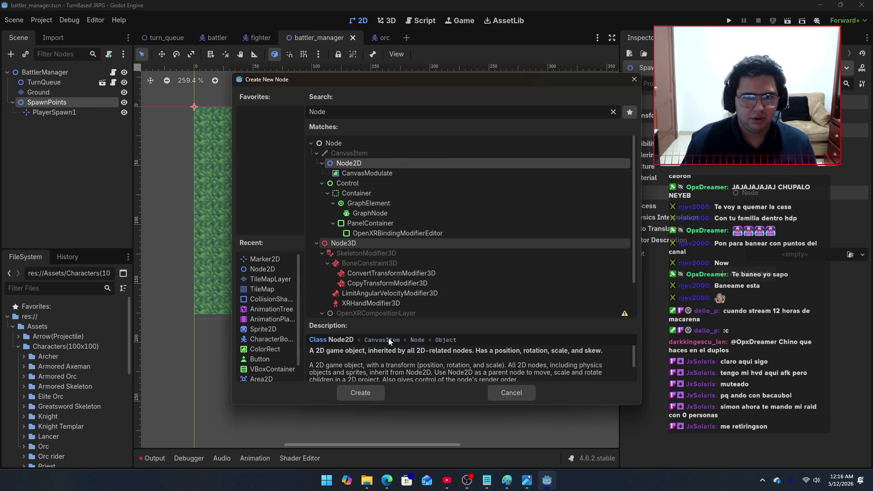
pyautogui.click(361, 394)
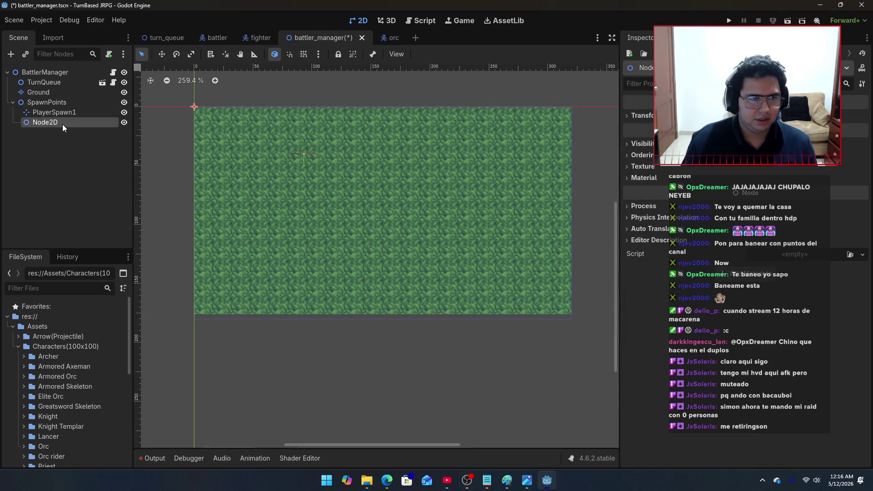
# - Check the browser's ChatGPT conversation about Godot scenes, then return to Godot
pyautogui.doubleClick(62, 124)
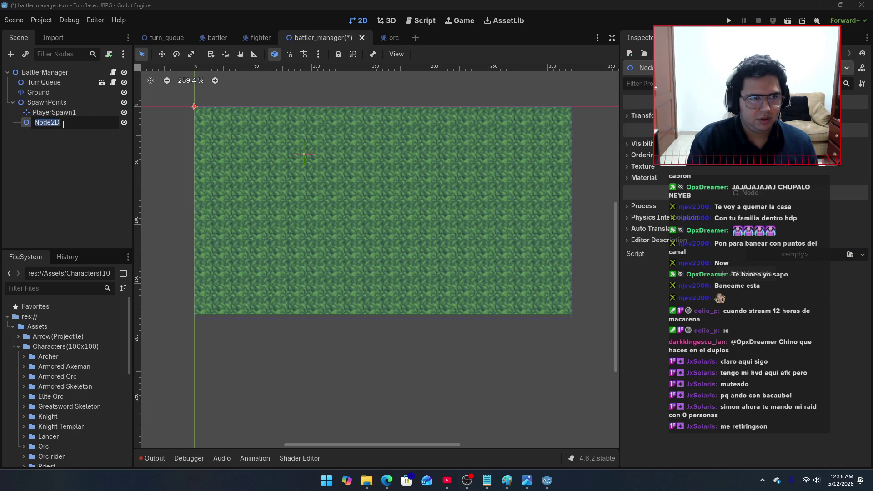
pyautogui.click(387, 480)
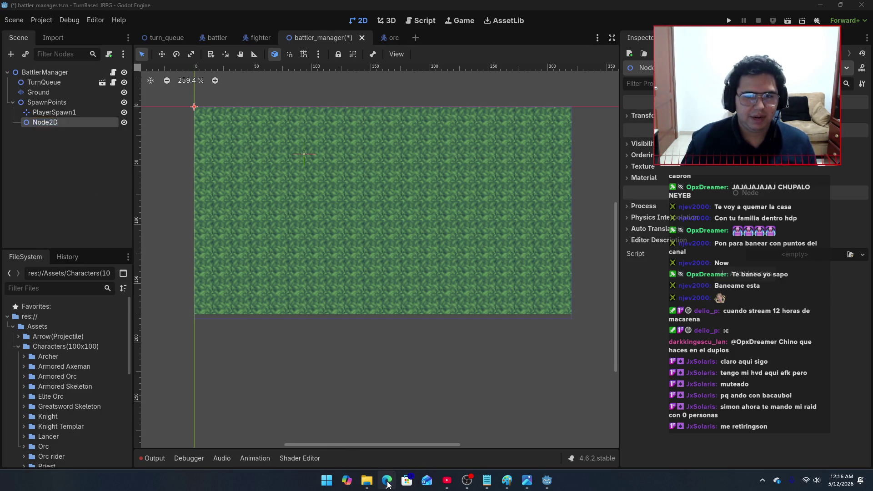
pyautogui.click(175, 9)
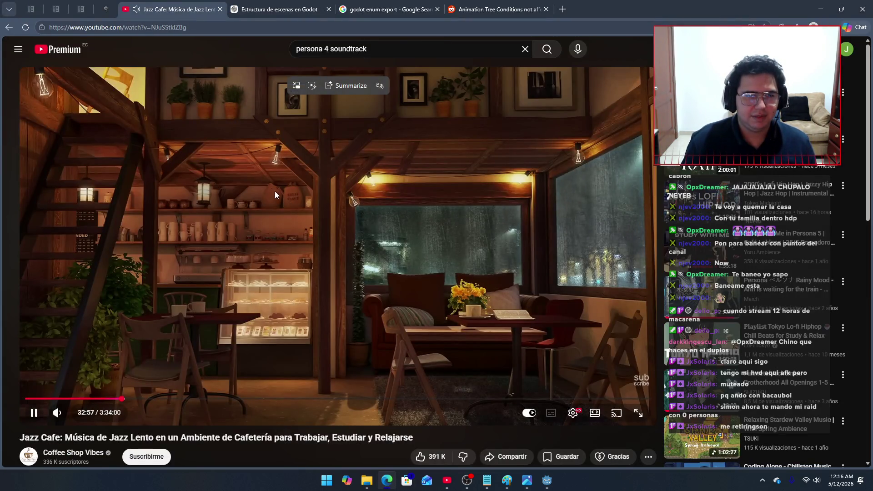
pyautogui.click(295, 13)
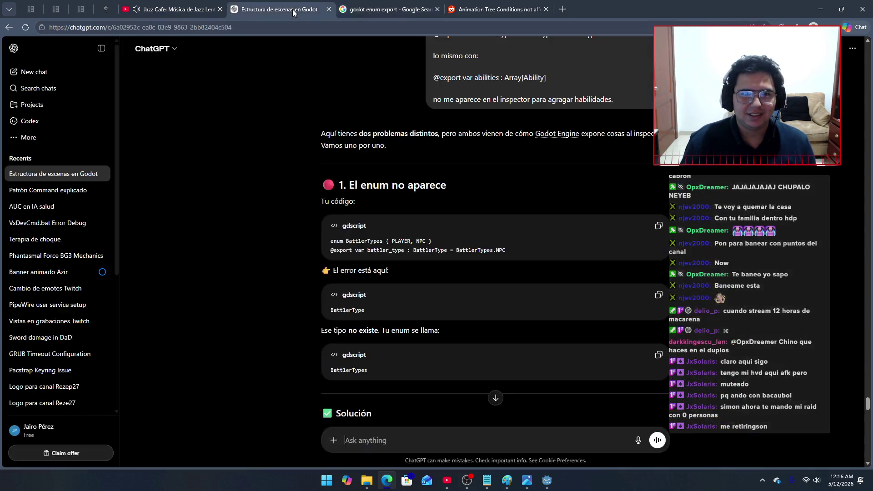
pyautogui.click(821, 9)
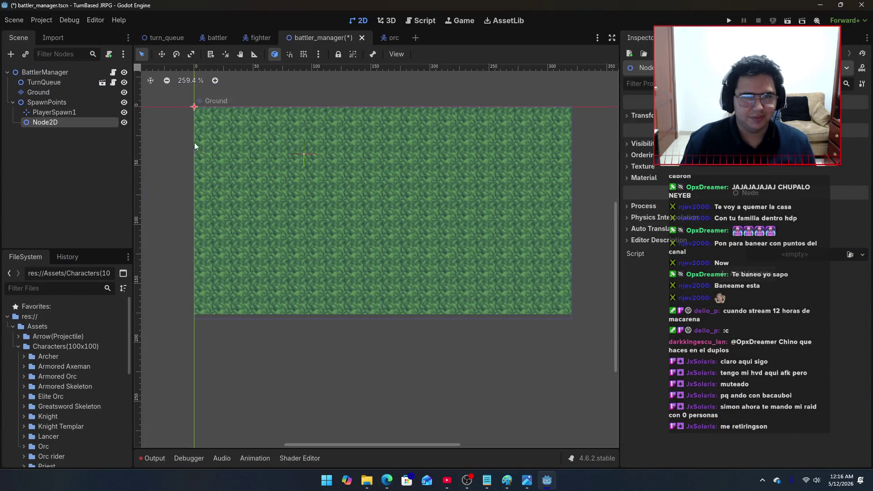
# - Rename the Node2D to PlayerSpawns, move PlayerSpawn1 into it and save
pyautogui.doubleClick(59, 121)
pyautogui.write('Playe')
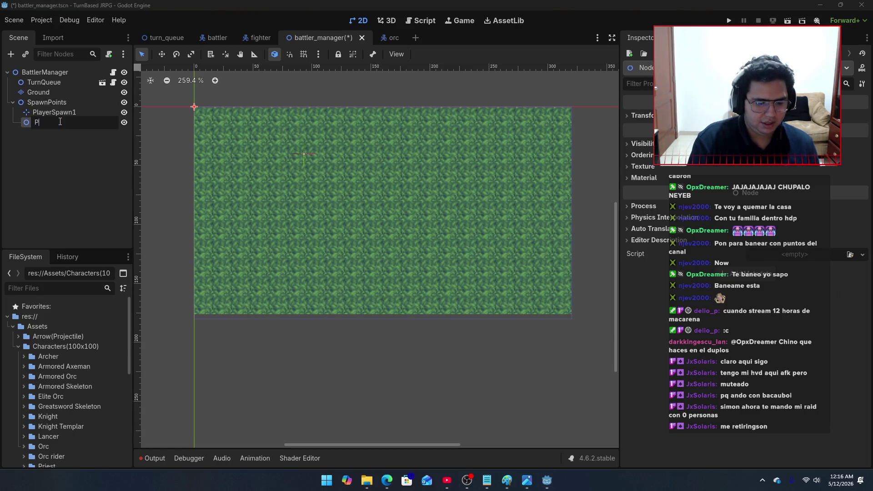
pyautogui.write('rSpawns')
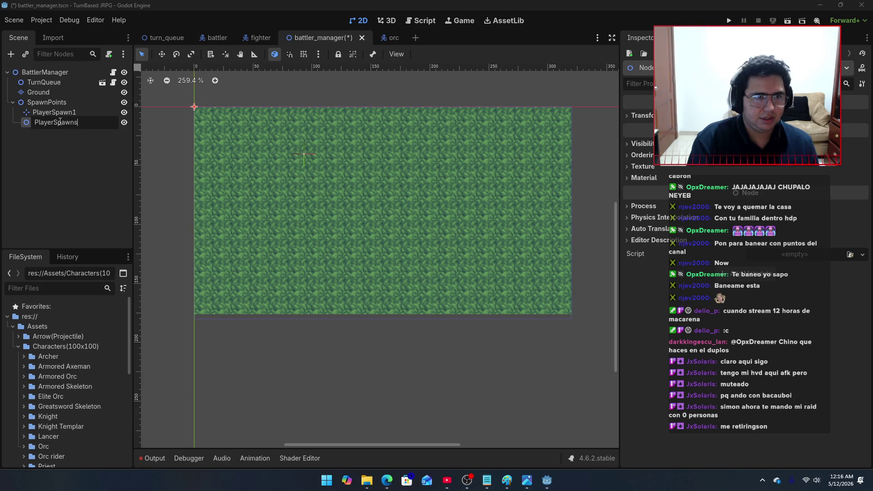
pyautogui.press('Return')
pyautogui.moveTo(58, 111); pyautogui.dragTo(60, 122)
pyautogui.click(85, 151)
pyautogui.hotkey('ctrl', 's')
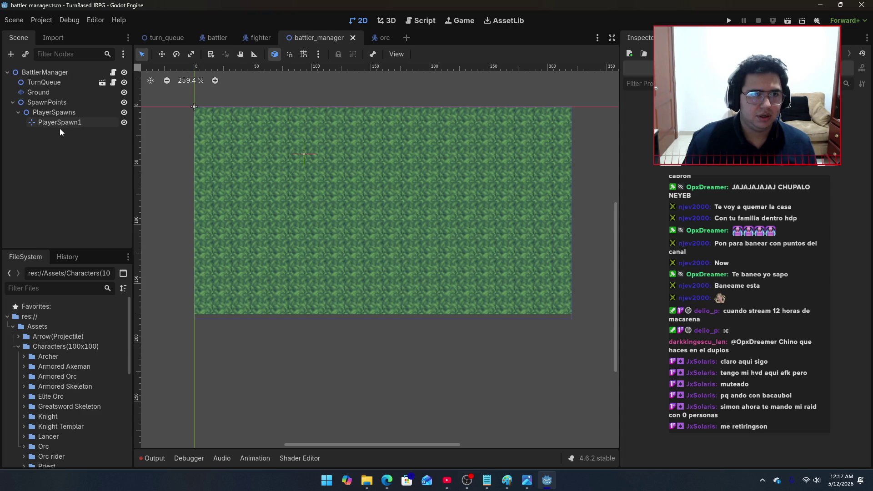
# - Add a Node2D named EnemySpawns under SpawnPoints
pyautogui.click(51, 106)
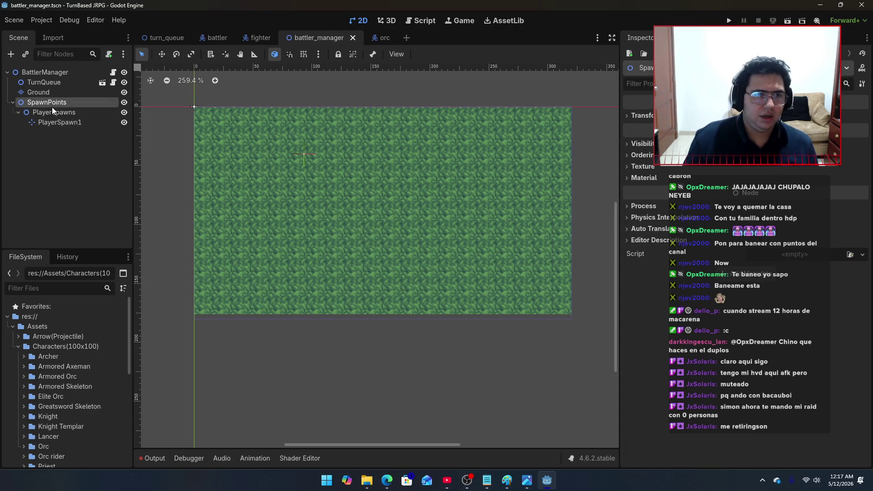
pyautogui.hotkey('ctrl', 'a')
pyautogui.write('Node2')
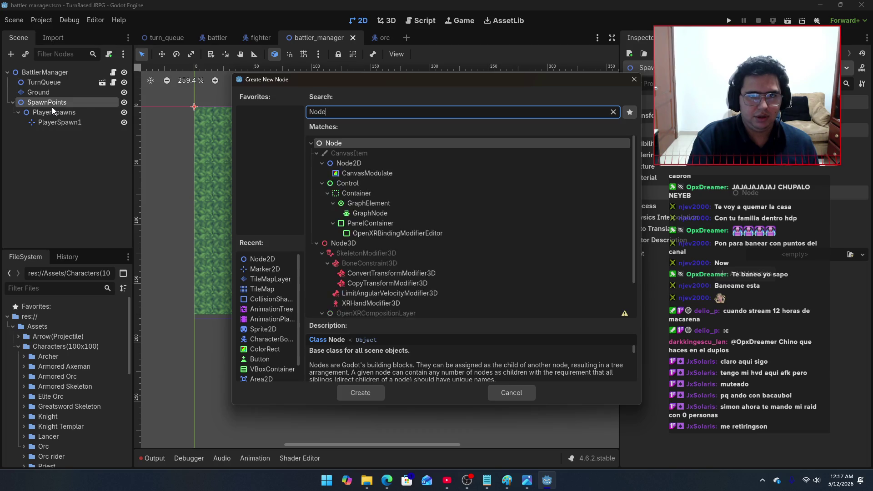
pyautogui.press('Return')
pyautogui.press('F2')
pyautogui.write('EnemySpawns')
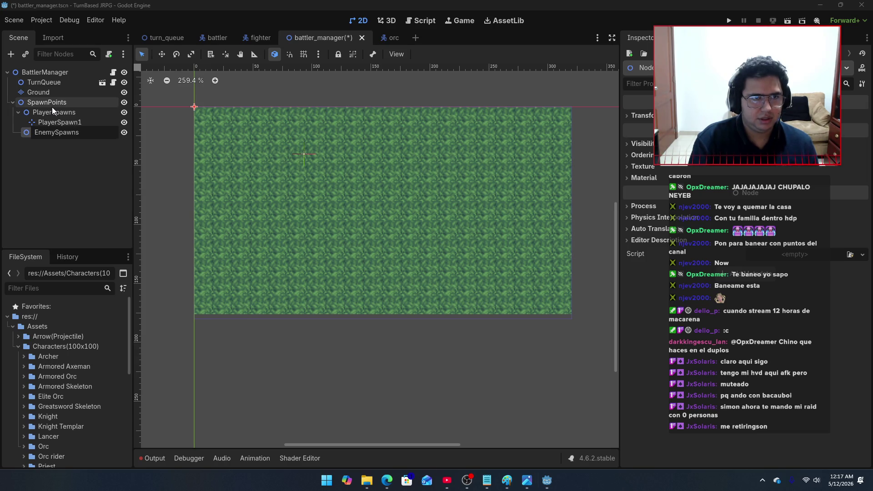
pyautogui.press('Return')
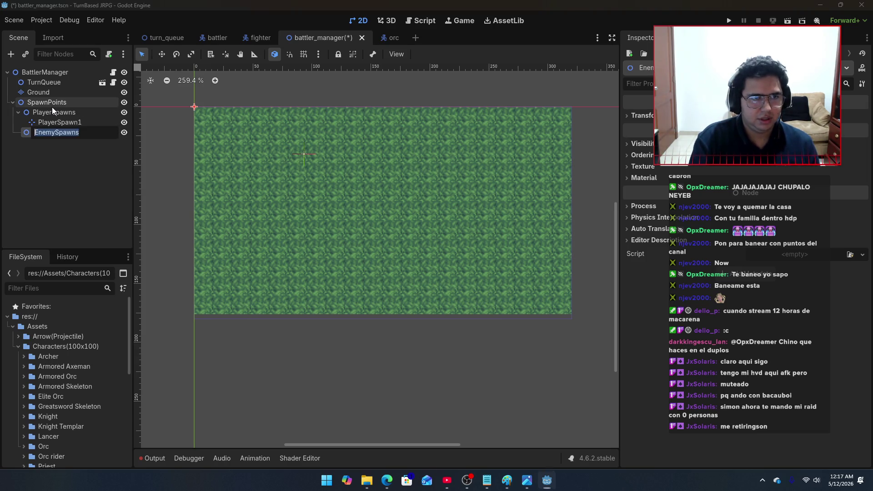
# - Add a Marker2D named EnemySpawn1 under EnemySpawns and save the scene
pyautogui.hotkey('ctrl', 'a')
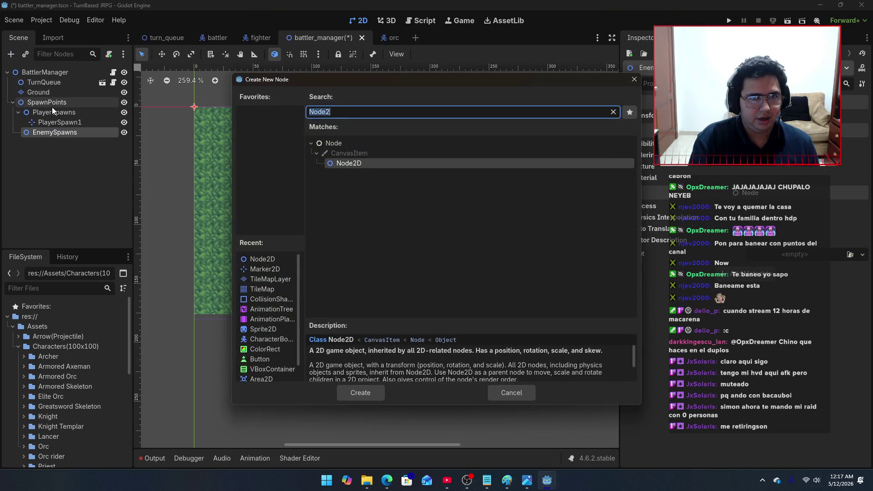
pyautogui.write('Marker2D')
pyautogui.press('Return')
pyautogui.press('F2')
pyautogui.write('Enem')
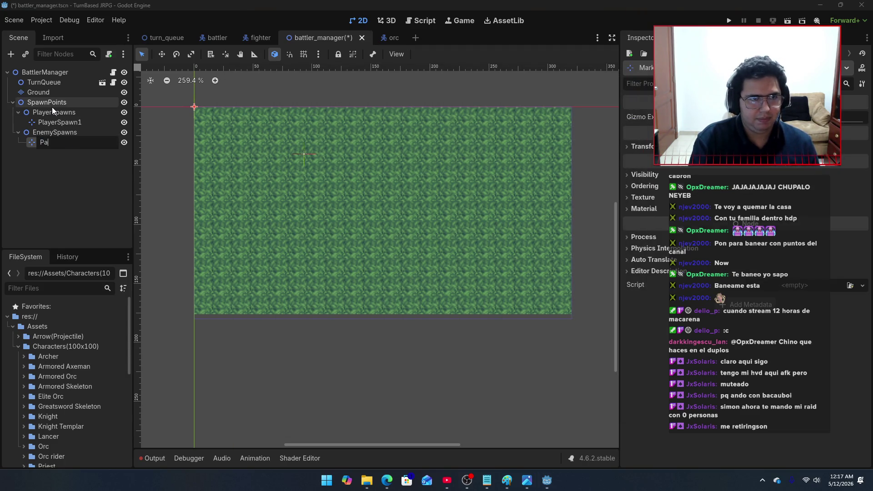
pyautogui.write('ySpawn1')
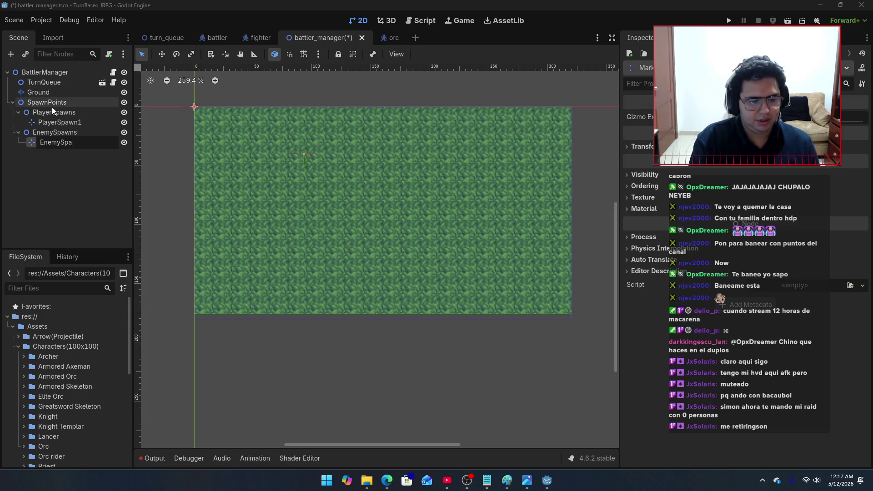
pyautogui.press('Return')
pyautogui.hotkey('ctrl', 's')
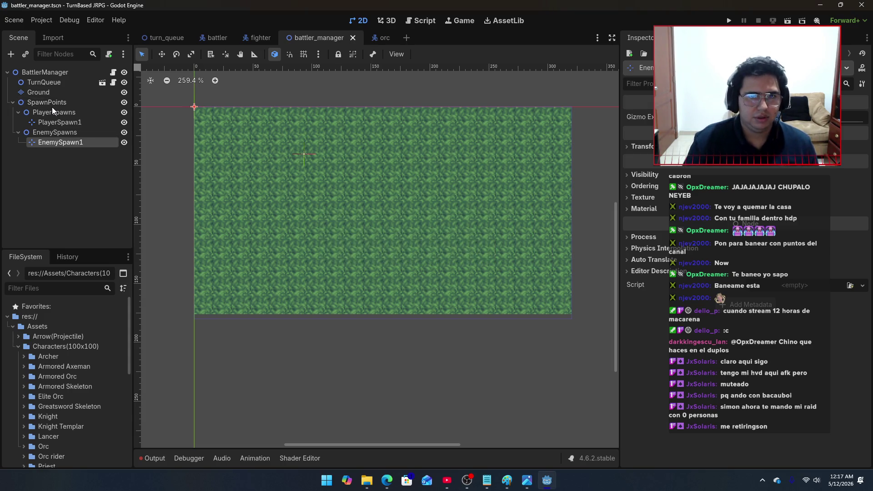
# - Drag EnemySpawn1 to about (228, 42) on the grass's right side, then open turn_queue
pyautogui.moveTo(194, 107)
pyautogui.mouseDown()
pyautogui.moveTo(409, 151)
pyautogui.moveTo(471, 156)
pyautogui.moveTo(459, 155)
pyautogui.mouseUp()
pyautogui.click(435, 358)
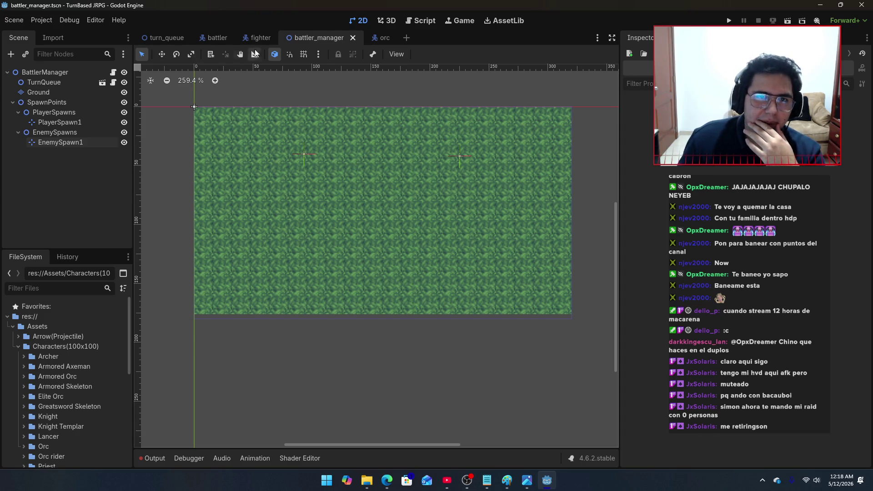
pyautogui.click(171, 41)
pyautogui.click(315, 41)
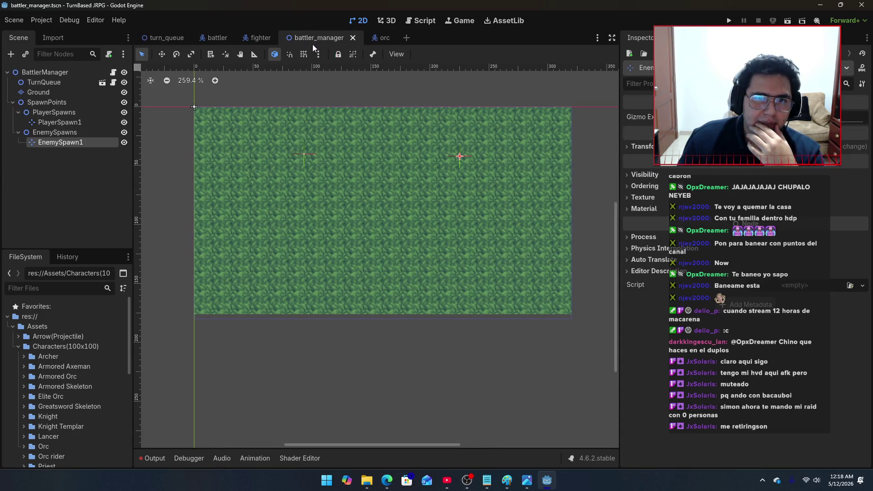
pyautogui.click(167, 42)
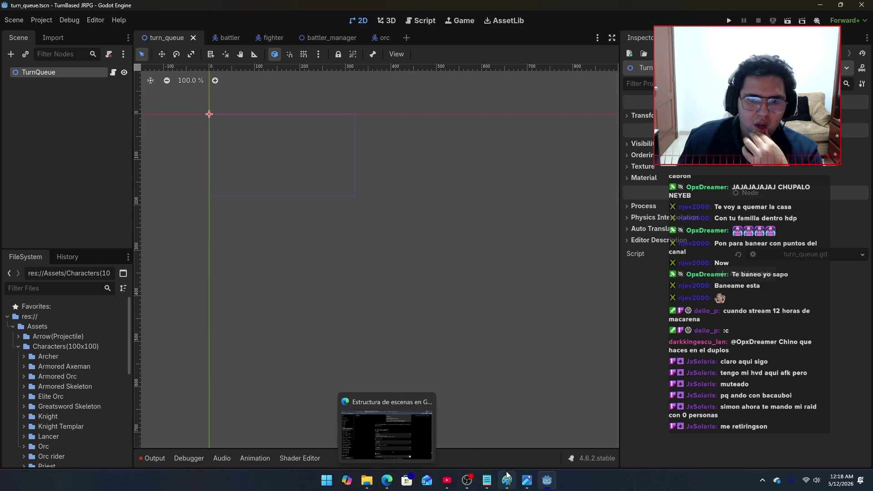
pyautogui.moveTo(507, 481)
pyautogui.click(324, 37)
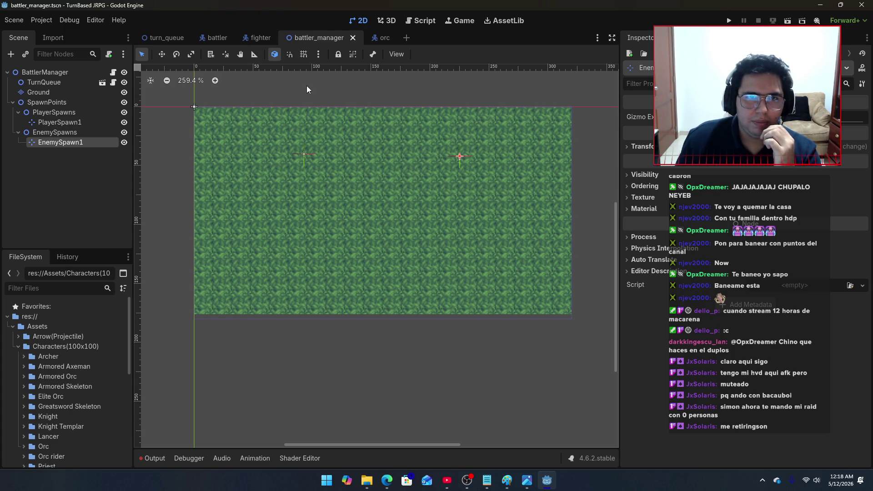
pyautogui.click(63, 72)
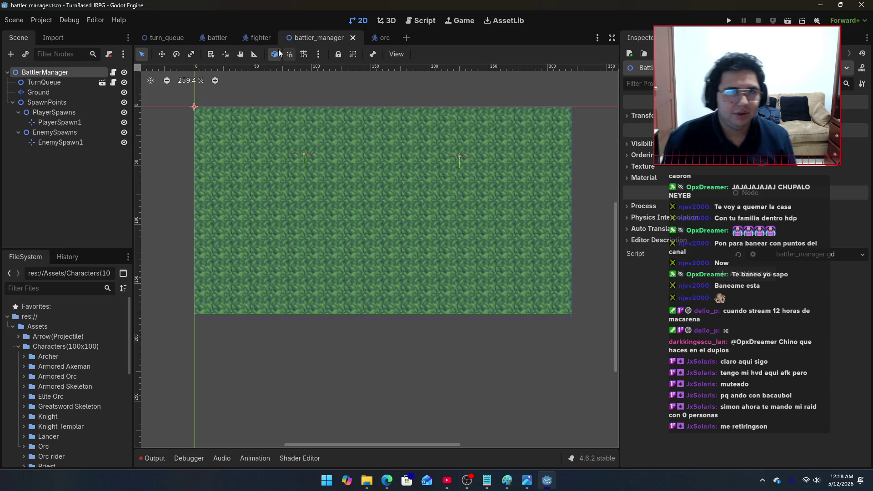
pyautogui.click(173, 43)
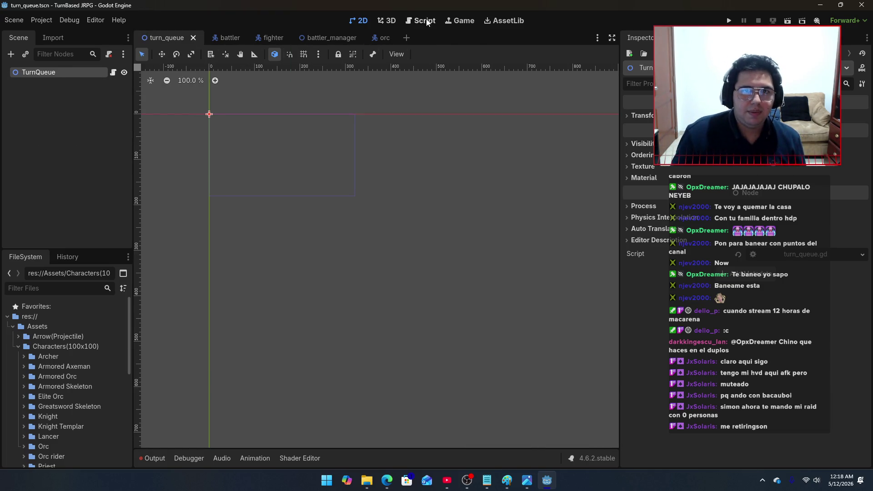
# - In turn_queue.gd, delete the get_battlers stub, set line 9 to battlers = get_children(), and save
pyautogui.click(425, 20)
pyautogui.click(181, 124)
pyautogui.click(307, 216)
pyautogui.moveTo(308, 216); pyautogui.dragTo(247, 203)
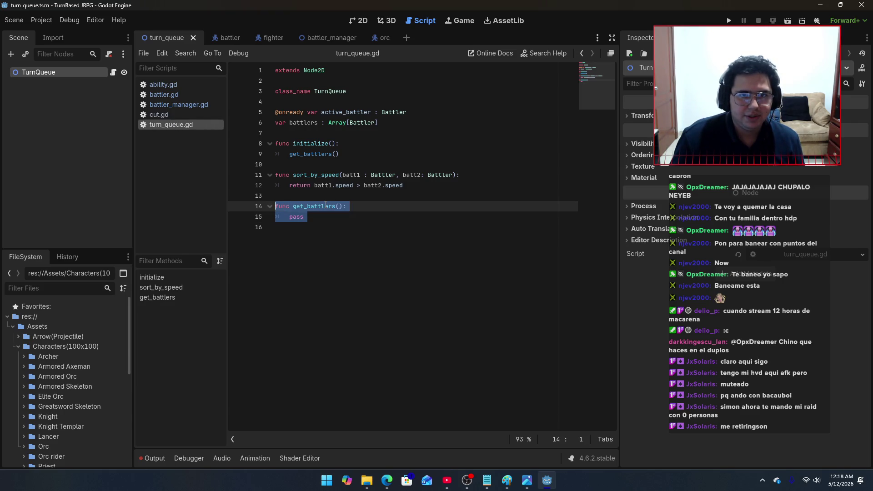
pyautogui.press('BackSpace')
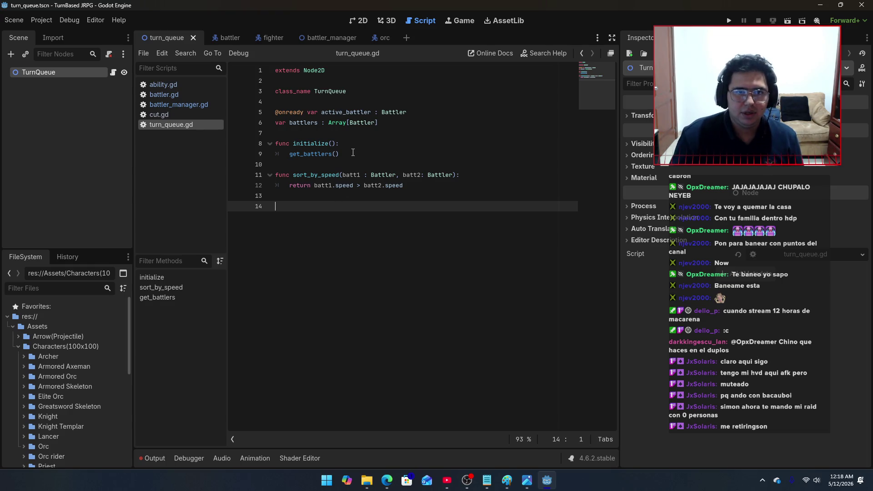
pyautogui.moveTo(353, 153); pyautogui.dragTo(288, 156)
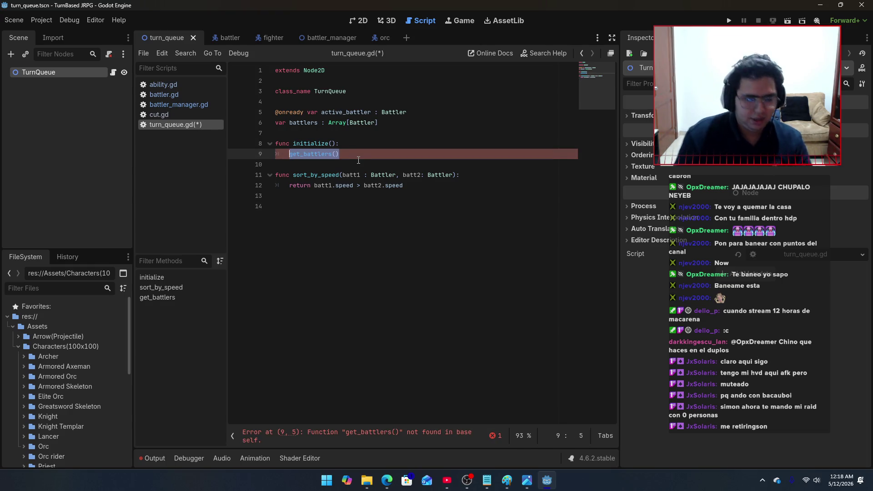
pyautogui.write('battlers')
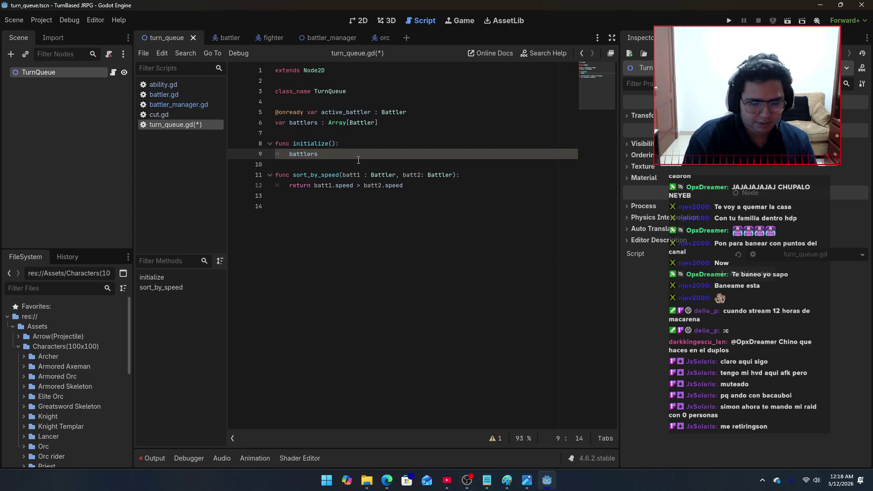
pyautogui.write(' = ')
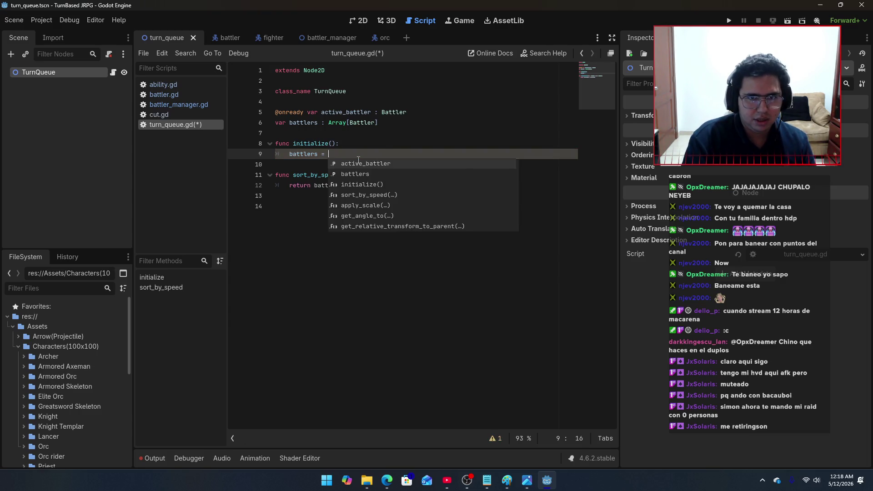
pyautogui.write('get_chil')
pyautogui.press('Down')
pyautogui.press('Return')
pyautogui.hotkey('ctrl', 's')
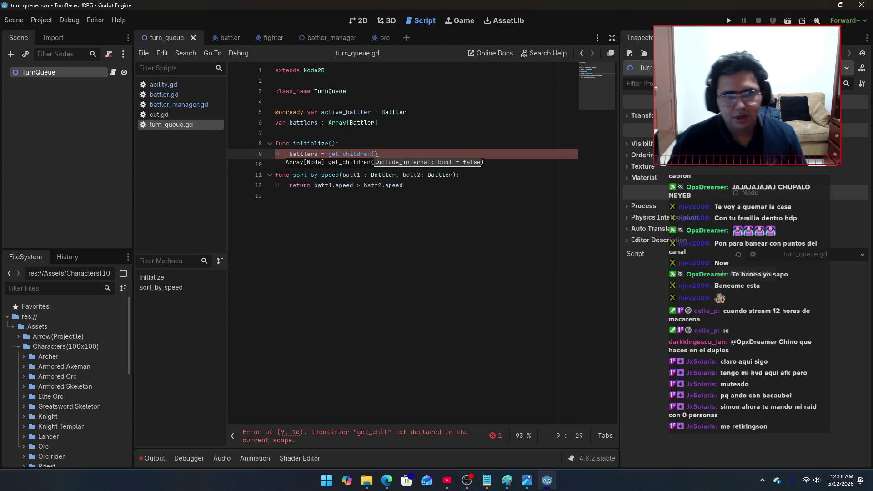
# - Change the battlers variable type to Array[Node], then switch to battler_manager.gd
pyautogui.click(383, 156)
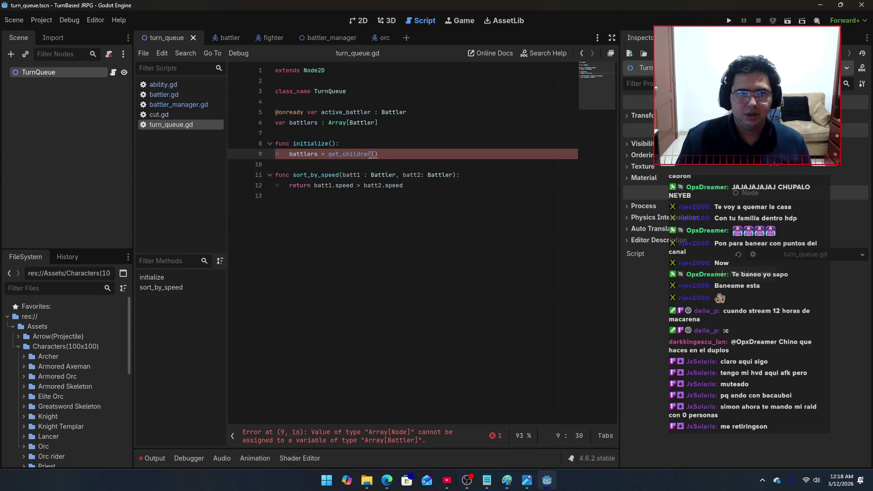
pyautogui.moveTo(368, 154)
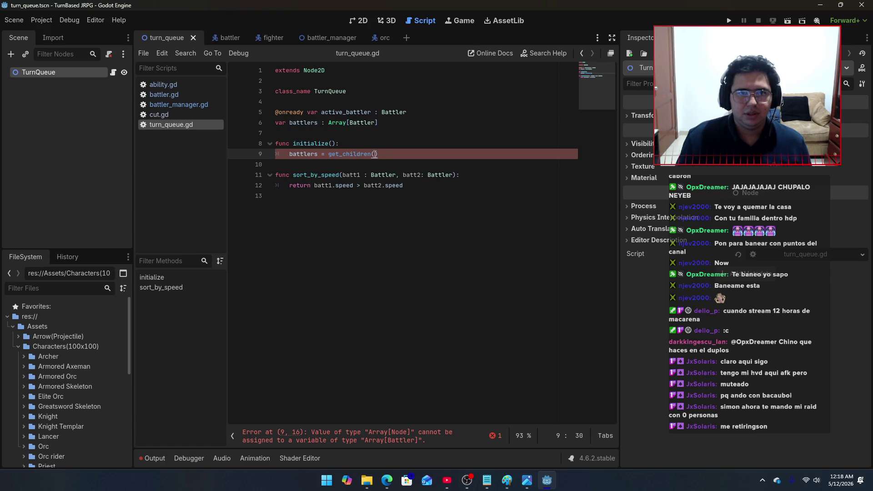
pyautogui.doubleClick(369, 122)
pyautogui.write('Node')
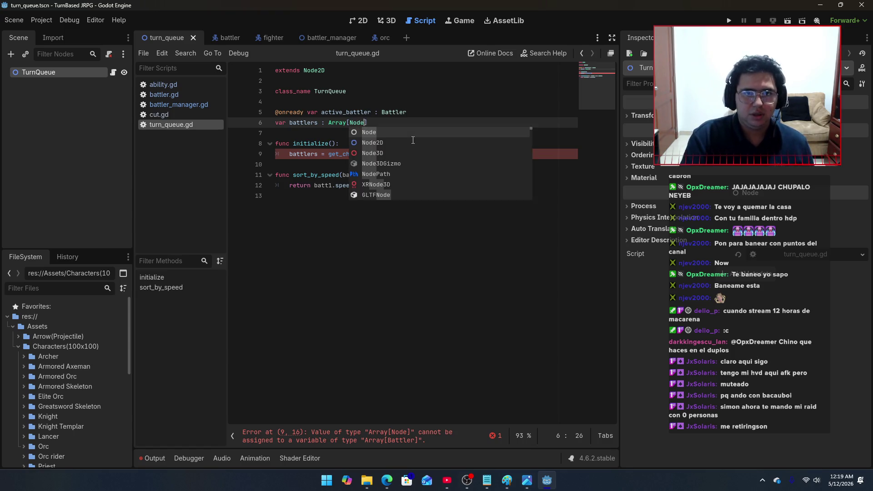
pyautogui.press('Escape')
pyautogui.click(389, 154)
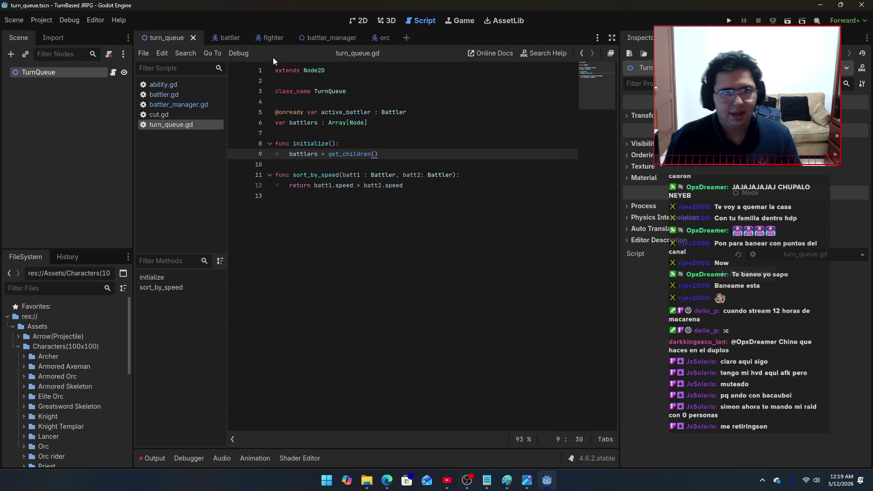
pyautogui.click(184, 103)
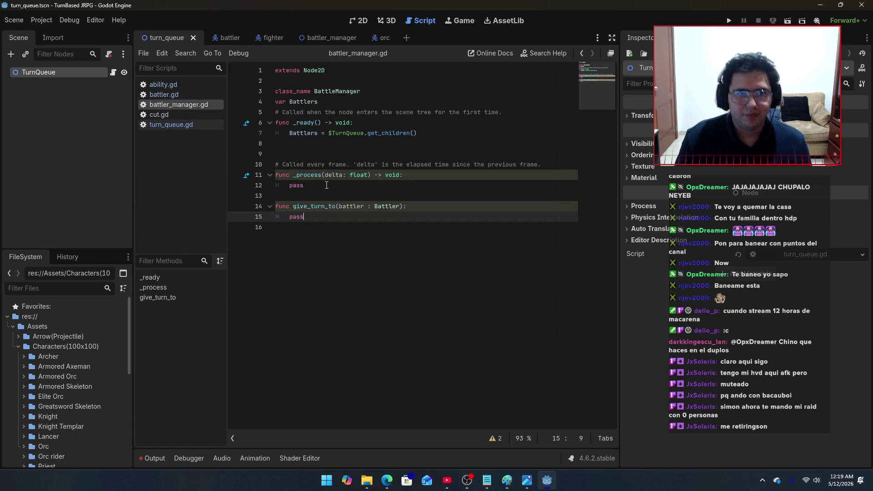
# - Add a func initialize() declaration on empty line 9 of battler_manager.gd
pyautogui.click(303, 155)
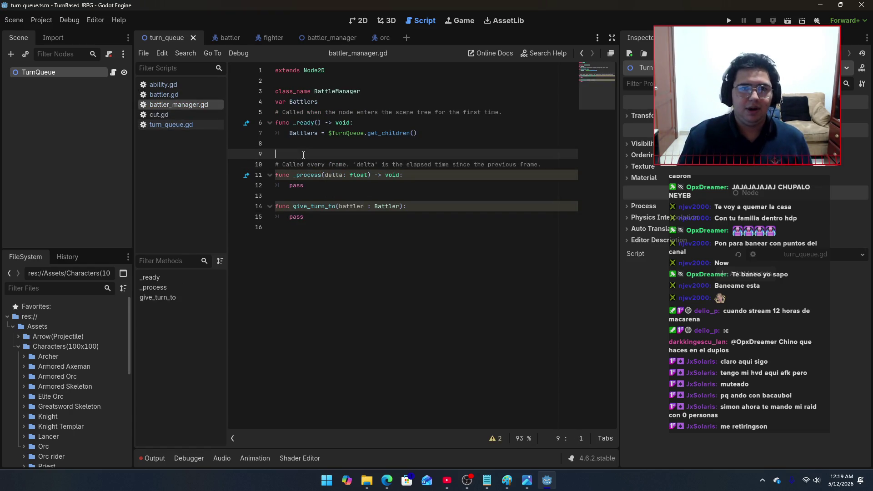
pyautogui.moveTo(349, 173)
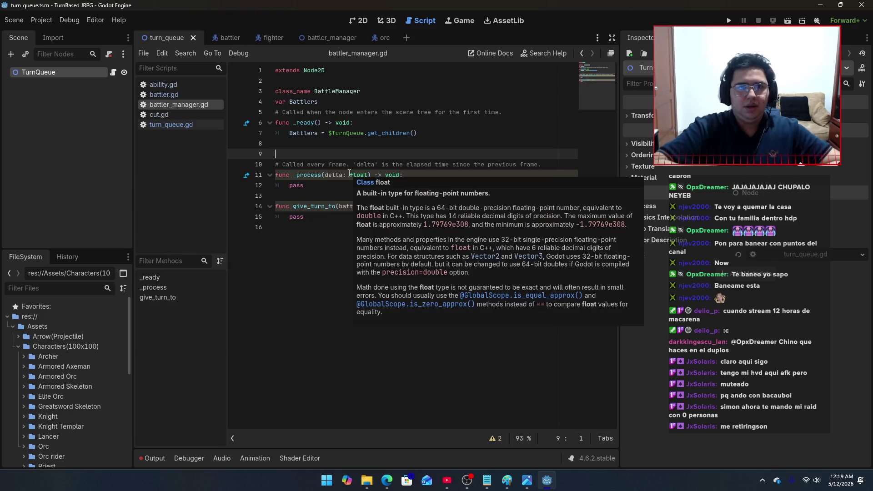
pyautogui.write('func init')
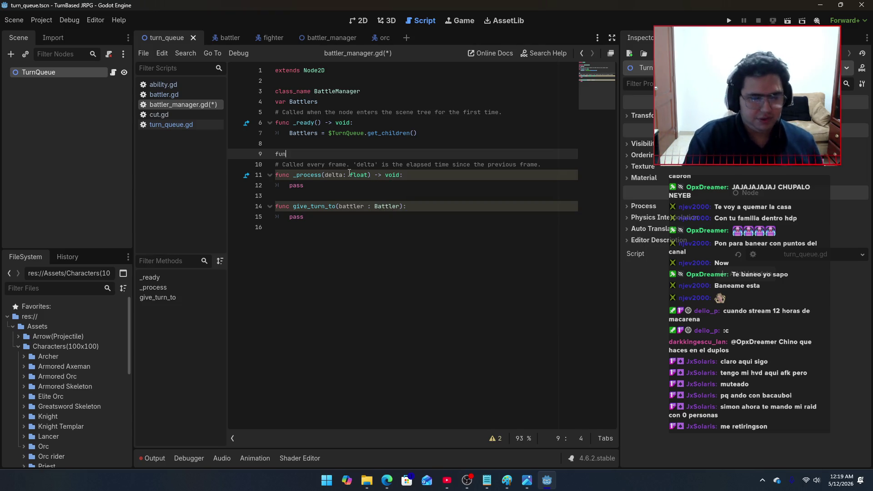
pyautogui.write('ialize():')
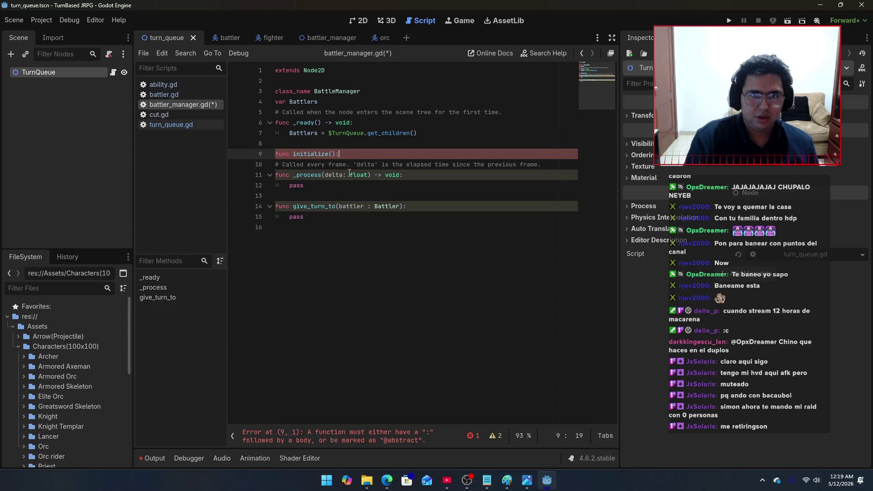
pyautogui.press('Return')
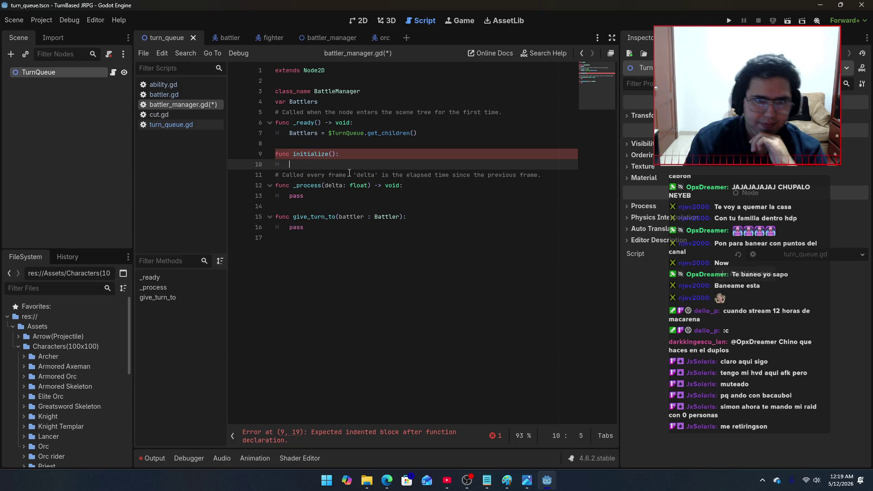
# - Append a top-level func instantiate_battlers(): stub with a pass body after give_turn_to
pyautogui.click(319, 227)
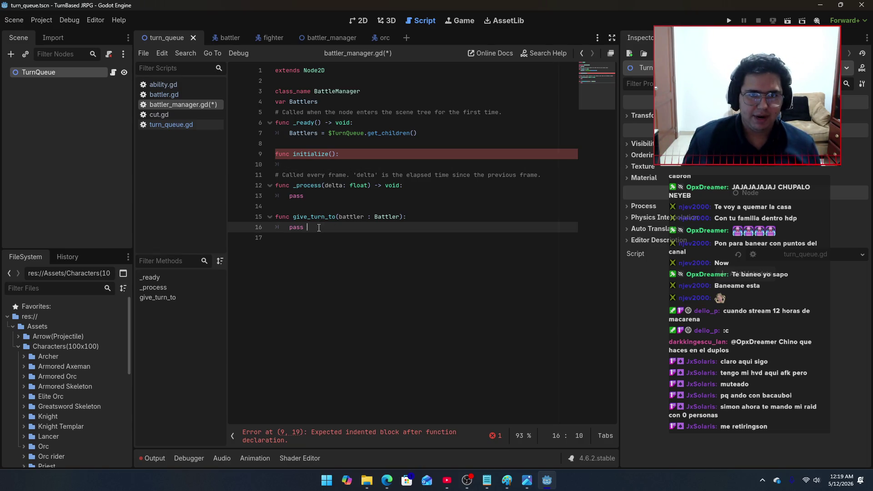
pyautogui.press('Return')
pyautogui.press('BackSpace')
pyautogui.press('Return')
pyautogui.write('func ')
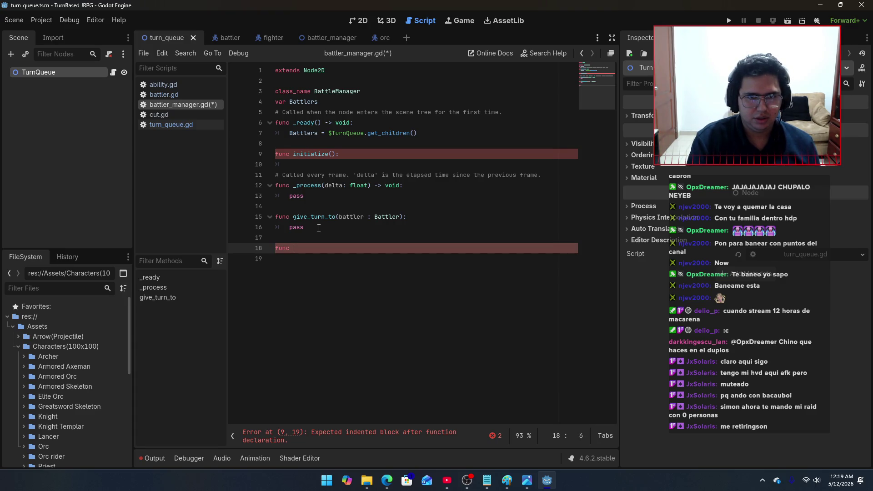
pyautogui.write('instan')
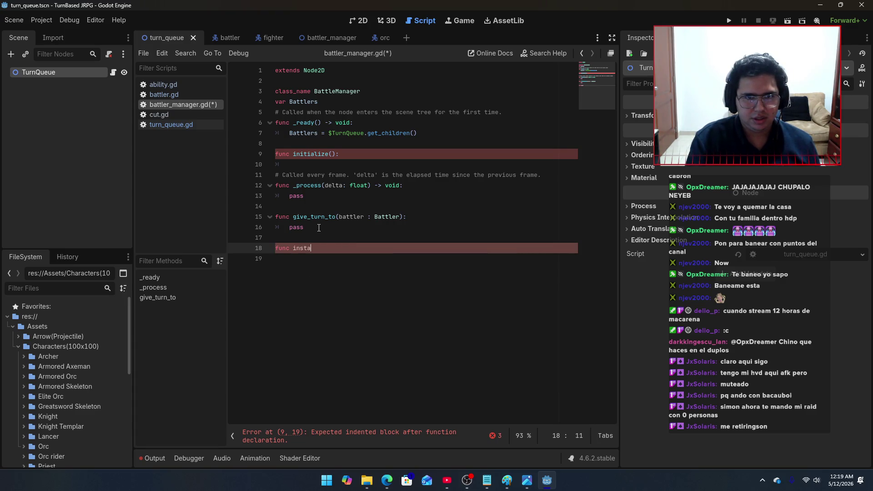
pyautogui.write('tiate_bat')
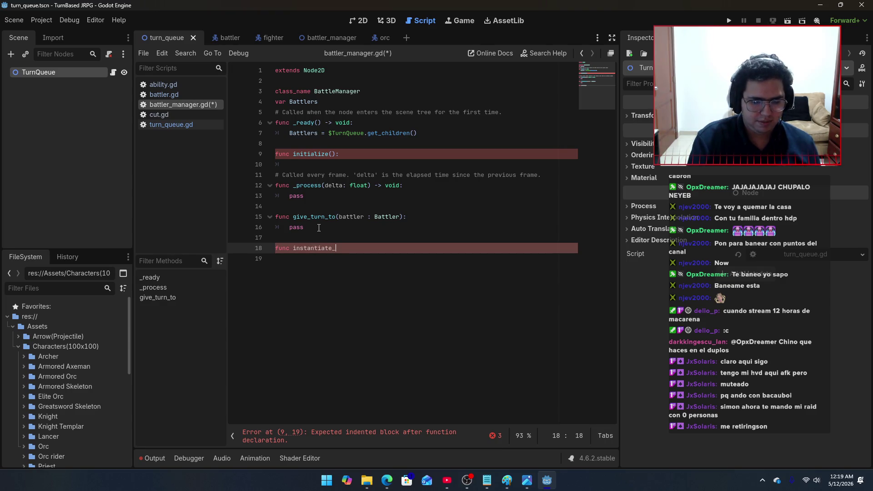
pyautogui.write('tlers(')
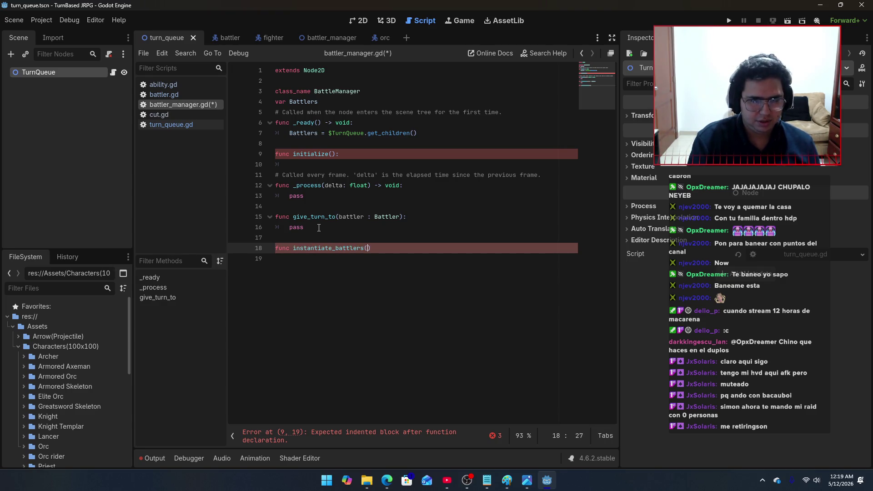
pyautogui.write(')')
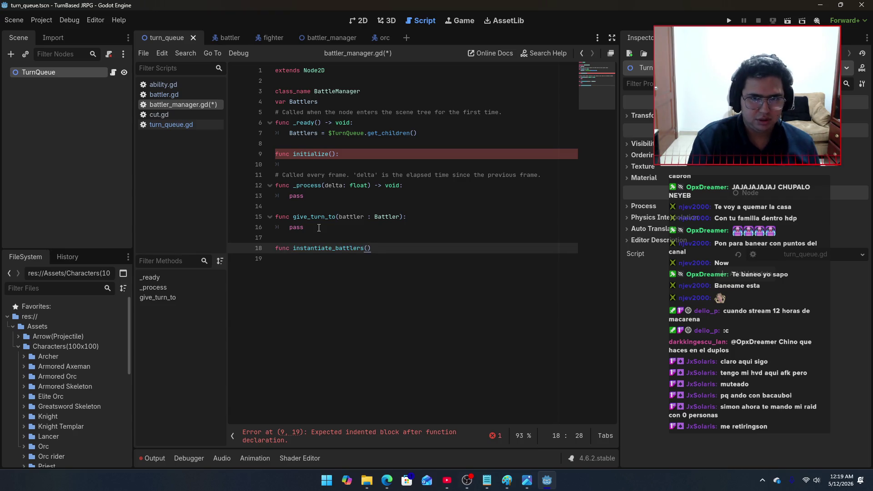
pyautogui.write(':')
pyautogui.press('Return')
pyautogui.write('pass')
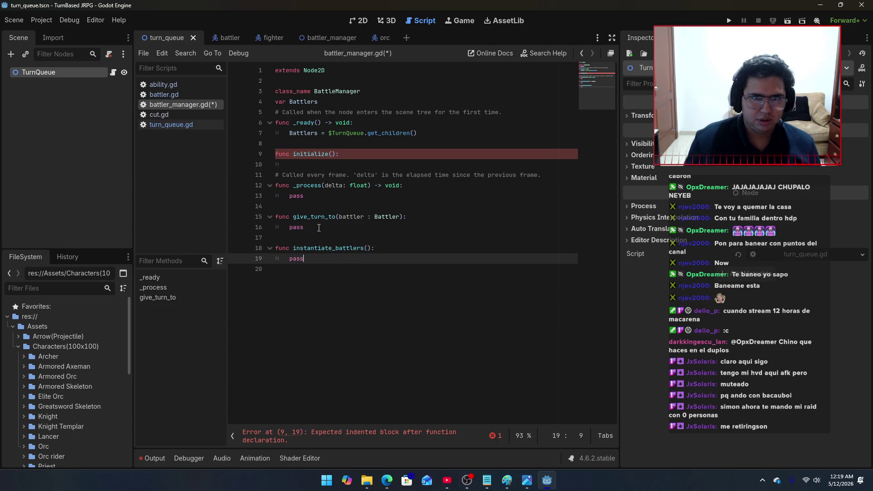
# - Call instantiate_battlers() inside initialize() and insert a blank line above initialize
pyautogui.click(330, 163)
pyautogui.write('ns')
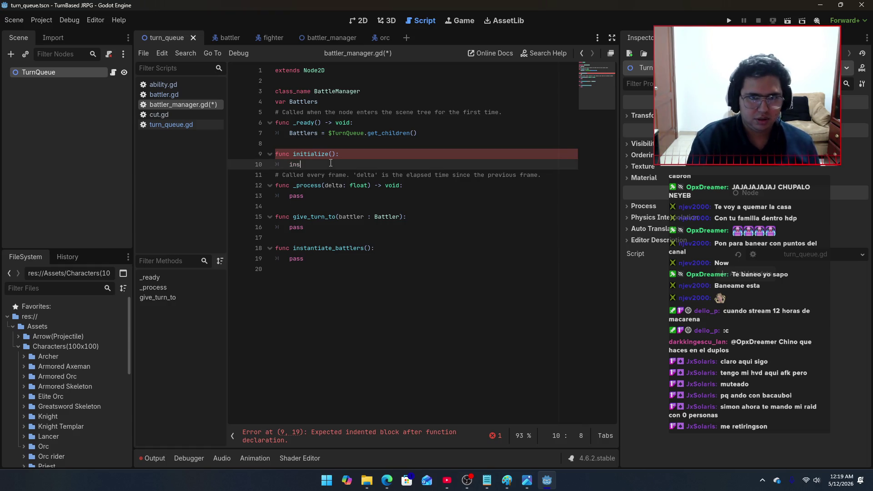
pyautogui.press('Return')
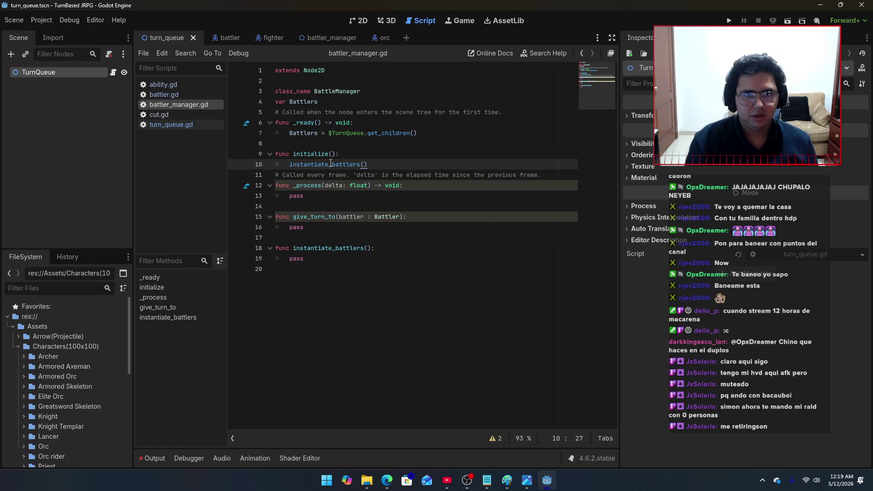
pyautogui.press('Return')
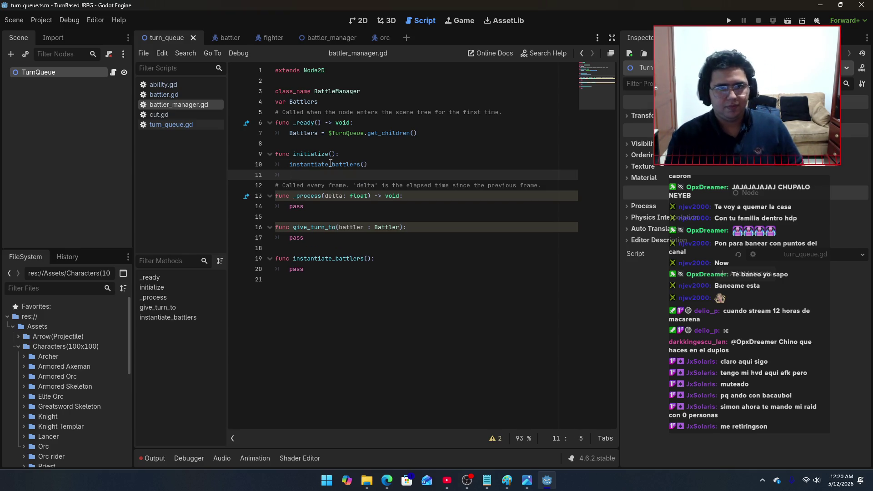
pyautogui.click(305, 145)
pyautogui.press('Return')
# - Add comments '#Initialize the combat' and '# Instantiate battlers on their respective markers' above the functions, then save
pyautogui.write('#Initializ')
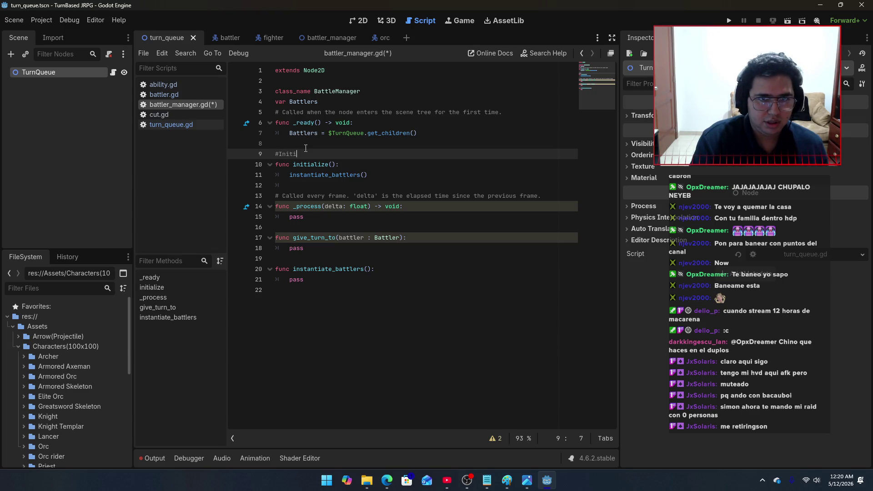
pyautogui.write('e the combat')
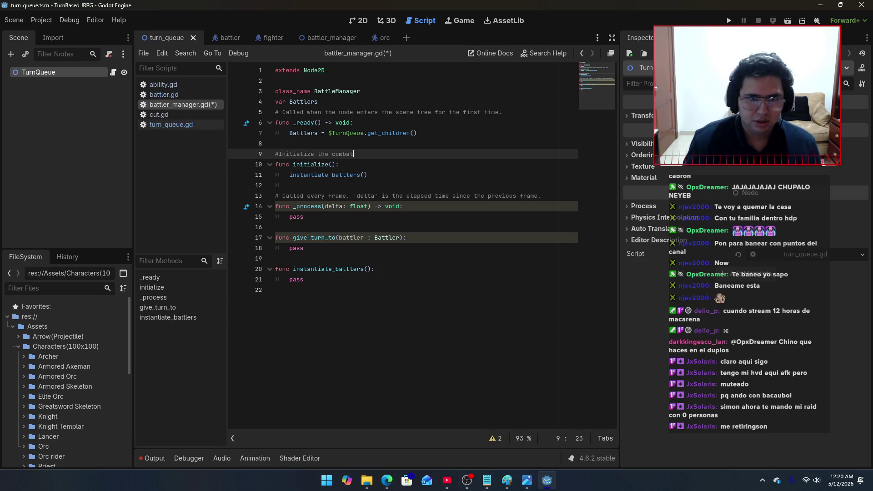
pyautogui.click(312, 259)
pyautogui.press('Return')
pyautogui.write('\\')
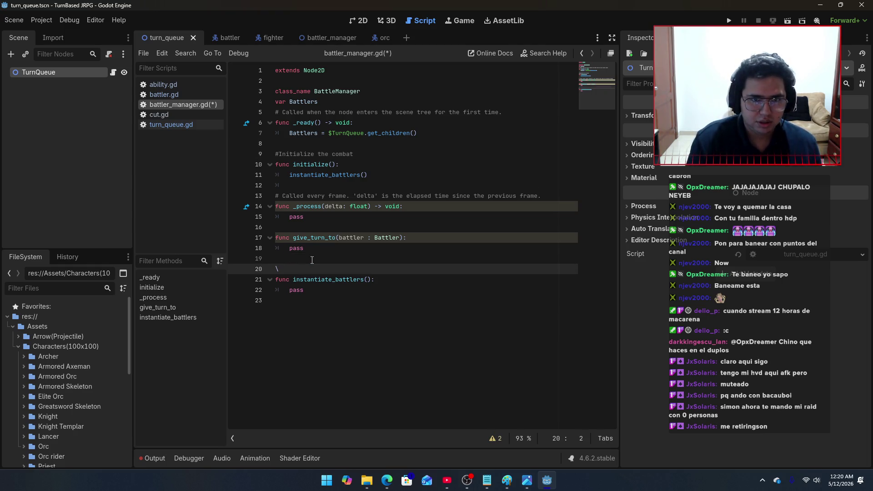
pyautogui.write('# Int')
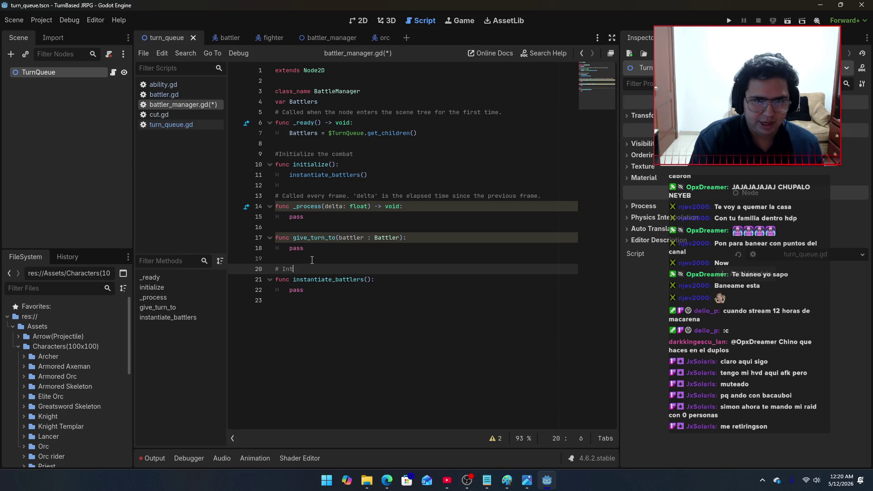
pyautogui.write('n')
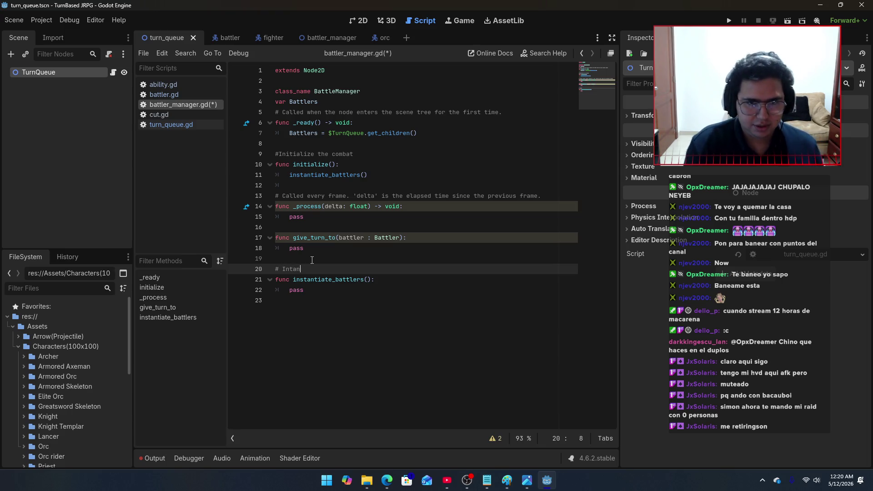
pyautogui.press('BackSpace')
pyautogui.press('BackSpace')
pyautogui.press('BackSpace')
pyautogui.write('stantia')
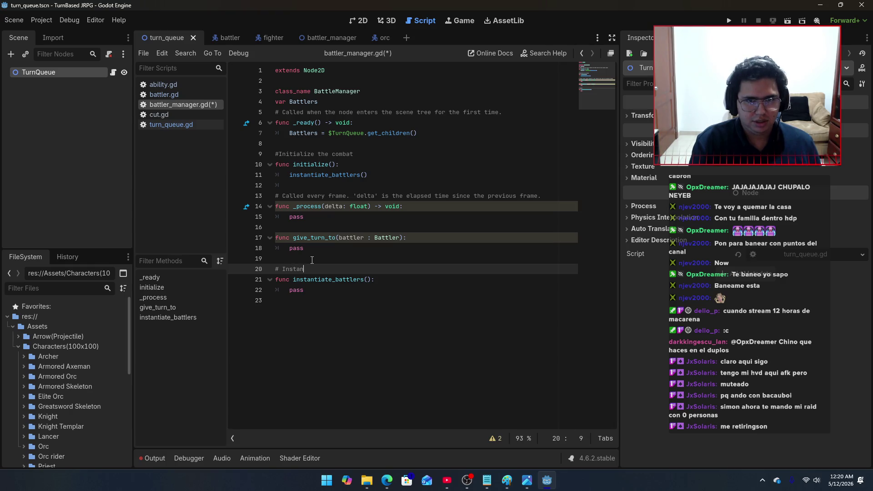
pyautogui.write('te')
pyautogui.press('BackSpace')
pyautogui.write('battlers on ')
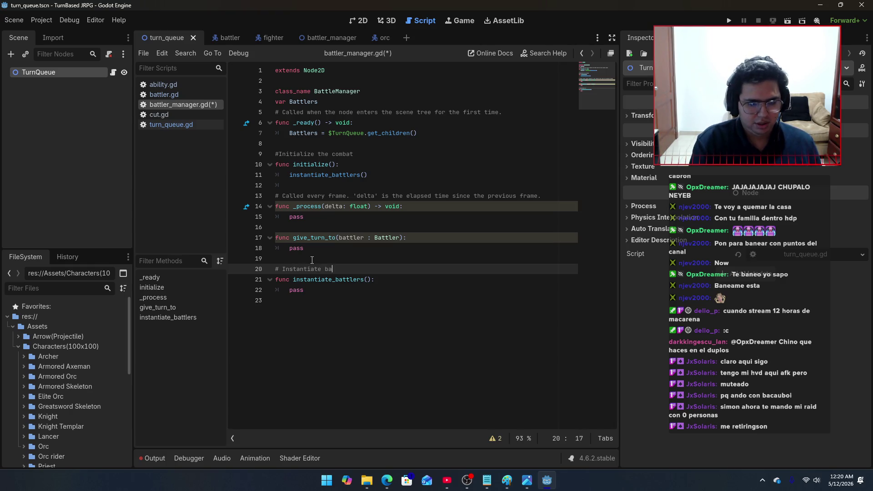
pyautogui.write('their respective markers')
pyautogui.hotkey('ctrl', 's')
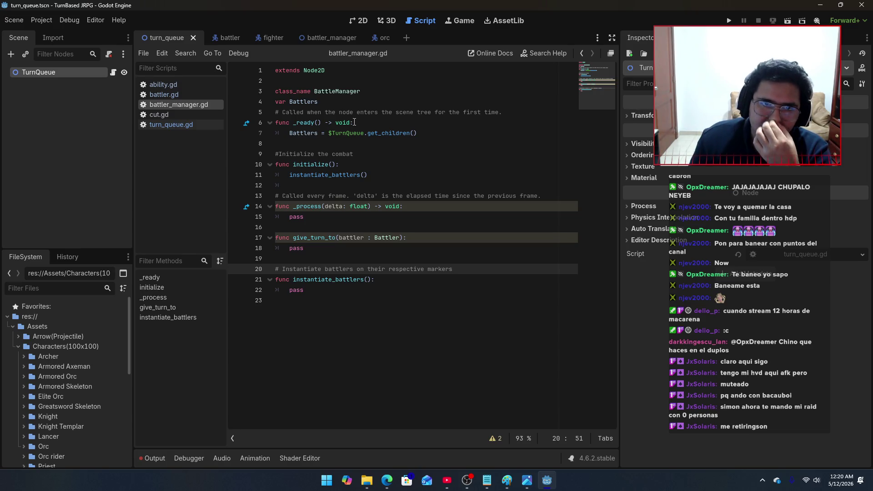
pyautogui.moveTo(374, 137)
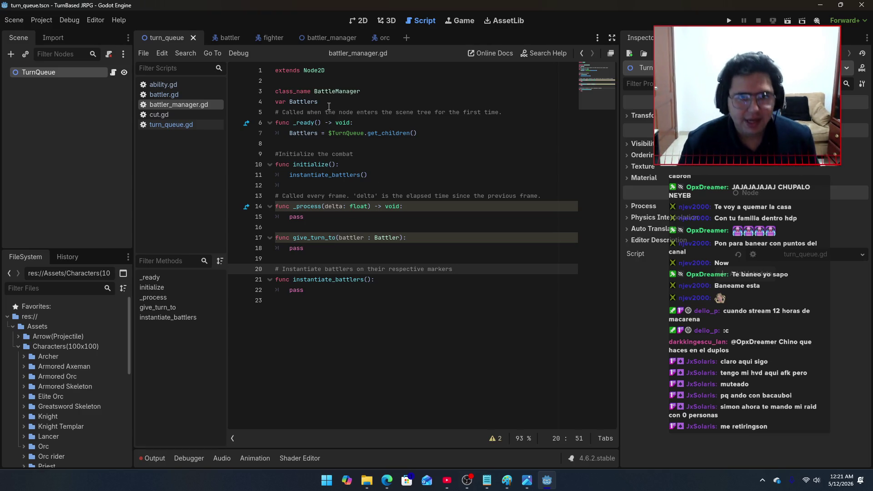
pyautogui.click(313, 140)
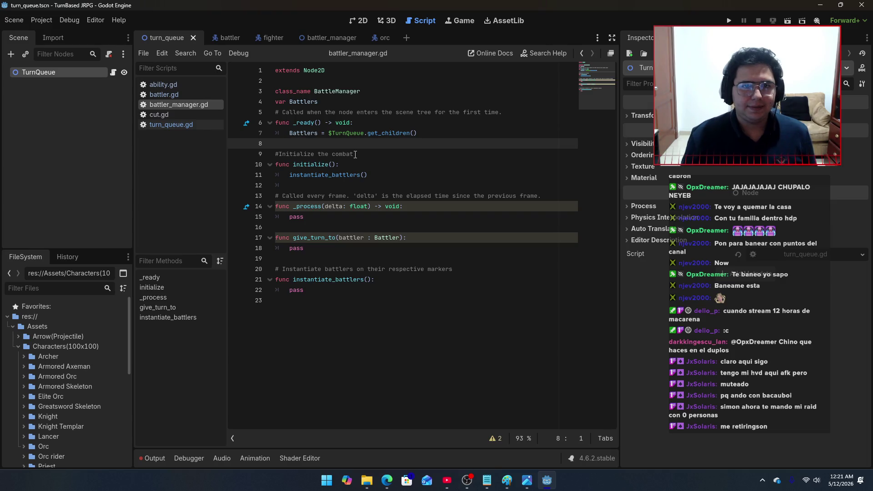
pyautogui.press('Return')
pyautogui.press('Up')
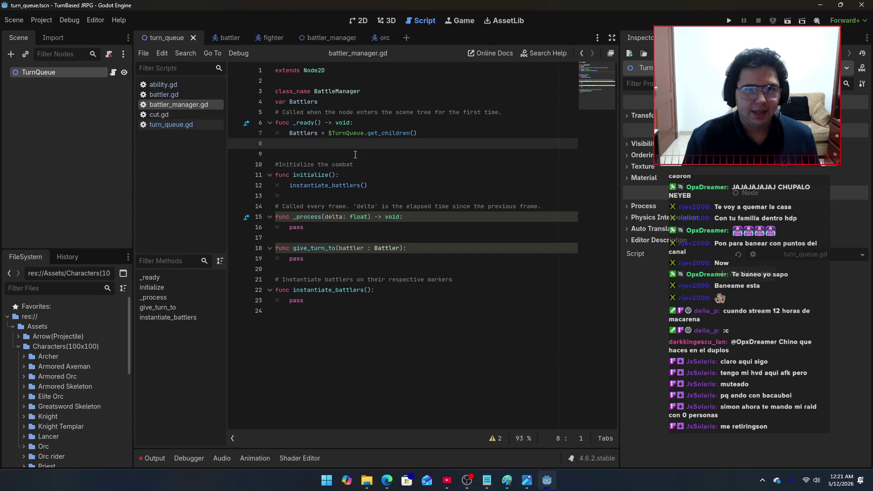
pyautogui.write('@export')
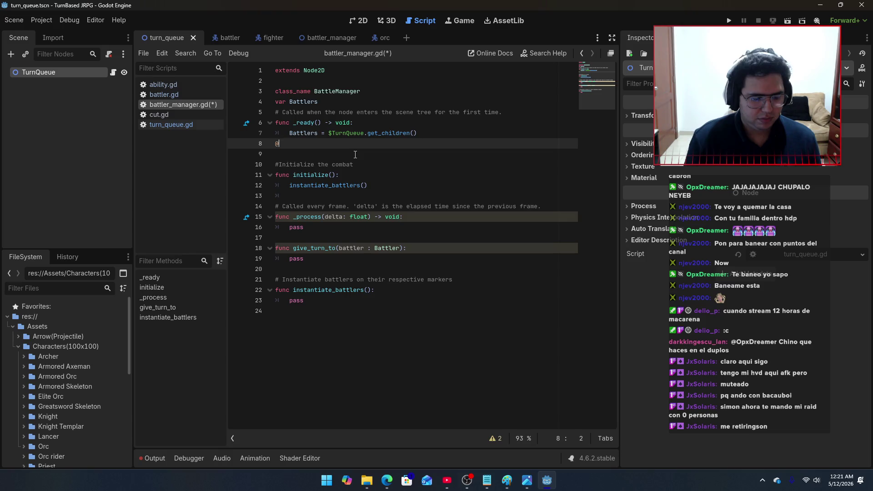